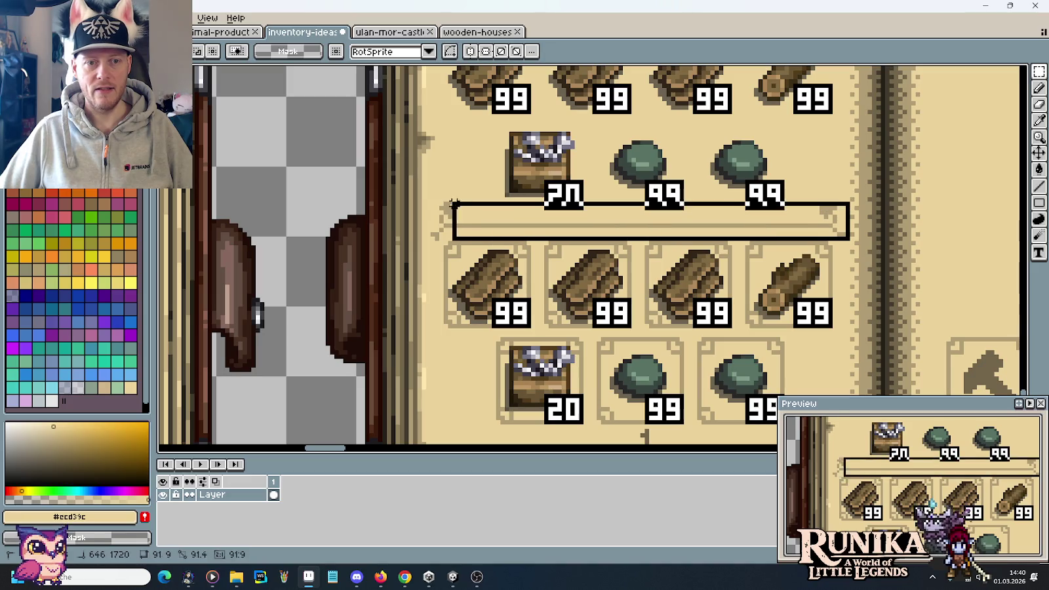
# Cover the divider line on the upper recipe book's left page with a parchment-coloured rectangle, then deselect
pyautogui.scroll(-4, 606, 195)
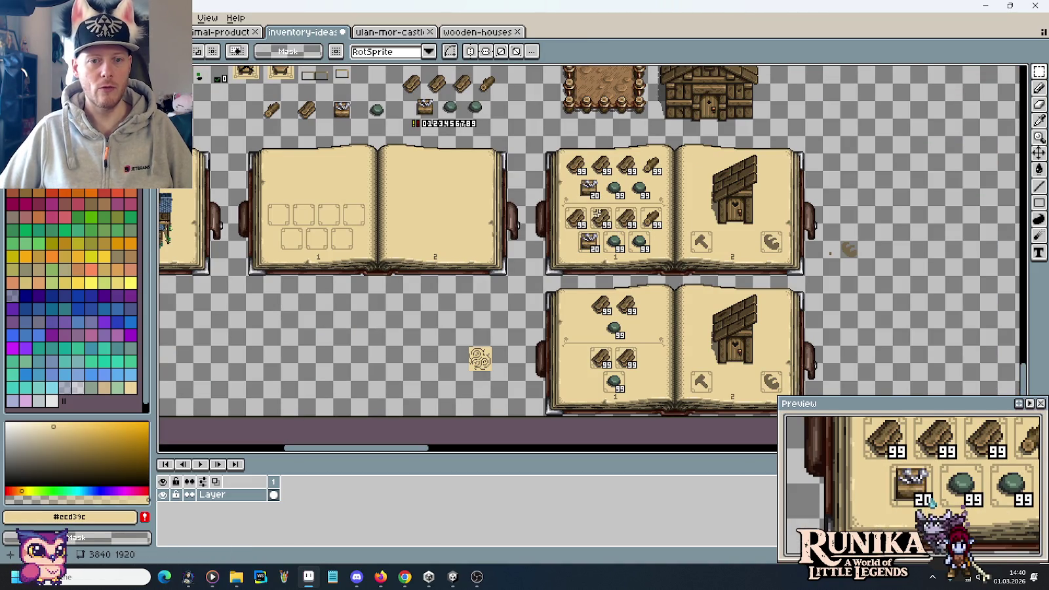
pyautogui.moveTo(380, 257); pyautogui.dragTo(631, 265)
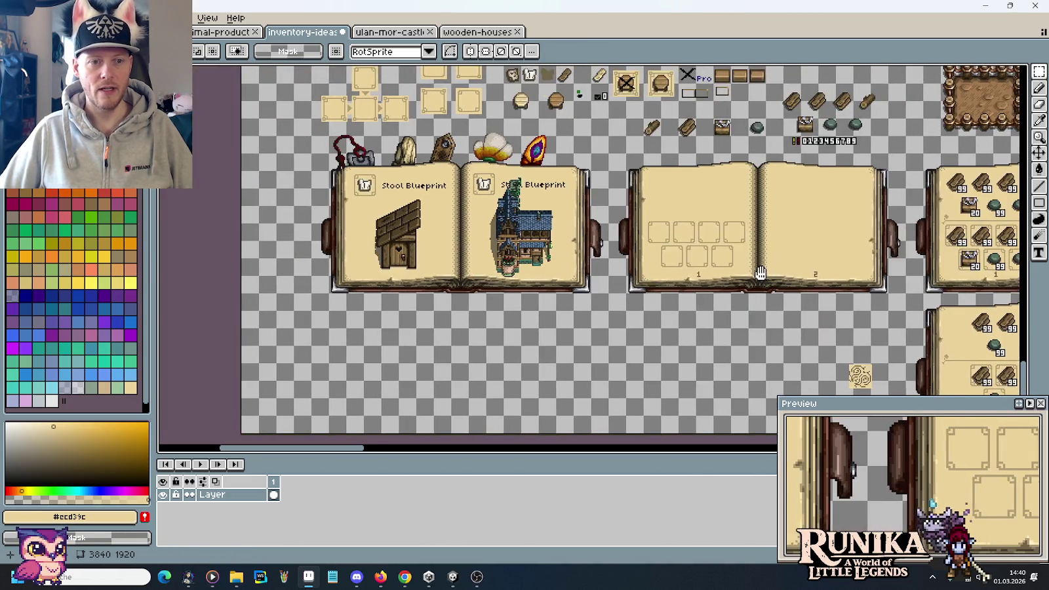
pyautogui.moveTo(373, 249); pyautogui.dragTo(423, 248)
pyautogui.moveTo(702, 266)
pyautogui.mouseDown()
pyautogui.moveTo(379, 238)
pyautogui.moveTo(768, 263)
pyautogui.mouseUp()
pyautogui.moveTo(308, 155); pyautogui.dragTo(549, 286)
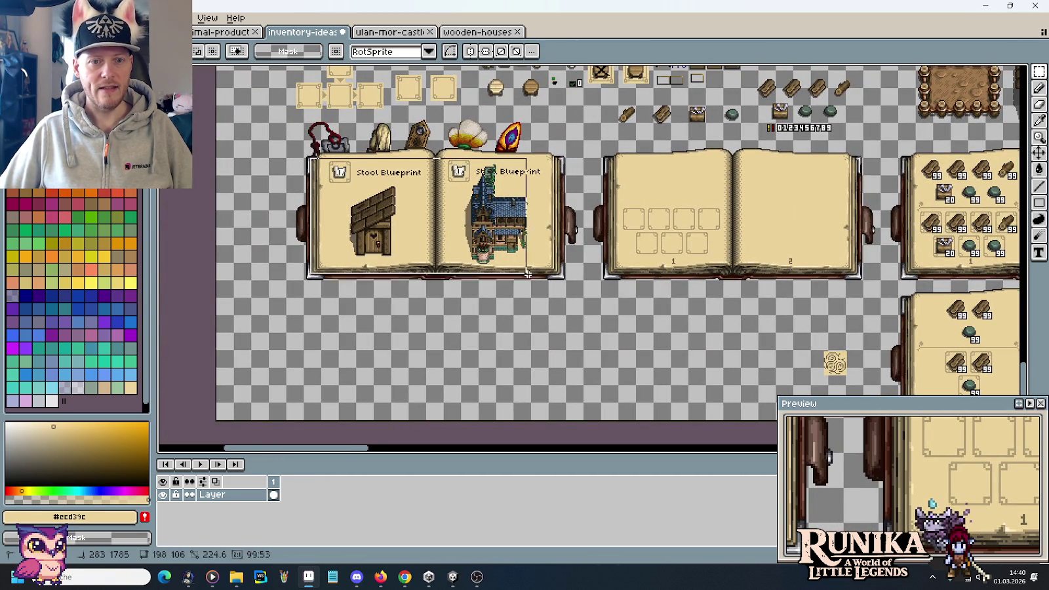
pyautogui.hscroll(5, 777, 303)
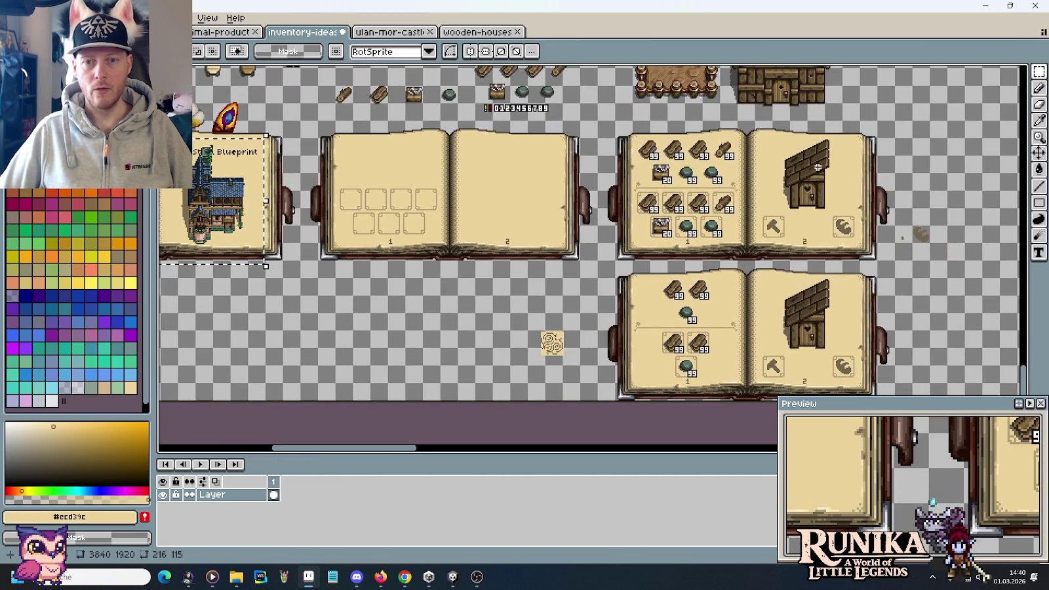
pyautogui.moveTo(750, 124); pyautogui.dragTo(877, 259)
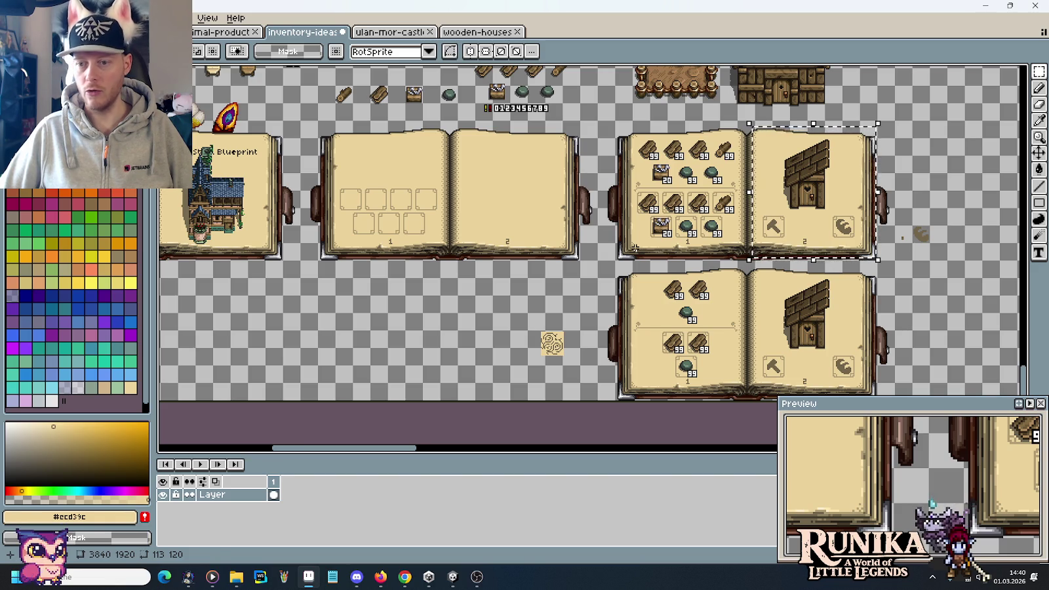
pyautogui.hotkey('ctrl', 'd')
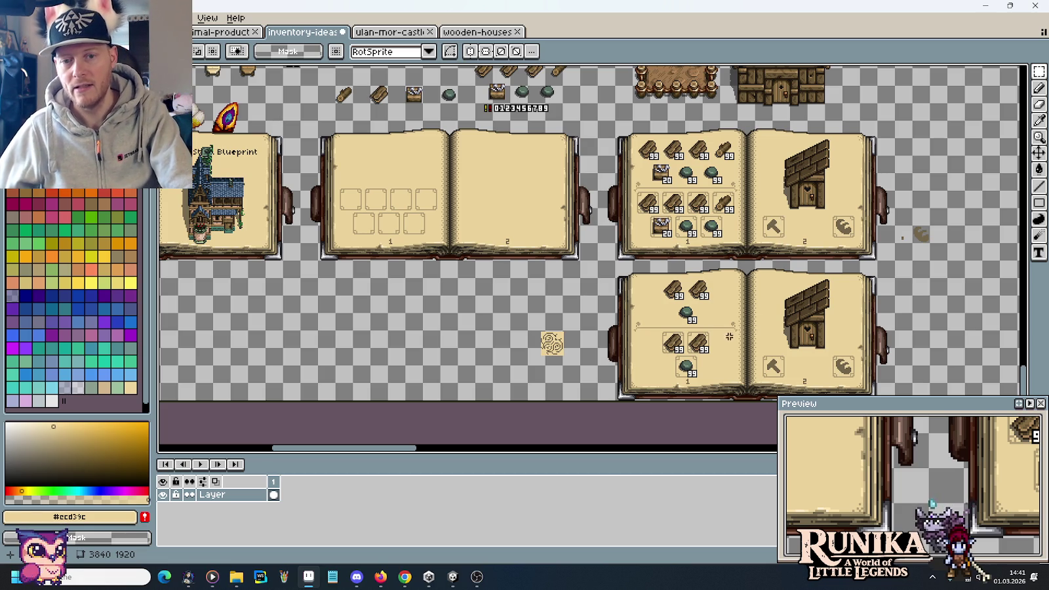
pyautogui.scroll(3, 745, 335)
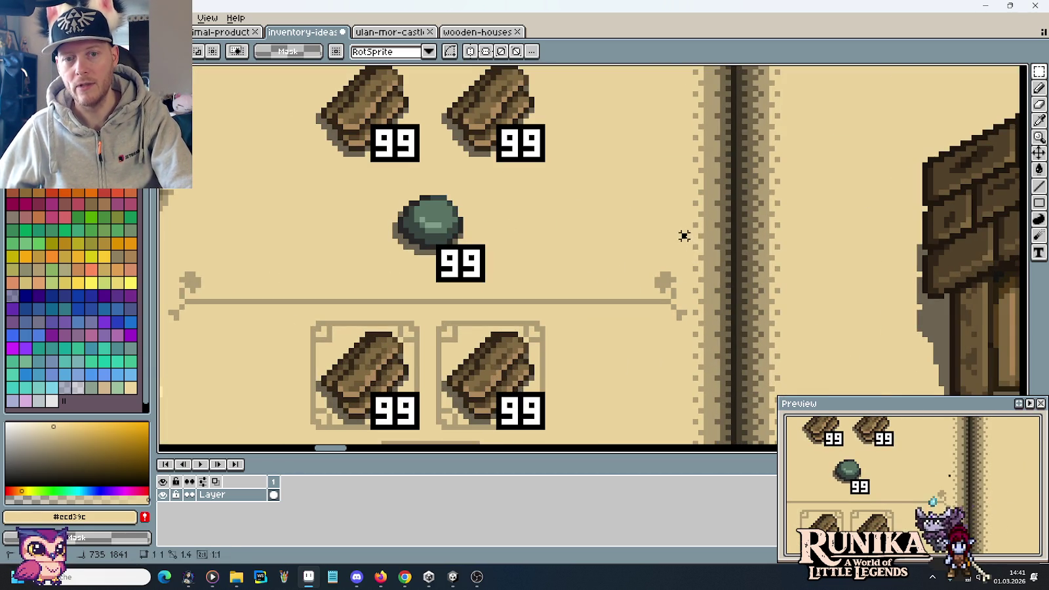
pyautogui.moveTo(684, 236); pyautogui.dragTo(782, 280)
pyautogui.click(809, 317)
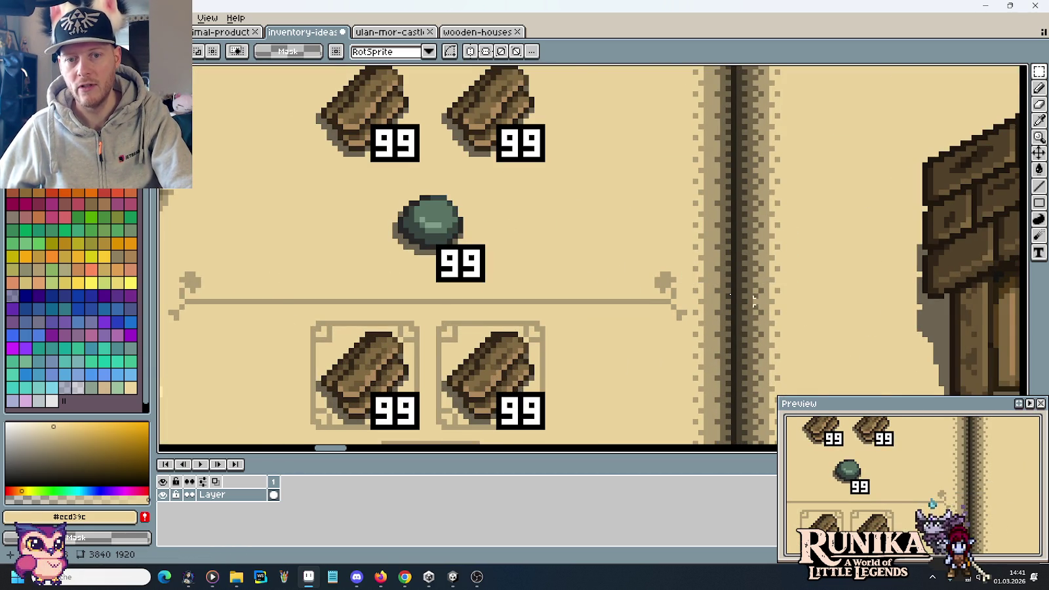
pyautogui.scroll(-1, 808, 317)
pyautogui.scroll(-1, 819, 307)
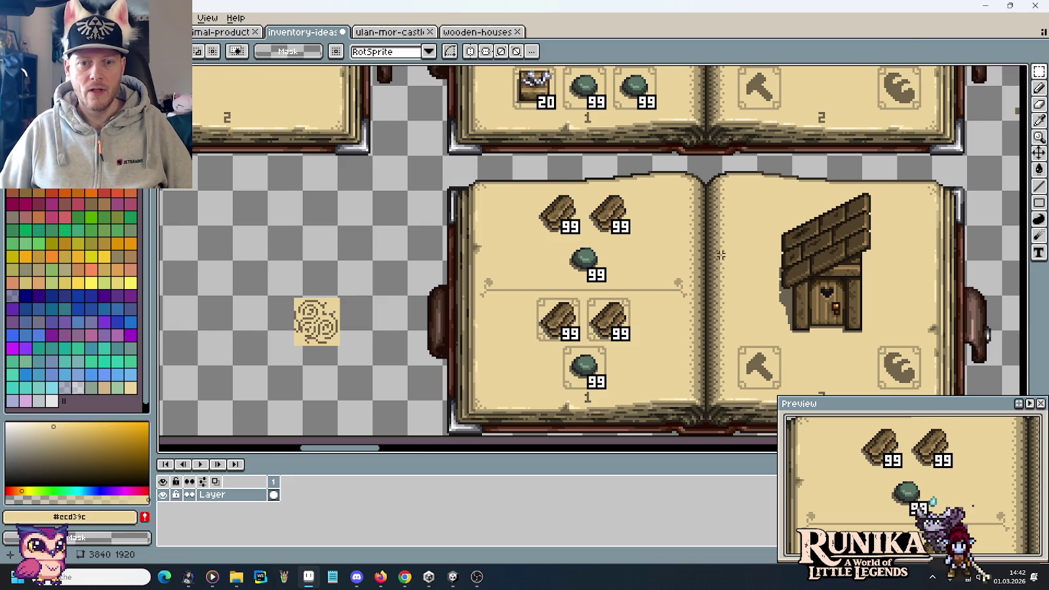
# Zoom out to the blueprint books, then open the Steam library from the hidden tray icons
pyautogui.scroll(-1, 720, 254)
pyautogui.moveTo(422, 219); pyautogui.dragTo(702, 316)
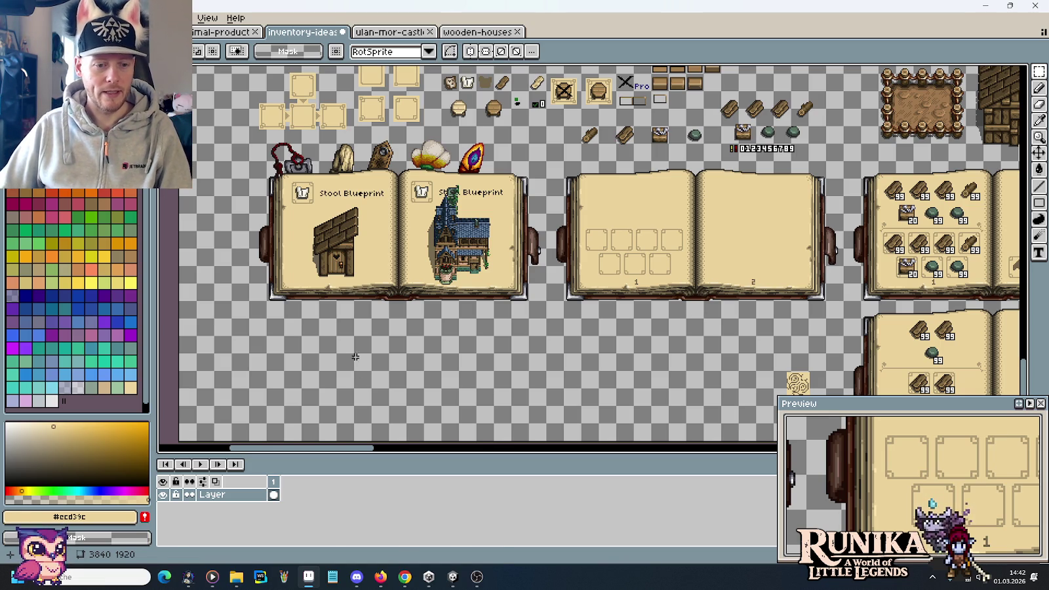
pyautogui.click(933, 577)
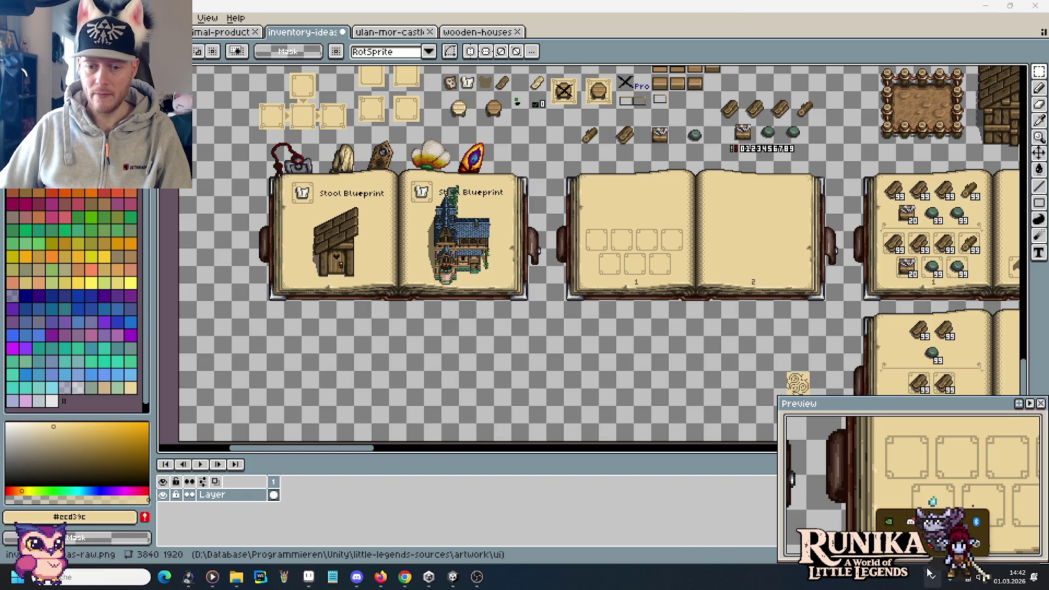
pyautogui.click(932, 521)
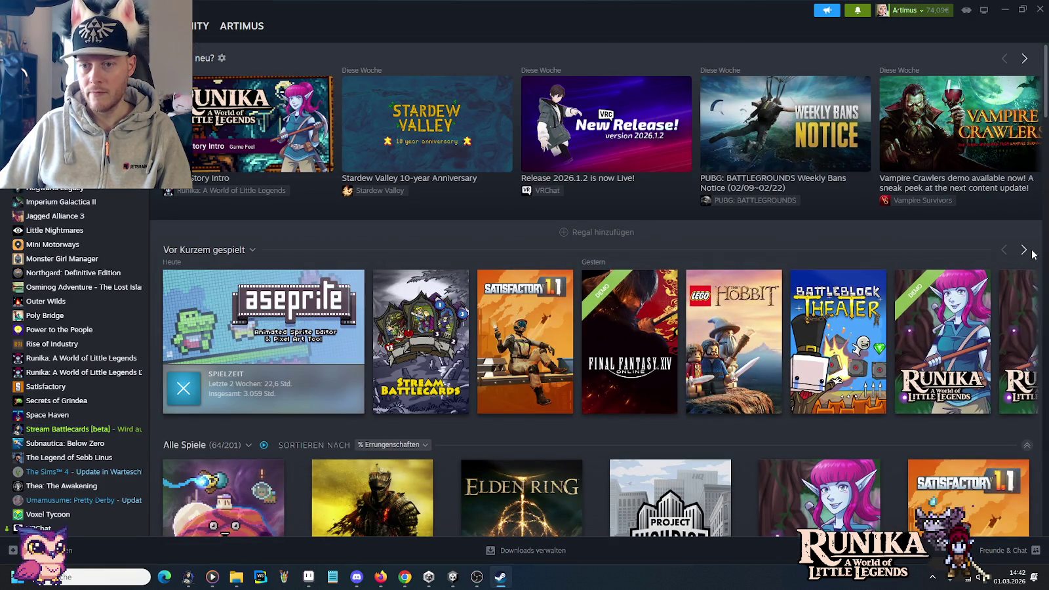
pyautogui.click(1024, 251)
pyautogui.moveTo(523, 342)
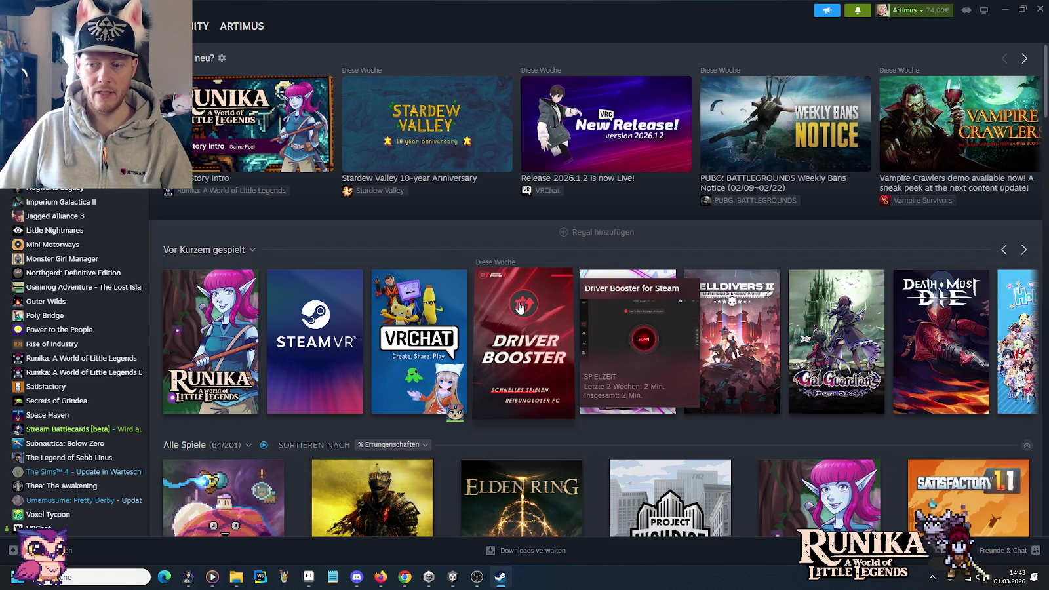
pyautogui.click(1003, 11)
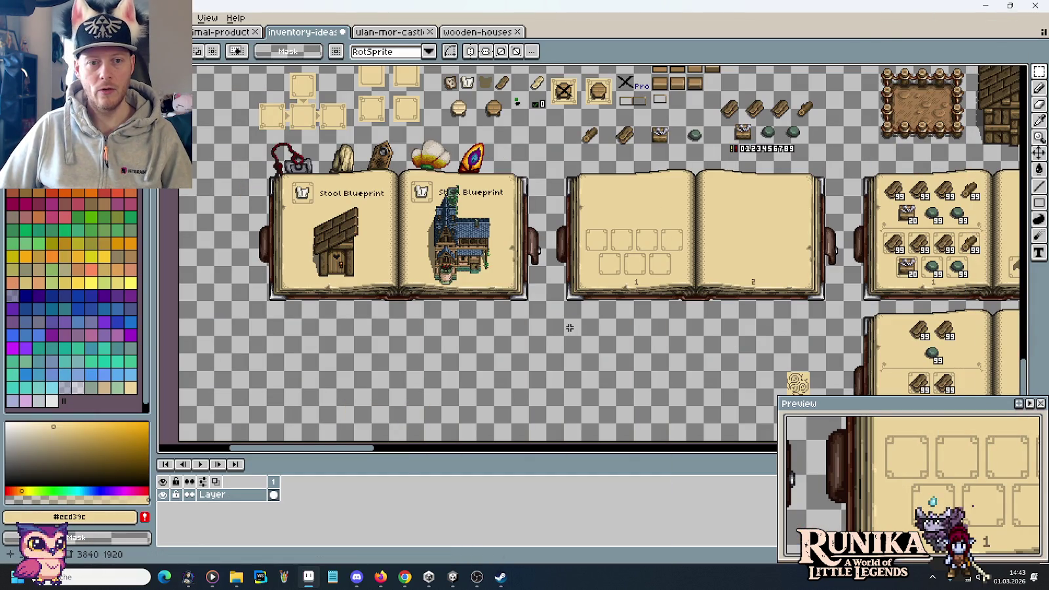
pyautogui.moveTo(653, 359)
pyautogui.mouseDown()
pyautogui.moveTo(512, 284)
pyautogui.moveTo(324, 249)
pyautogui.mouseUp()
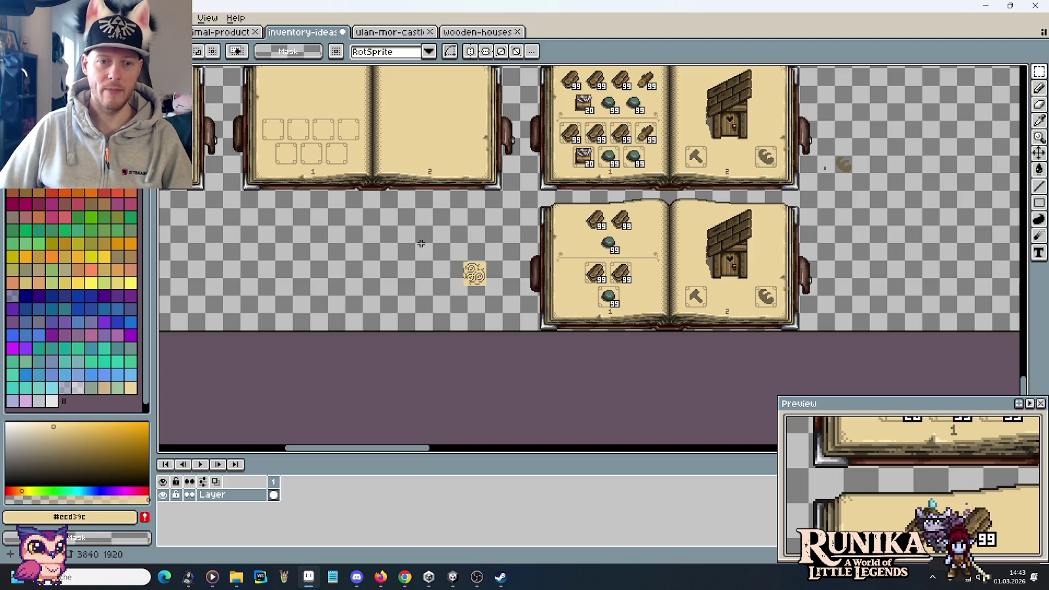
pyautogui.moveTo(422, 243); pyautogui.dragTo(651, 371)
pyautogui.moveTo(421, 163); pyautogui.dragTo(575, 244)
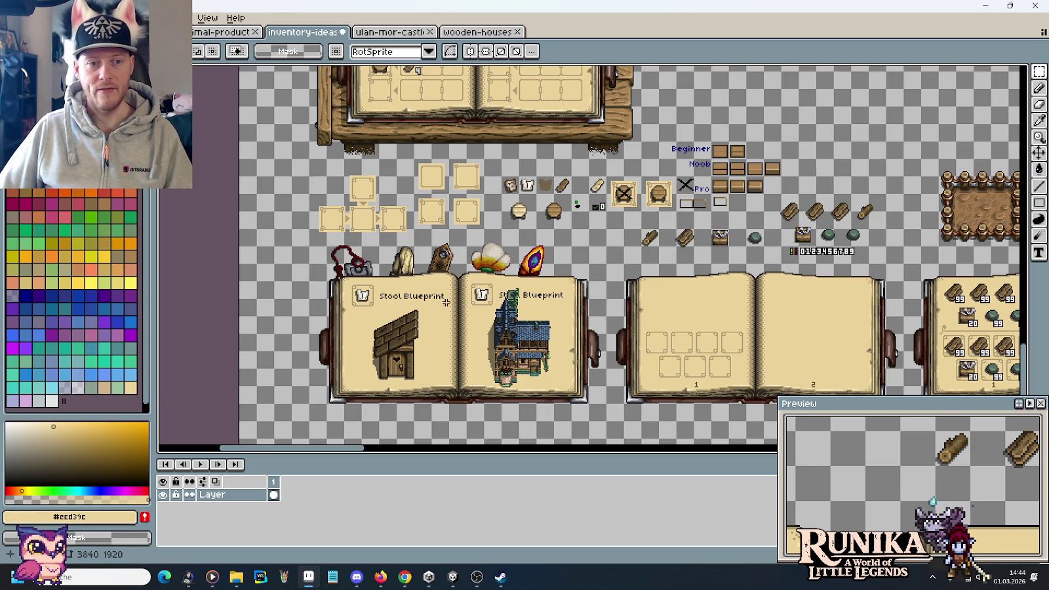
# Pan over the crafting and recipe books toward the sheet's upper-left sprites
pyautogui.scroll(2, 454, 310)
pyautogui.scroll(-2, 465, 320)
pyautogui.moveTo(702, 363); pyautogui.dragTo(485, 232)
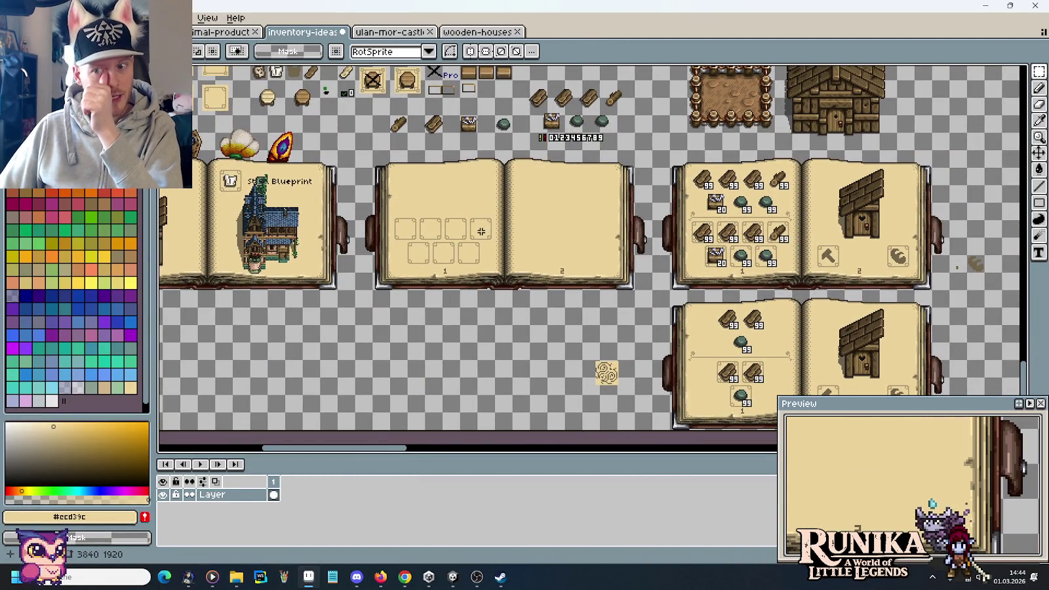
pyautogui.scroll(3, 579, 236)
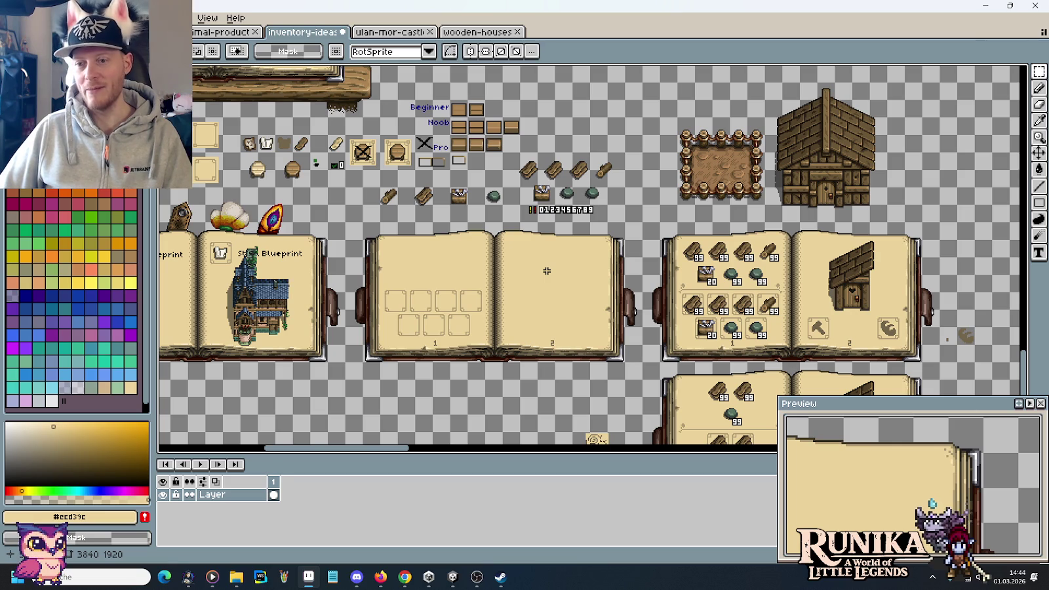
pyautogui.moveTo(567, 326); pyautogui.dragTo(561, 225)
pyautogui.scroll(5, 562, 225)
pyautogui.scroll(5, 538, 216)
pyautogui.scroll(3, 504, 209)
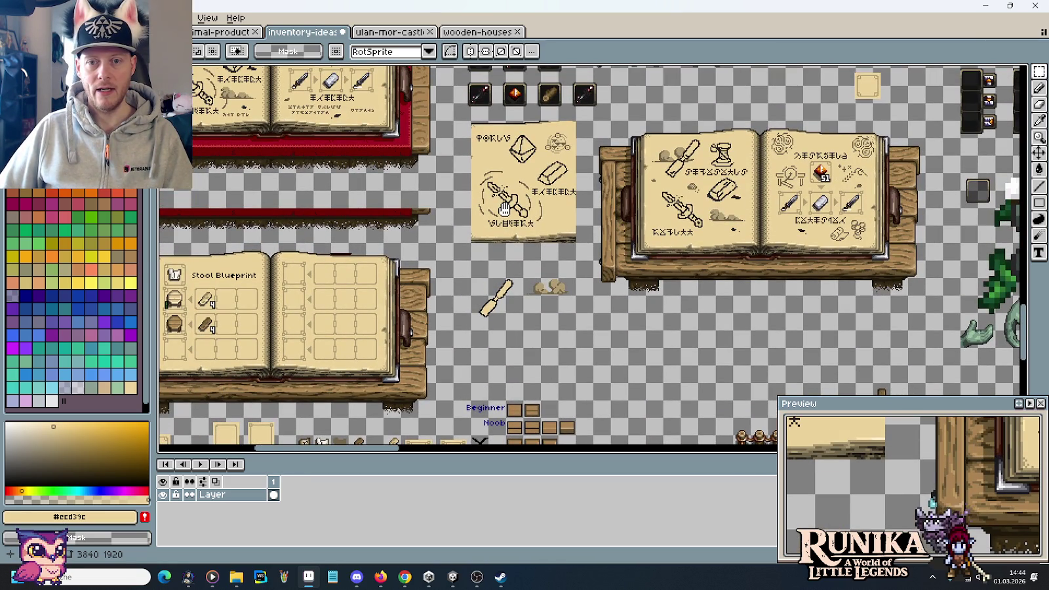
pyautogui.moveTo(505, 208); pyautogui.dragTo(633, 358)
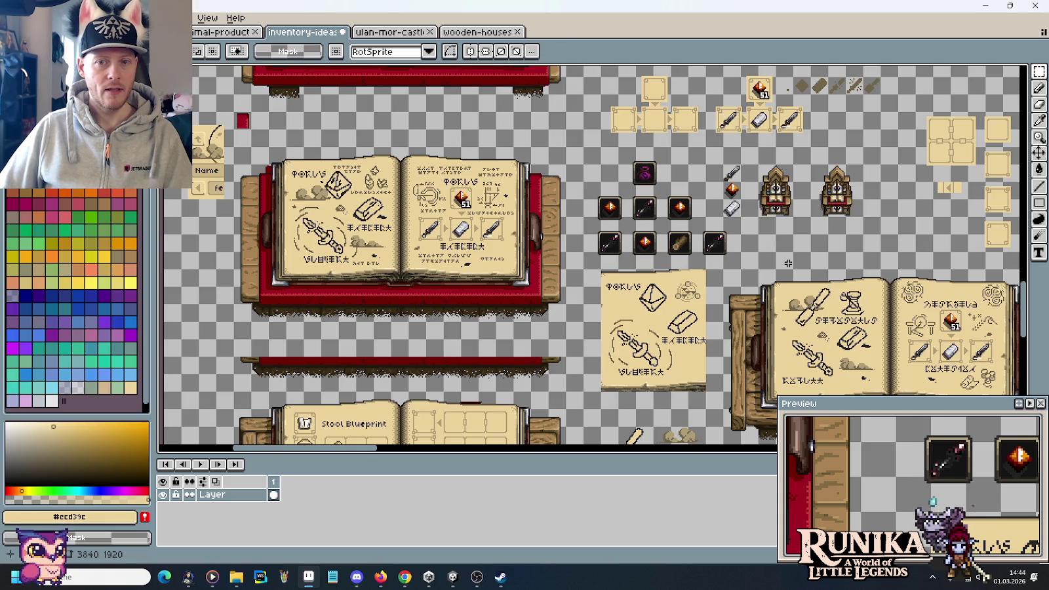
# Scroll across to the grey ornaments and marquee-select the small flourish with the lower corner piece
pyautogui.hscroll(5, 721, 256)
pyautogui.hscroll(5, 656, 249)
pyautogui.hscroll(5, 623, 242)
pyautogui.hscroll(3, 589, 238)
pyautogui.hscroll(5, 563, 230)
pyautogui.hscroll(5, 511, 209)
pyautogui.hscroll(5, 452, 190)
pyautogui.hscroll(5, 393, 167)
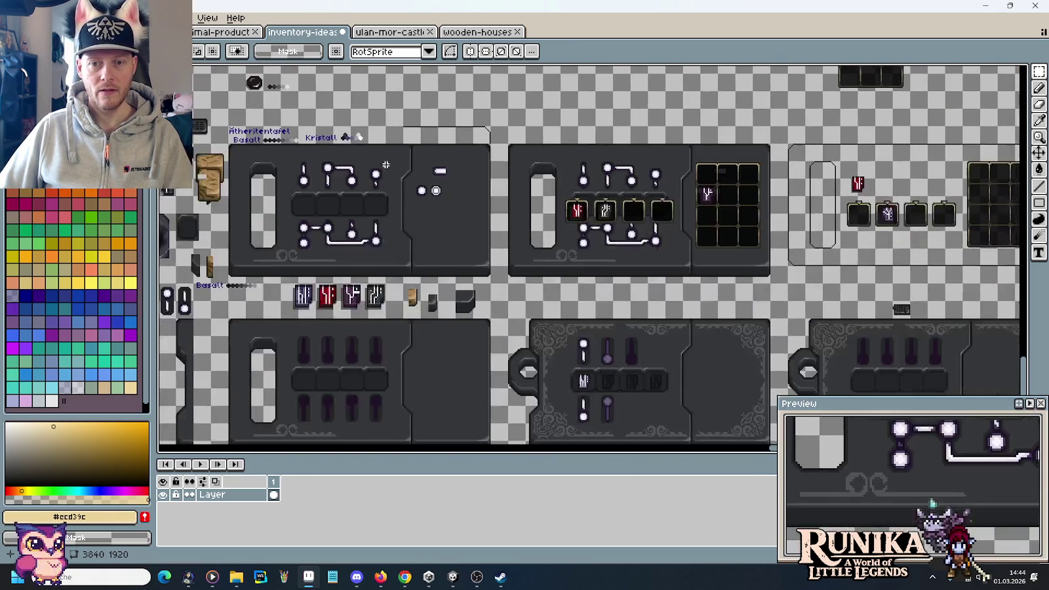
pyautogui.scroll(-3, 664, 326)
pyautogui.hscroll(1, 599, 313)
pyautogui.scroll(1, 622, 347)
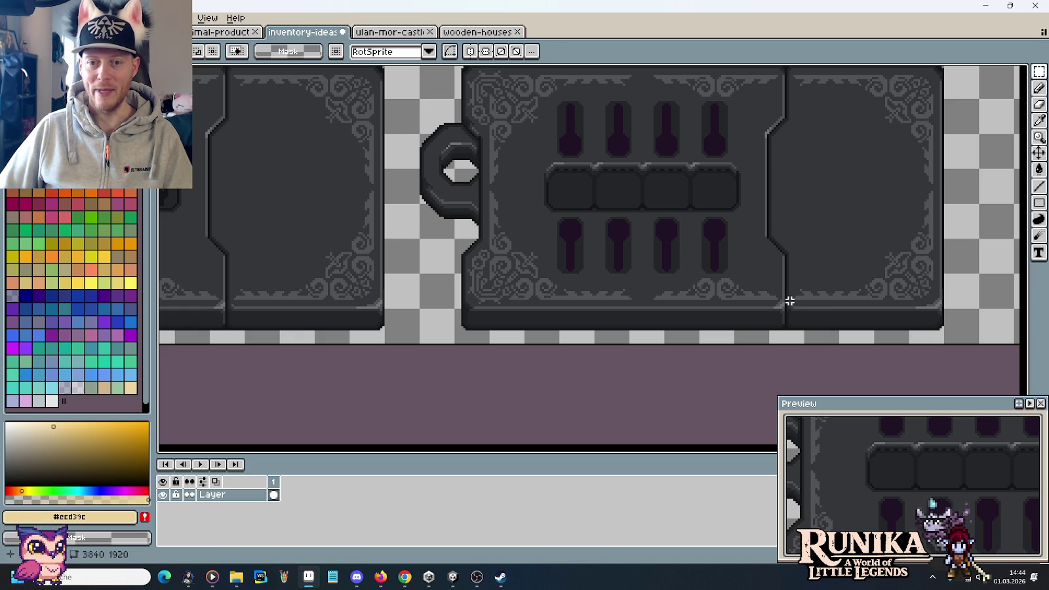
pyautogui.moveTo(789, 300); pyautogui.dragTo(909, 203)
pyautogui.hscroll(5, 812, 286)
pyautogui.hscroll(-3, 851, 256)
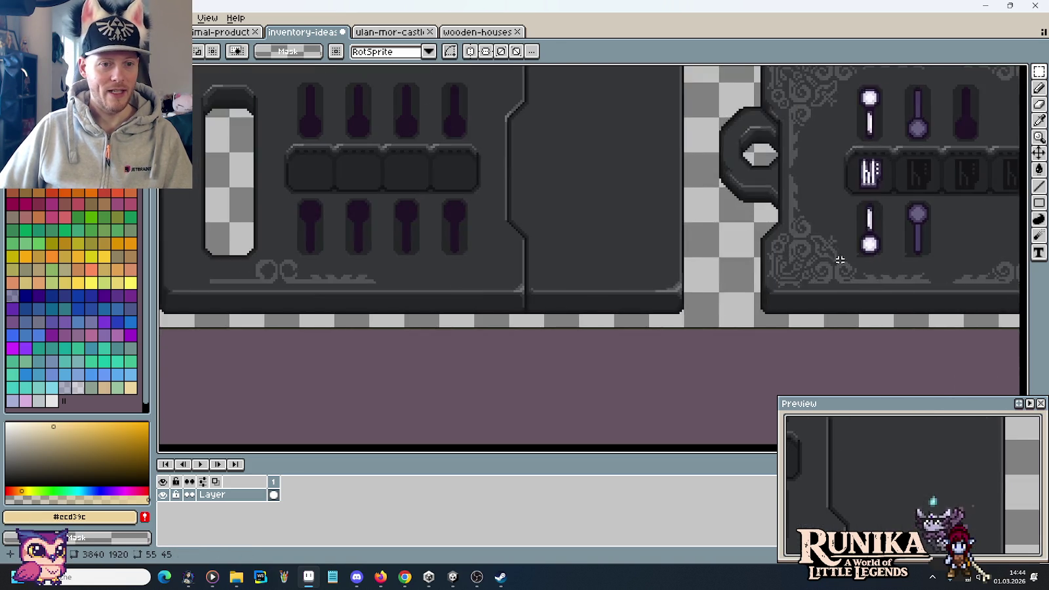
pyautogui.hscroll(-5, 820, 272)
pyautogui.hscroll(-5, 774, 285)
pyautogui.hscroll(-1, 781, 288)
pyautogui.hscroll(-5, 728, 287)
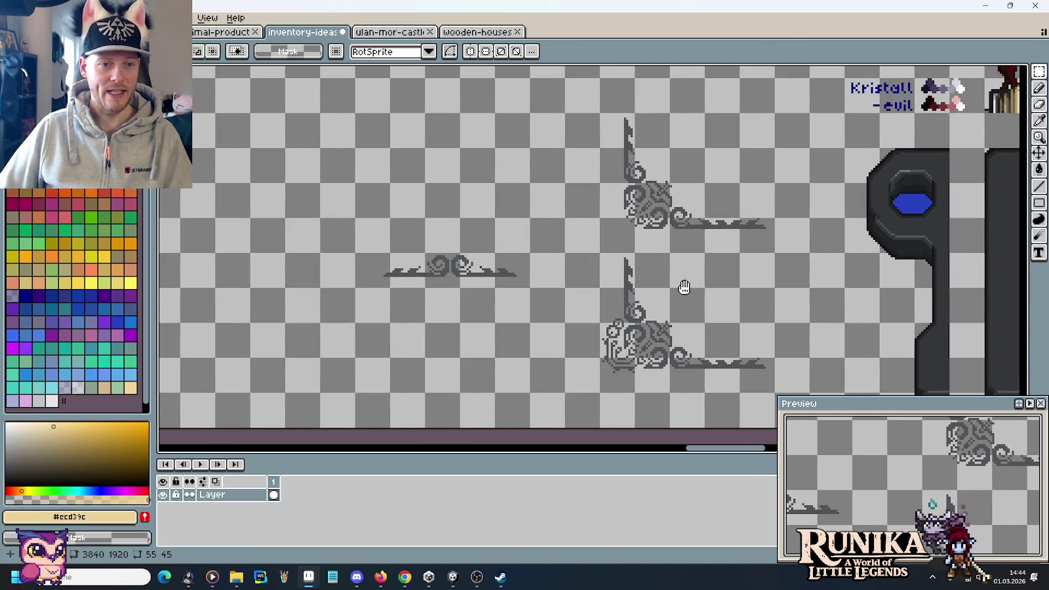
pyautogui.moveTo(355, 253); pyautogui.dragTo(811, 393)
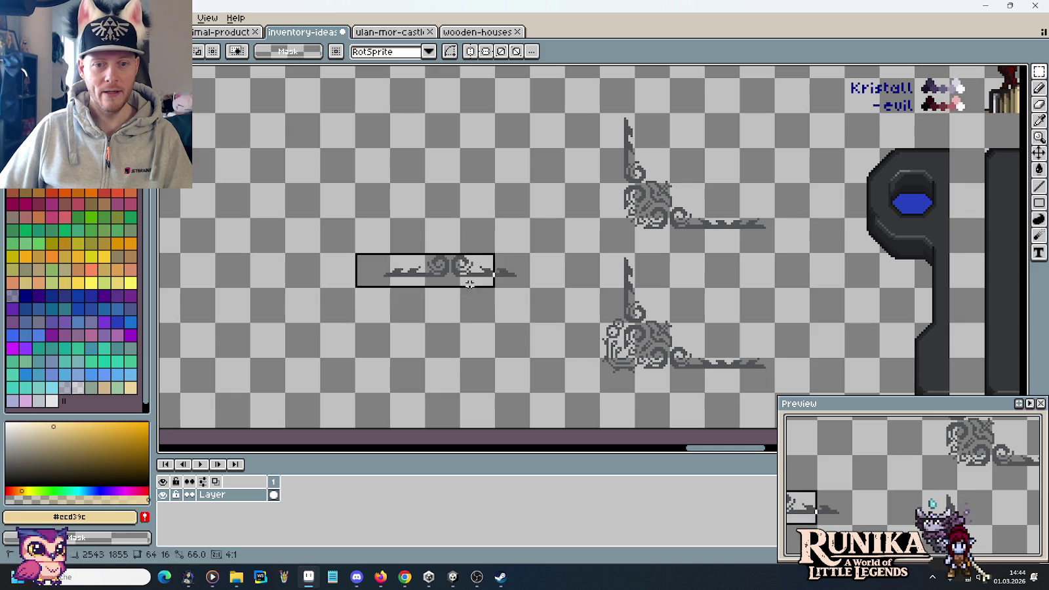
# Paste the copied ornaments beside the lower recipe book and commit them
pyautogui.scroll(-2, 792, 368)
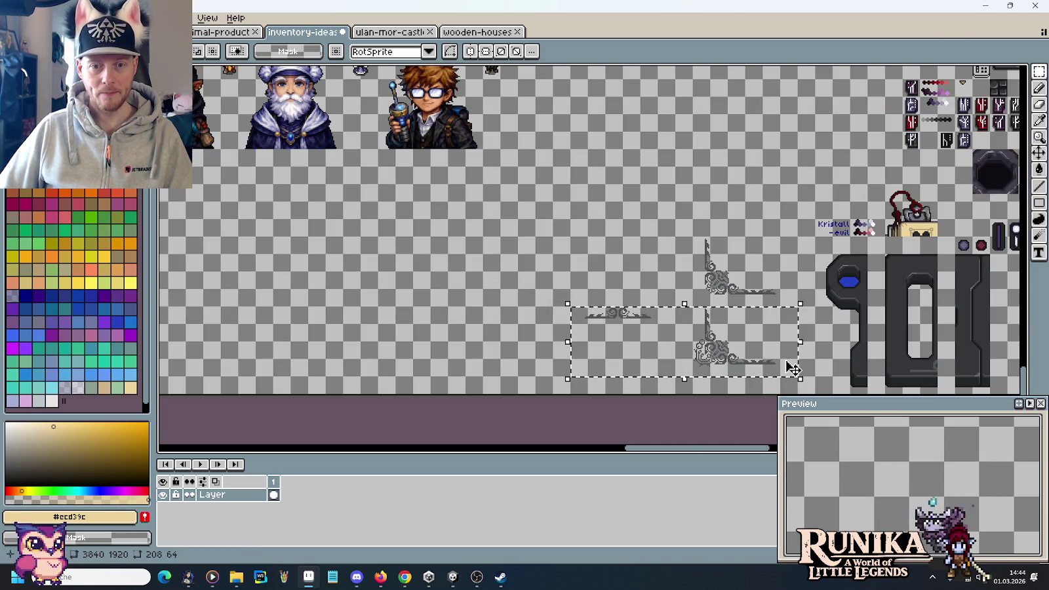
pyautogui.hscroll(-5, 446, 282)
pyautogui.scroll(-2, 446, 282)
pyautogui.hscroll(-5, 948, 293)
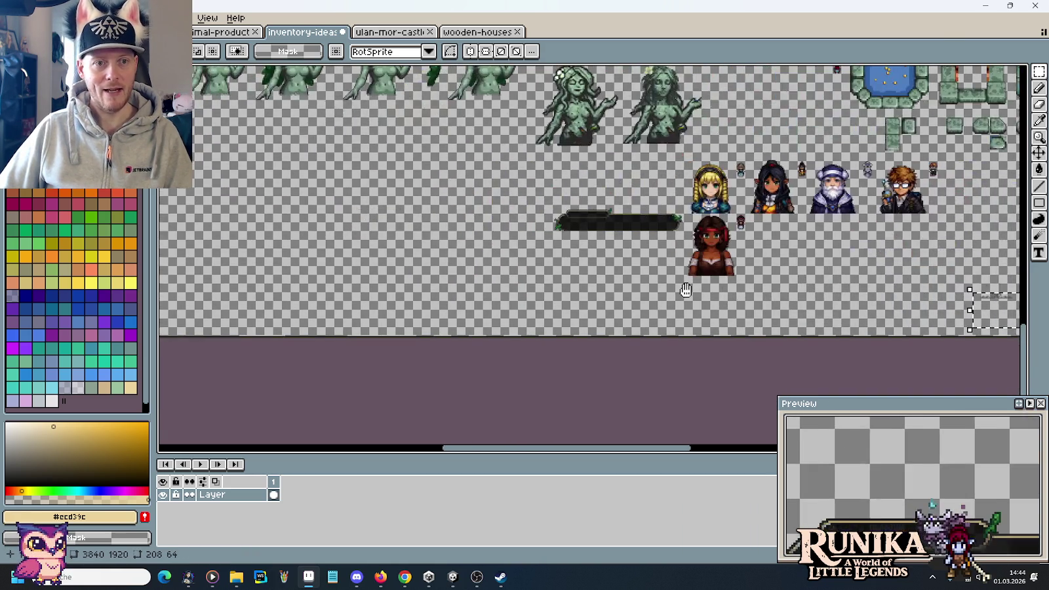
pyautogui.hscroll(-5, 693, 297)
pyautogui.hscroll(-5, 714, 280)
pyautogui.scroll(1, 700, 316)
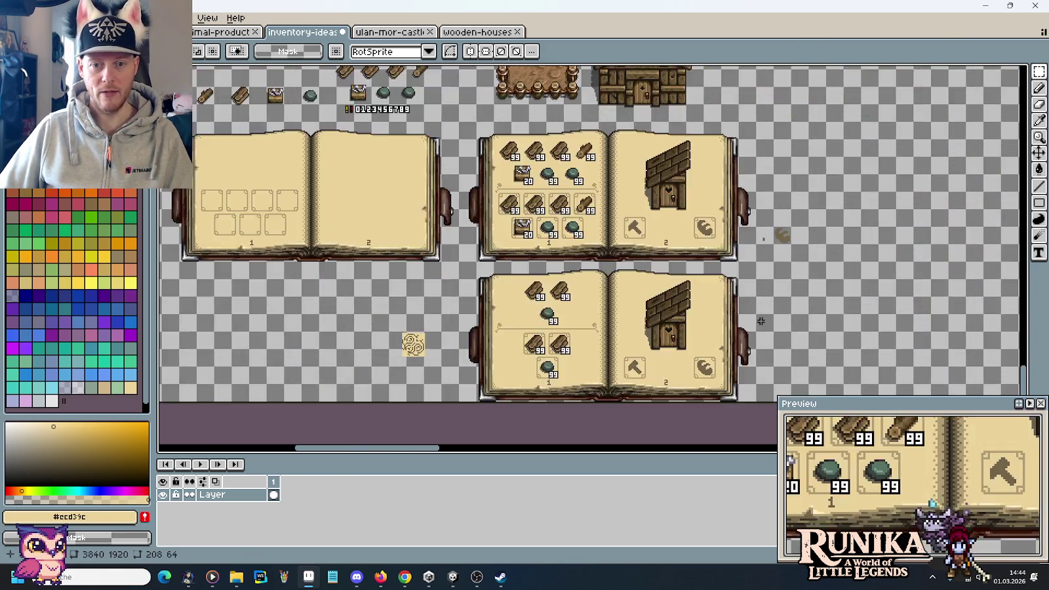
pyautogui.scroll(1, 760, 323)
pyautogui.moveTo(796, 297); pyautogui.dragTo(582, 292)
pyautogui.hotkey('ctrl', 'v')
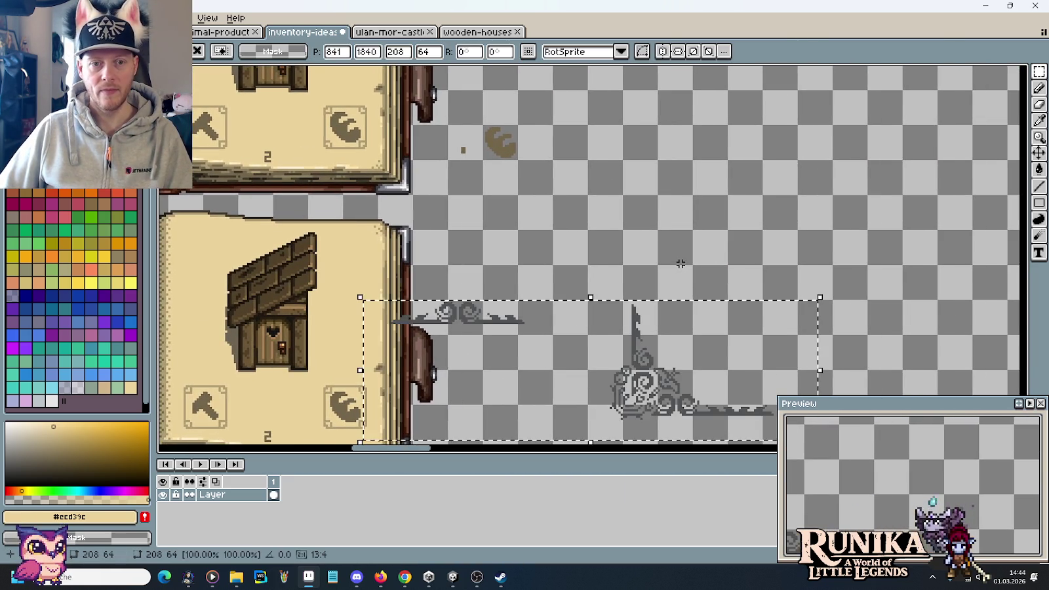
pyautogui.scroll(-2, 656, 308)
pyautogui.moveTo(656, 308); pyautogui.dragTo(741, 274)
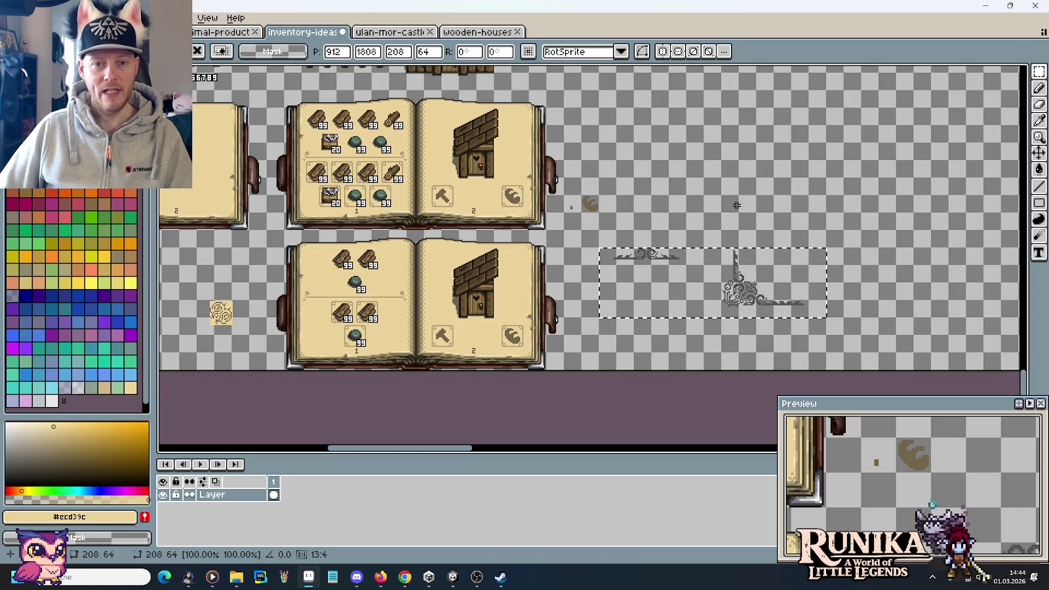
pyautogui.press('Return')
# Select the swirl ornament, move it up beside the top-right crafting book and drop it
pyautogui.moveTo(599, 248)
pyautogui.mouseDown()
pyautogui.moveTo(669, 264)
pyautogui.moveTo(801, 243)
pyautogui.mouseUp()
pyautogui.press('Return')
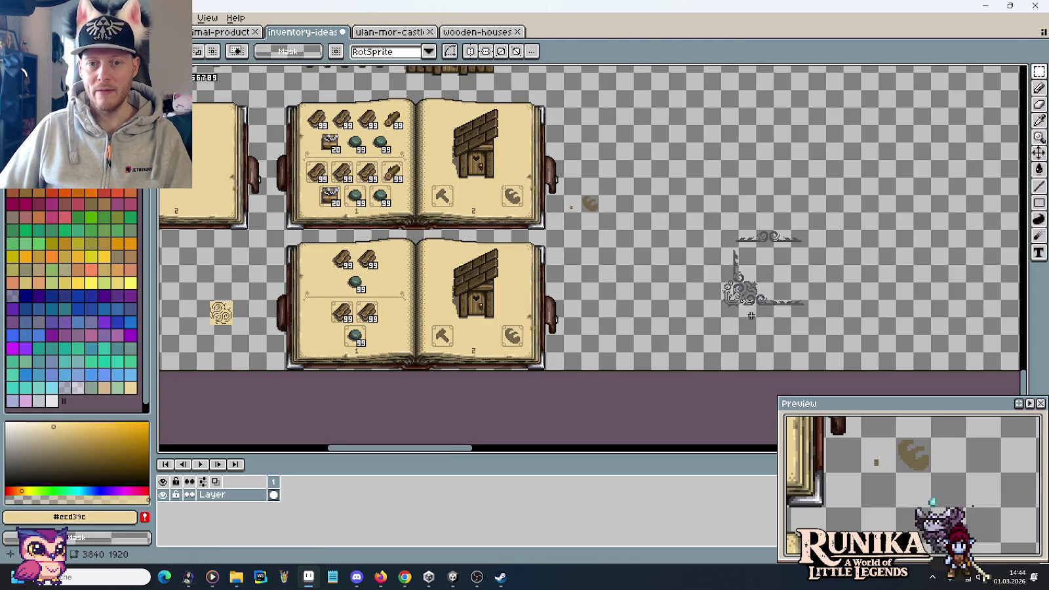
pyautogui.hscroll(-6, 696, 281)
pyautogui.moveTo(395, 263)
pyautogui.mouseDown()
pyautogui.moveTo(555, 273)
pyautogui.moveTo(633, 351)
pyautogui.moveTo(1002, 164)
pyautogui.moveTo(987, 166)
pyautogui.mouseUp()
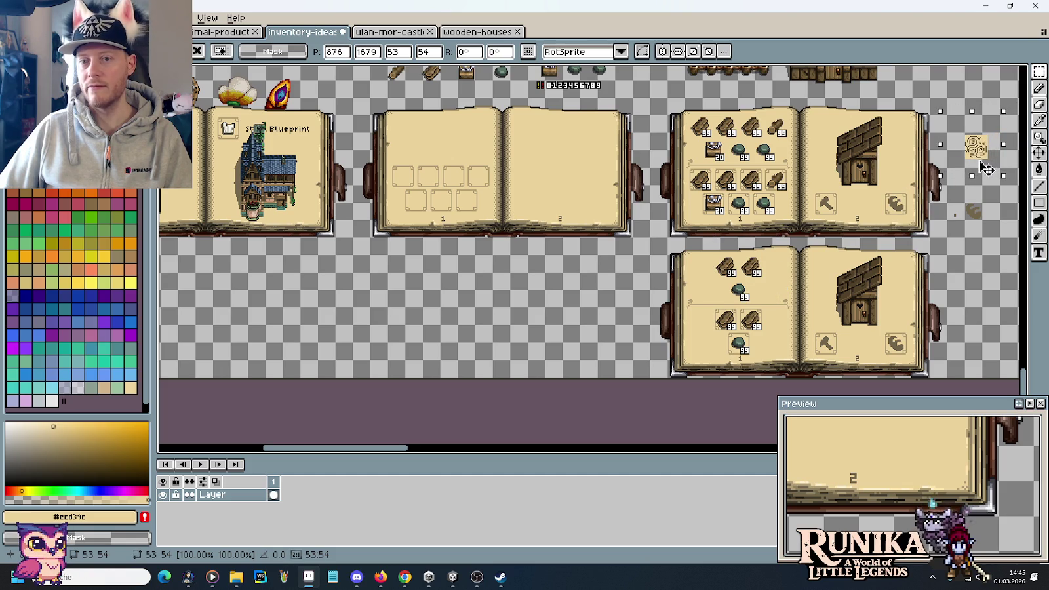
pyautogui.click(939, 251)
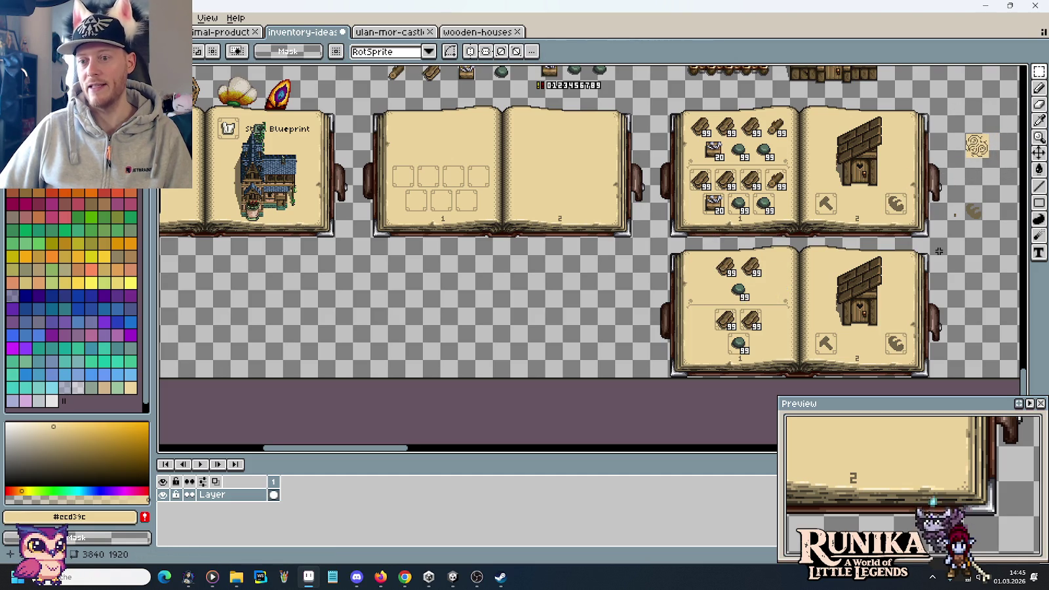
pyautogui.moveTo(461, 243); pyautogui.dragTo(728, 338)
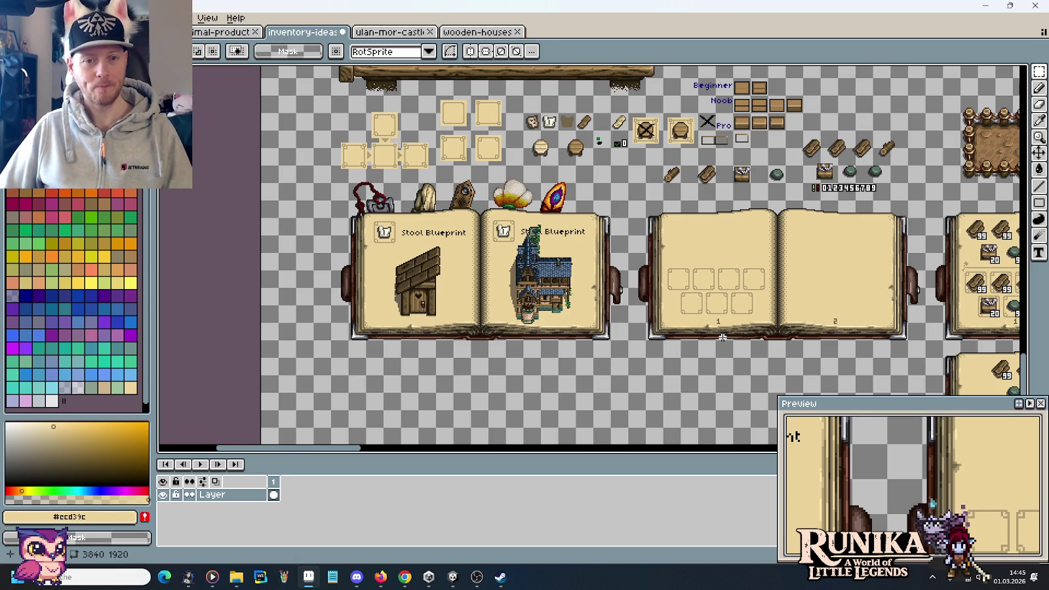
pyautogui.moveTo(688, 368)
pyautogui.mouseDown()
pyautogui.moveTo(475, 286)
pyautogui.moveTo(511, 311)
pyautogui.moveTo(504, 443)
pyautogui.mouseUp()
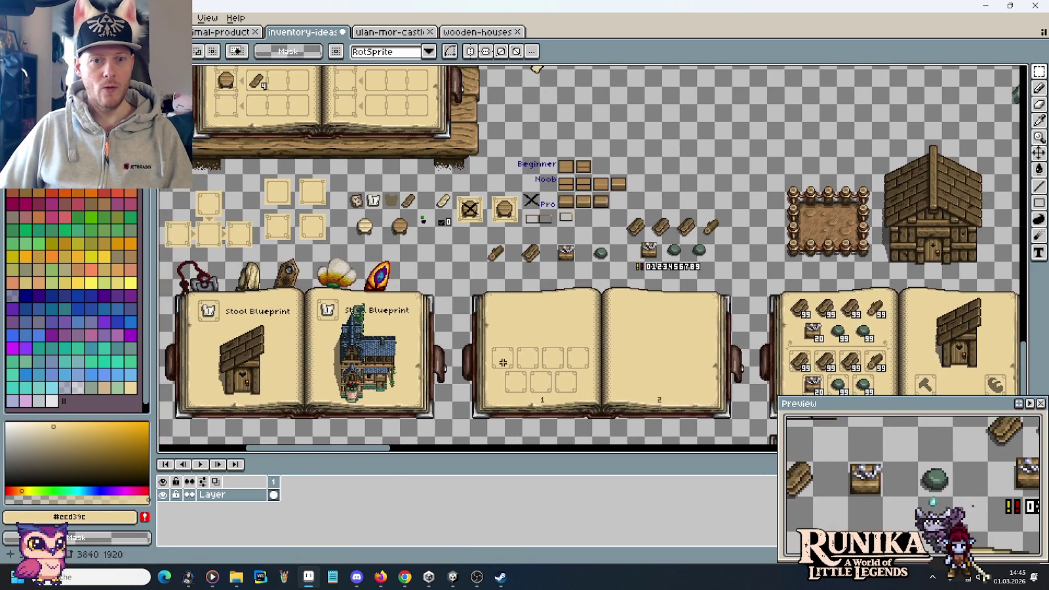
# Zoom out to survey the whole sprite sheet, zoom back in, and bring up Canvas Size
pyautogui.scroll(-3, 552, 284)
pyautogui.scroll(-1, 553, 283)
pyautogui.scroll(-1, 553, 283)
pyautogui.scroll(-1, 552, 283)
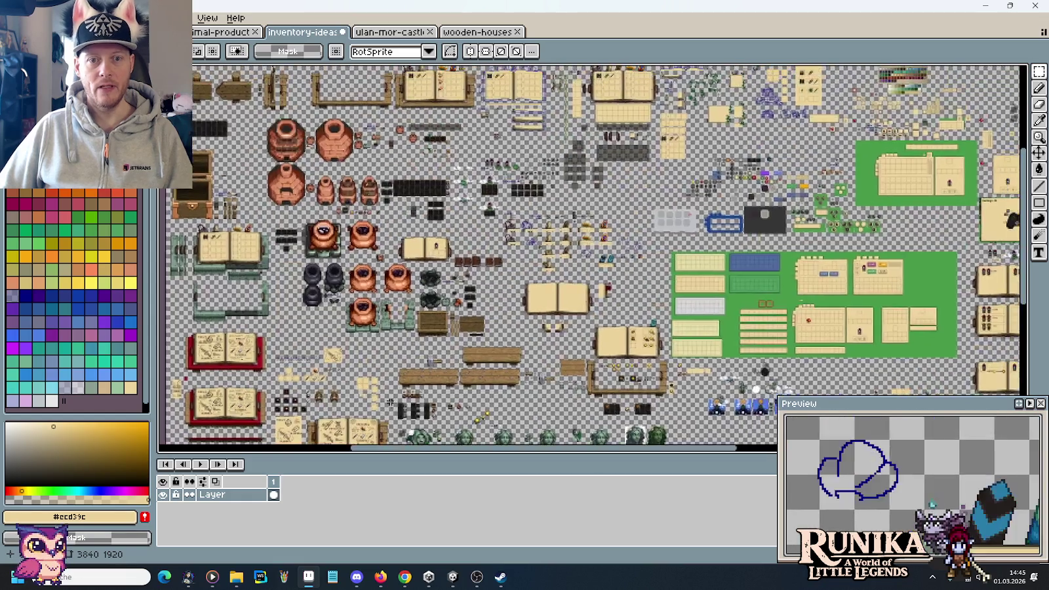
pyautogui.scroll(-1, 432, 363)
pyautogui.moveTo(426, 387); pyautogui.dragTo(472, 239)
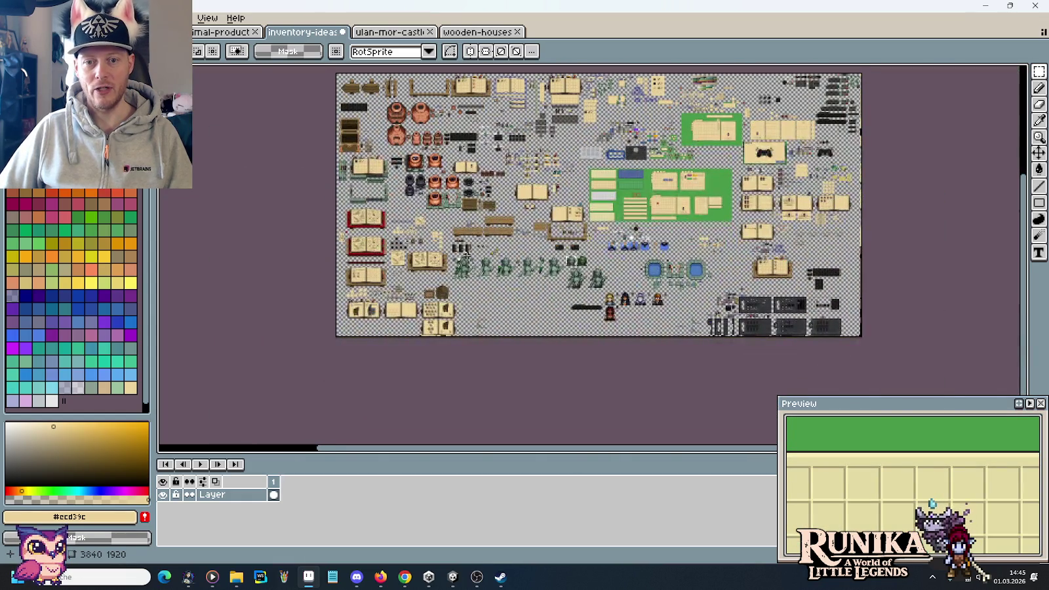
pyautogui.scroll(2, 381, 330)
pyautogui.scroll(1, 382, 330)
pyautogui.scroll(1, 381, 330)
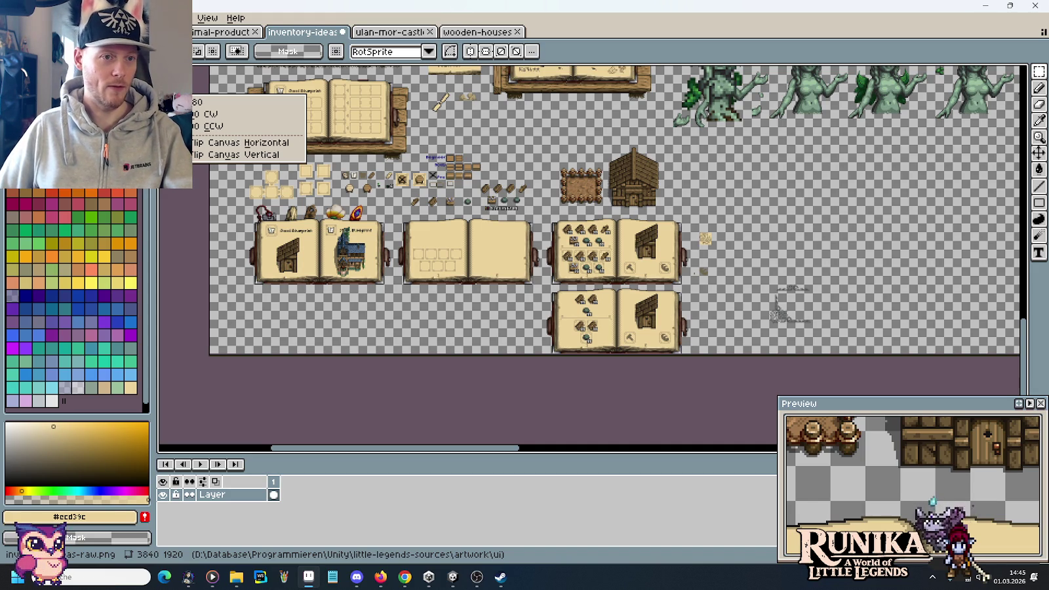
pyautogui.click(150, 89)
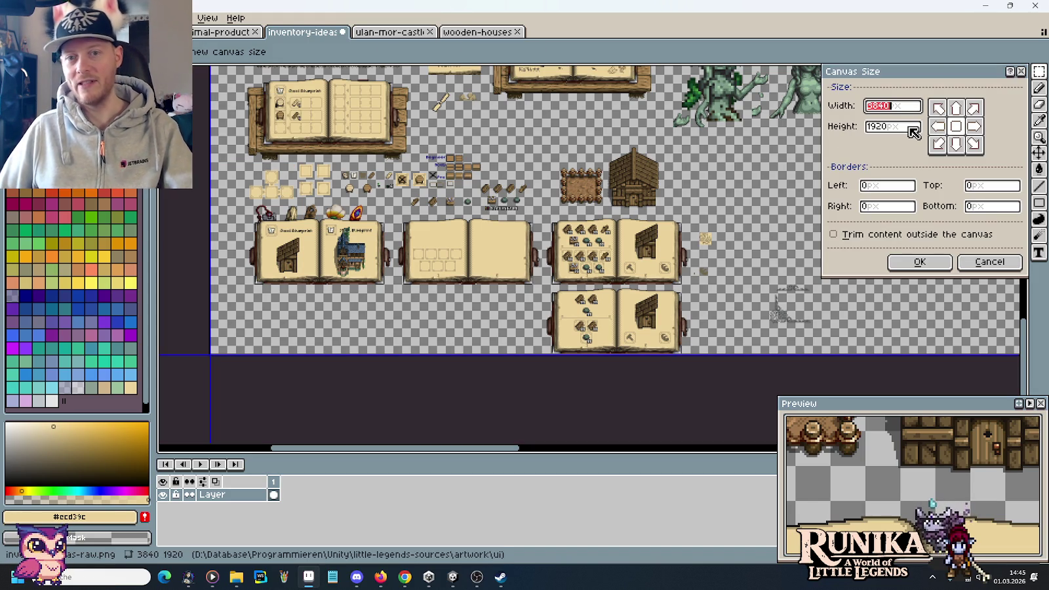
# Set the canvas height to 2440 px, top-centre anchored, giving a 3840 × 2440 canvas
pyautogui.press('Tab')
pyautogui.write('2440')
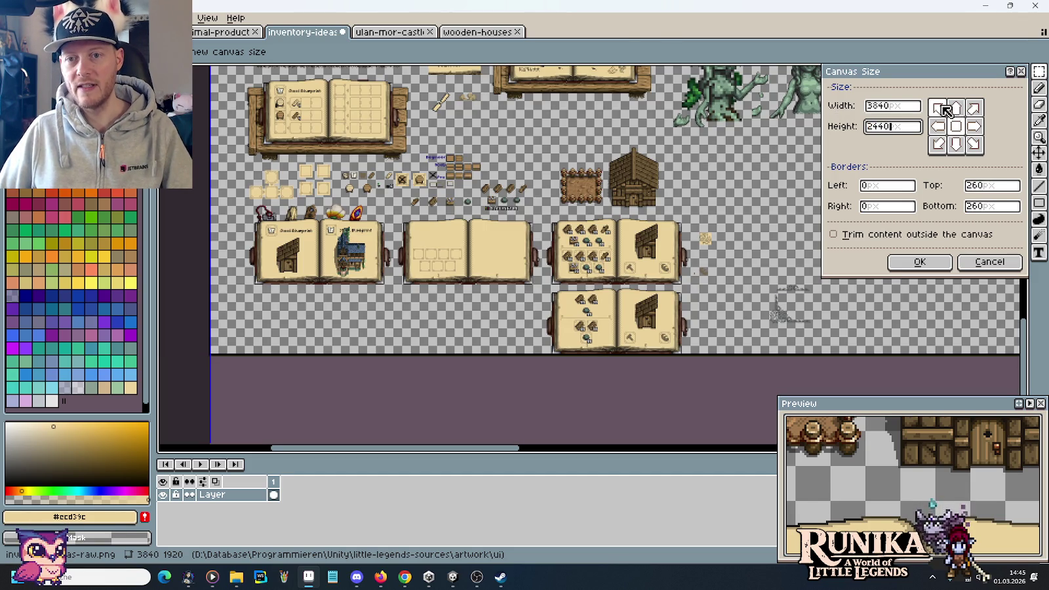
pyautogui.click(956, 109)
pyautogui.click(920, 262)
pyautogui.scroll(1, 409, 348)
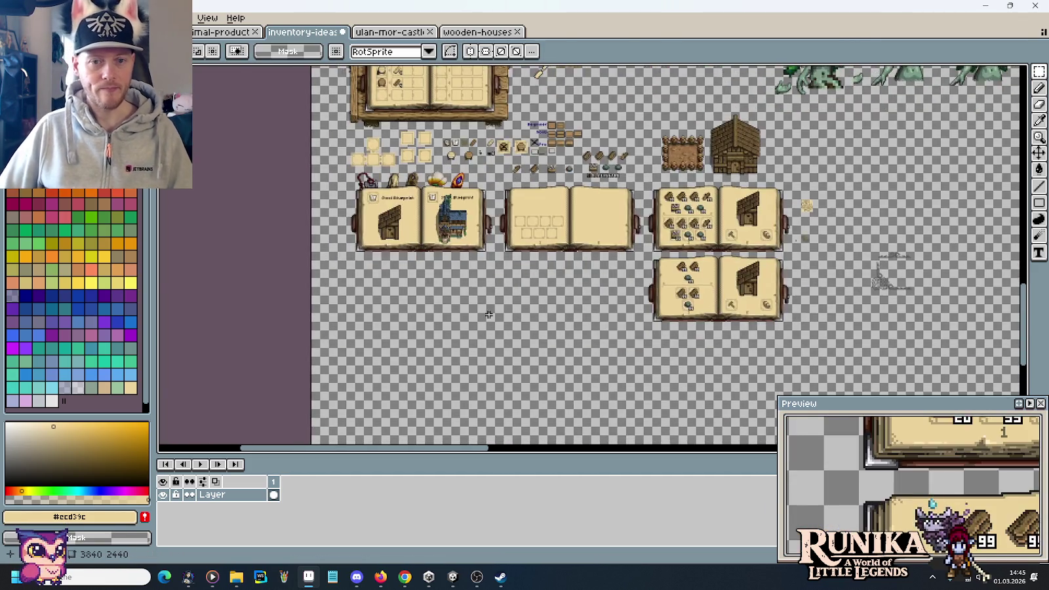
pyautogui.scroll(1, 459, 262)
pyautogui.scroll(-1, 485, 164)
# Marquee-select the empty open book and drag it down level with the filled crafting book
pyautogui.moveTo(468, 126)
pyautogui.mouseDown()
pyautogui.moveTo(769, 427)
pyautogui.moveTo(810, 301)
pyautogui.moveTo(766, 228)
pyautogui.moveTo(544, 385)
pyautogui.mouseUp()
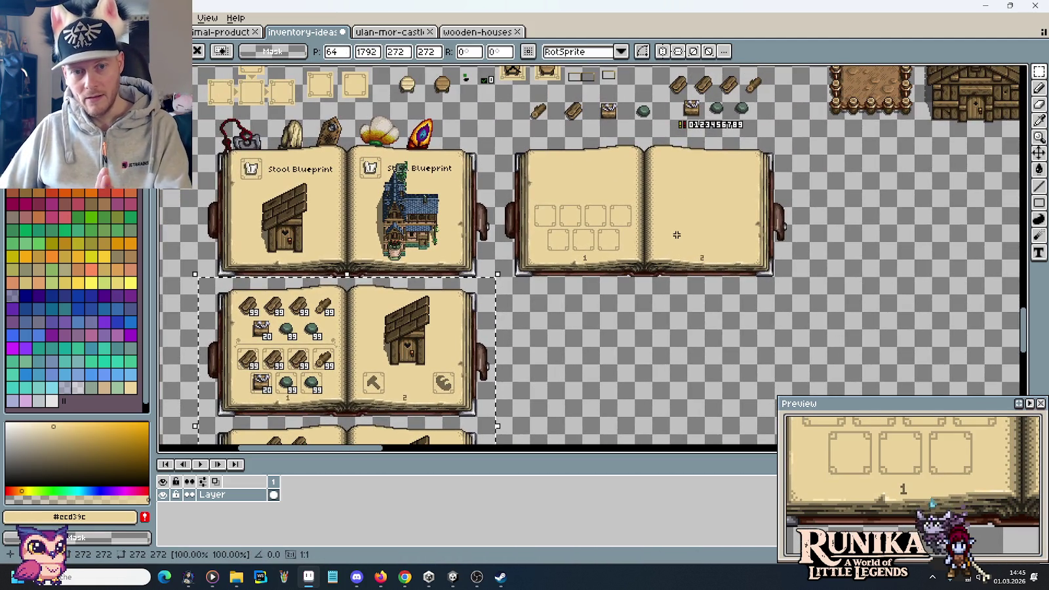
pyautogui.hotkey('ctrl', 'd')
pyautogui.press('m')
pyautogui.moveTo(792, 293); pyautogui.dragTo(506, 148)
pyautogui.moveTo(592, 227); pyautogui.dragTo(590, 371)
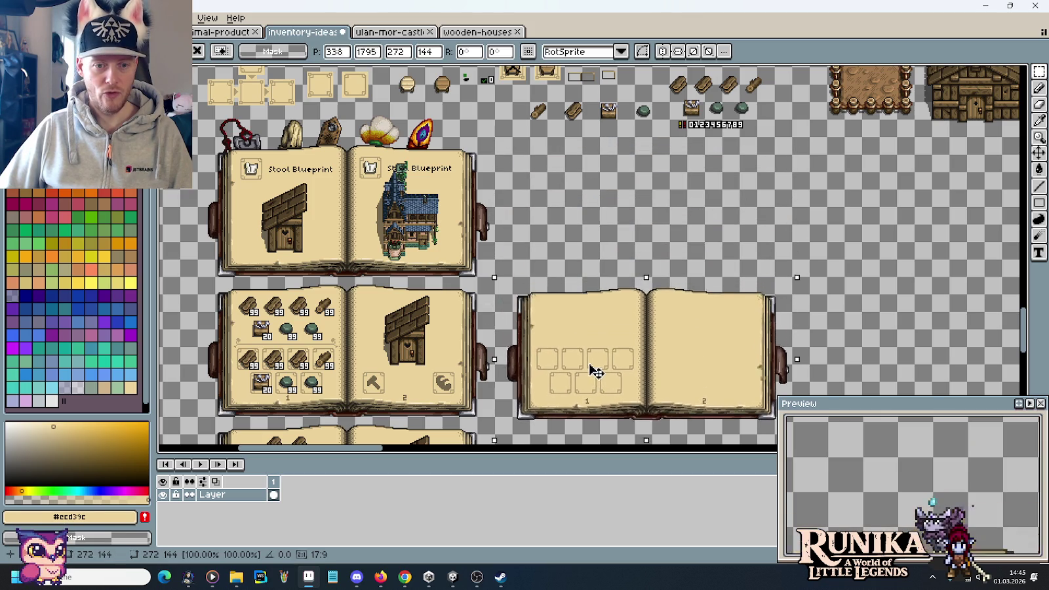
pyautogui.press('Return')
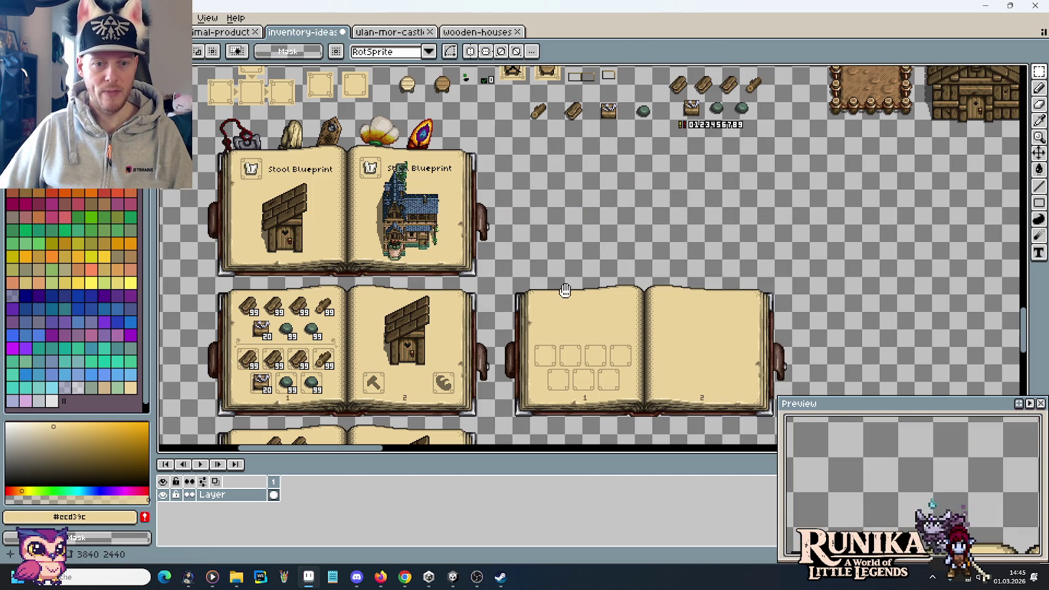
pyautogui.scroll(-2, 569, 261)
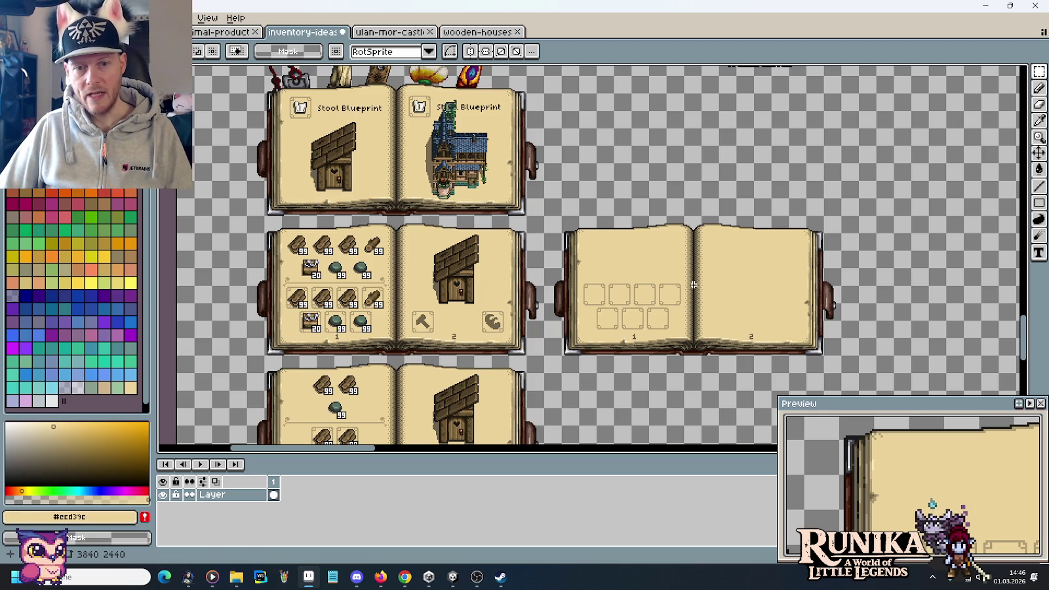
pyautogui.moveTo(577, 276); pyautogui.dragTo(690, 346)
pyautogui.hotkey('ctrl', 'd')
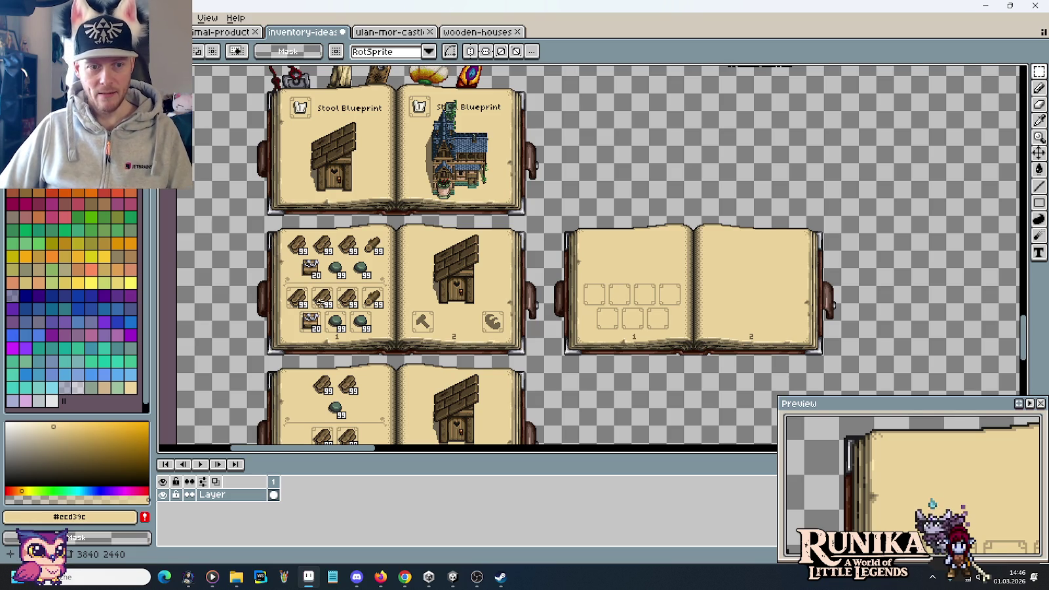
# Zoom in and marquee-select the full divider strip between the crafting book's two ingredient rows
pyautogui.scroll(1, 321, 306)
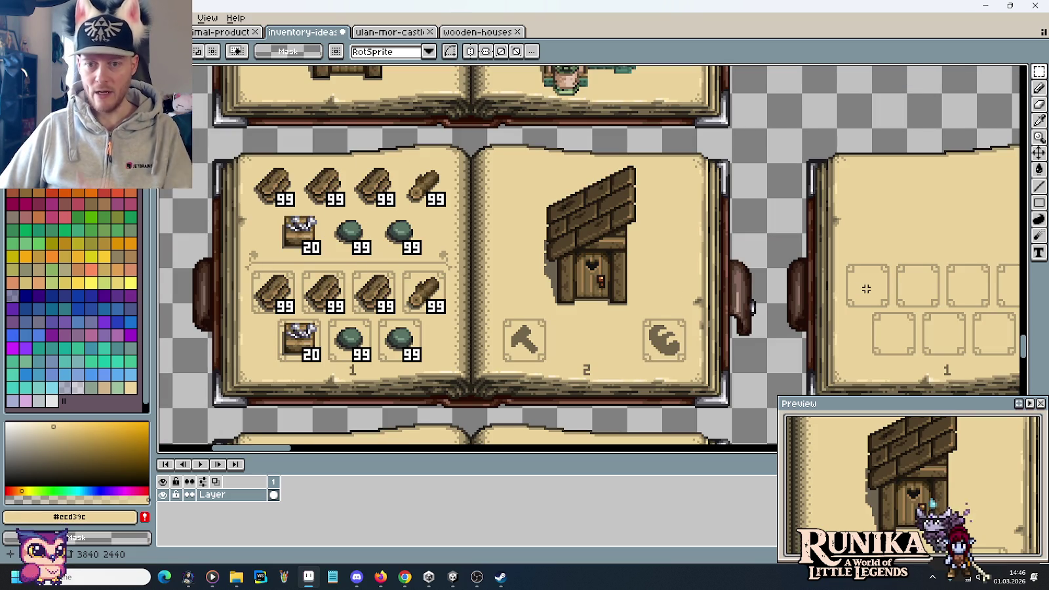
pyautogui.scroll(1, 324, 298)
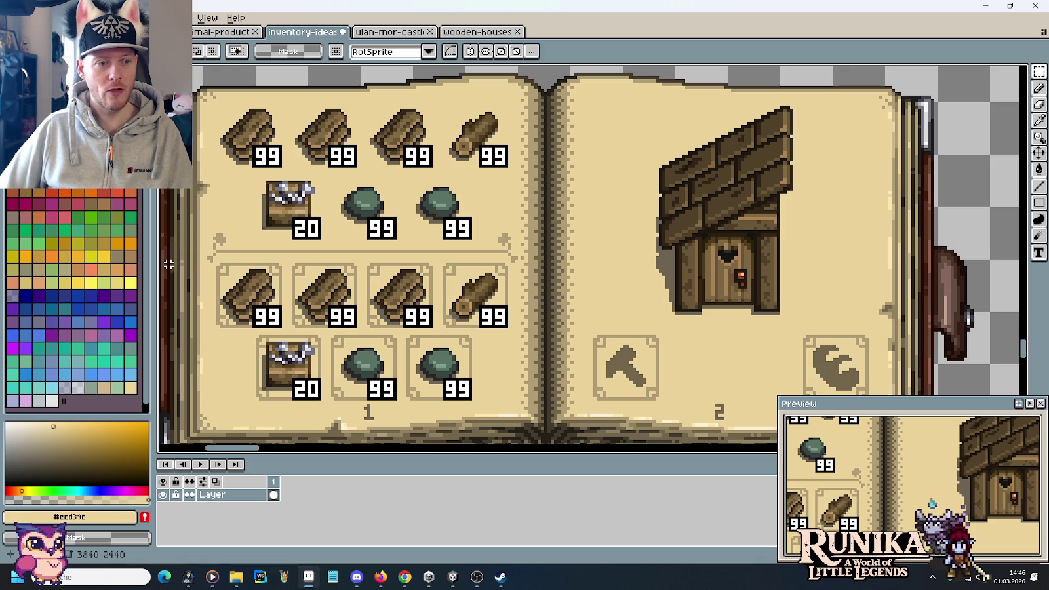
pyautogui.moveTo(175, 261); pyautogui.dragTo(531, 232)
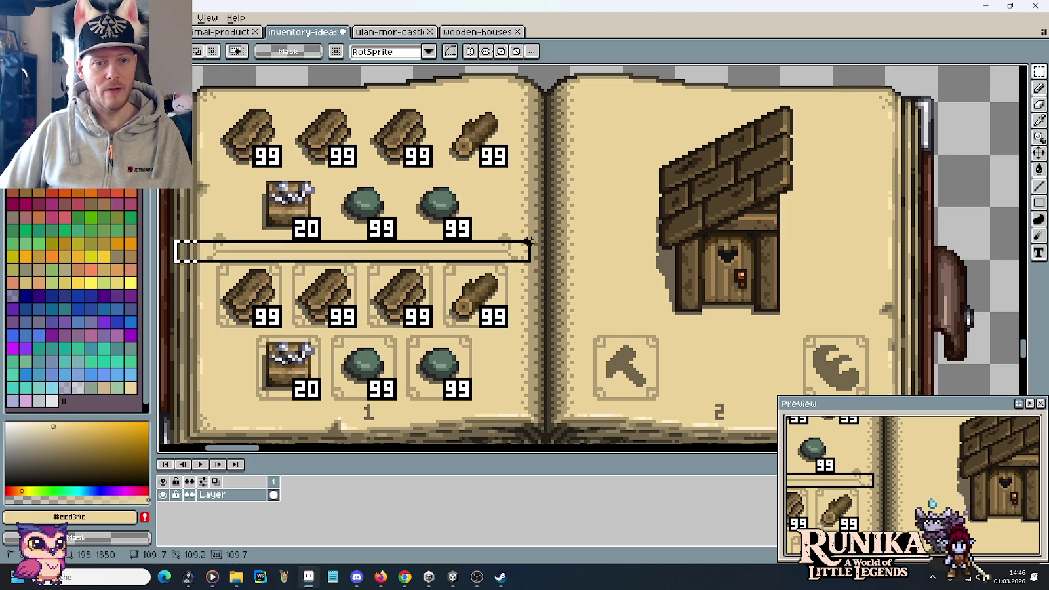
pyautogui.moveTo(532, 232); pyautogui.dragTo(539, 230)
pyautogui.moveTo(825, 264); pyautogui.dragTo(216, 264)
pyautogui.scroll(1, 588, 206)
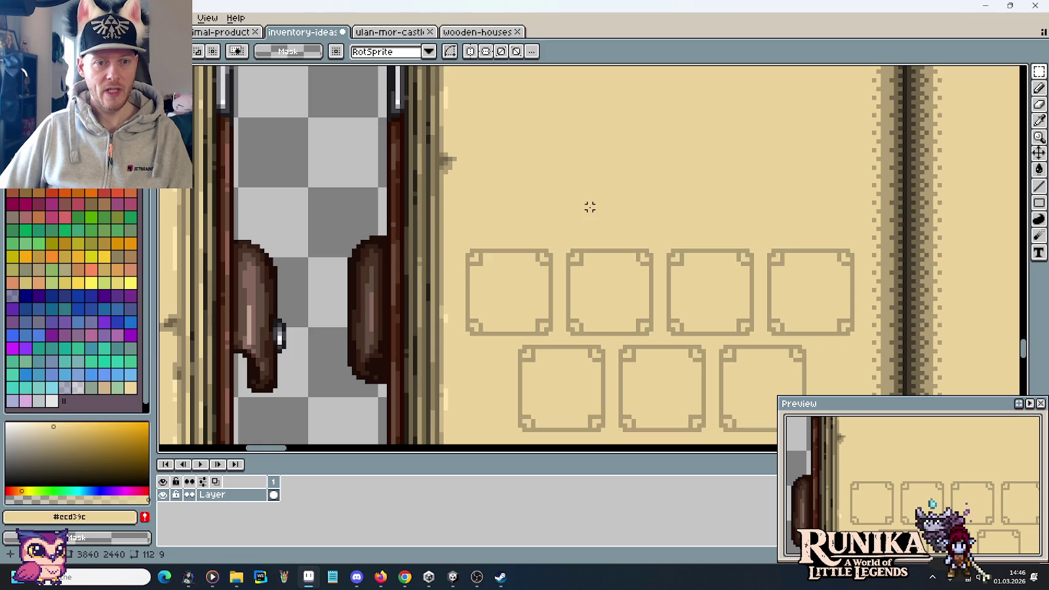
# Paste the divider strip and place it above the empty book's slot boxes
pyautogui.hotkey('ctrl', 'v')
pyautogui.moveTo(542, 263)
pyautogui.mouseDown()
pyautogui.moveTo(548, 237)
pyautogui.moveTo(545, 245)
pyautogui.mouseUp()
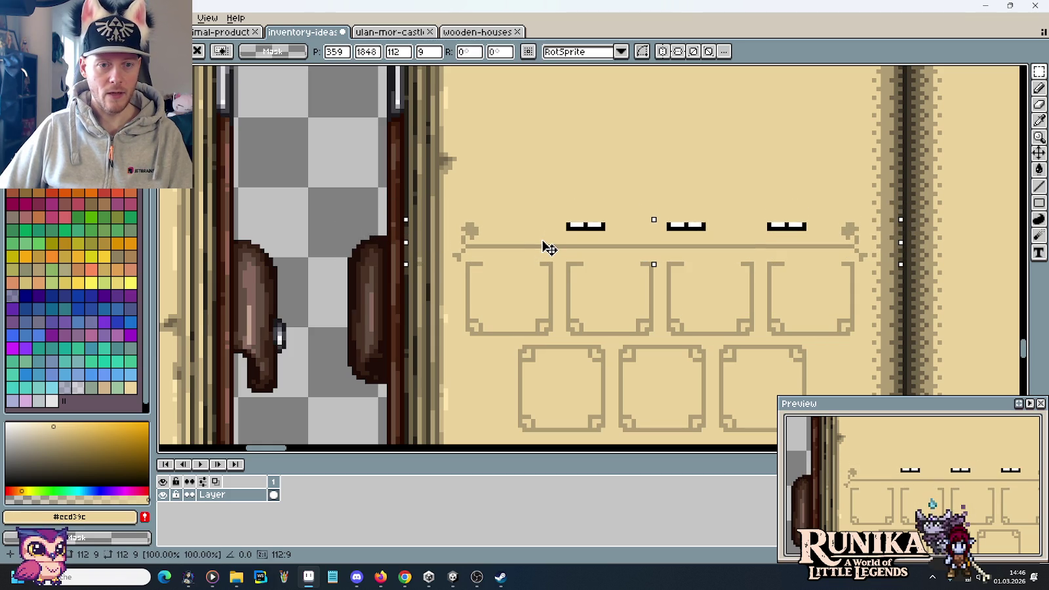
pyautogui.click(558, 211)
pyautogui.scroll(-2, 559, 211)
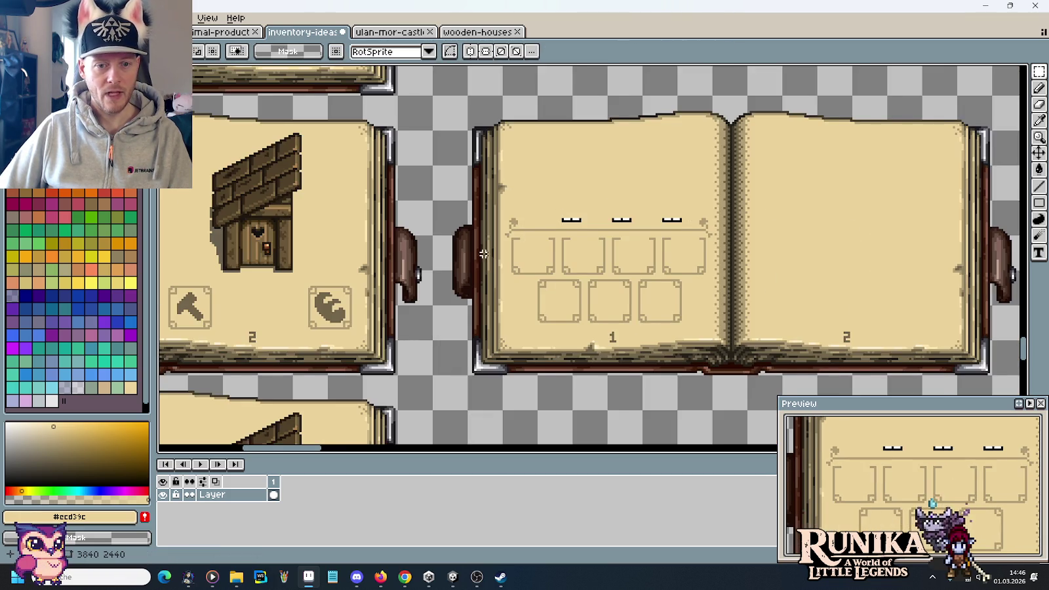
pyautogui.hscroll(-3, 558, 211)
pyautogui.moveTo(301, 322); pyautogui.dragTo(927, 333)
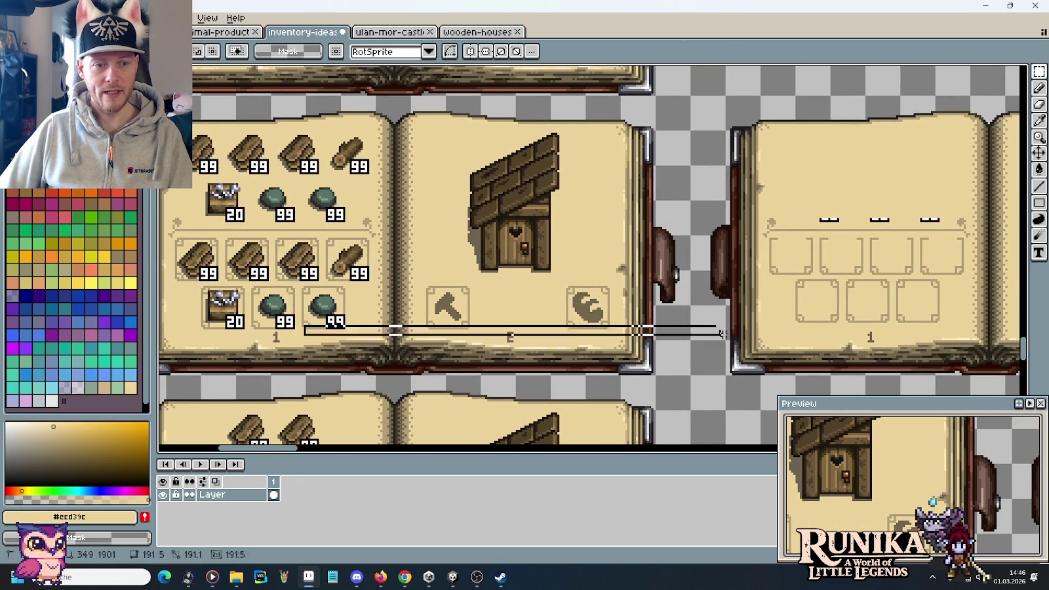
pyautogui.hotkey('ctrl', 'd')
pyautogui.scroll(2, 820, 249)
pyautogui.scroll(2, 742, 238)
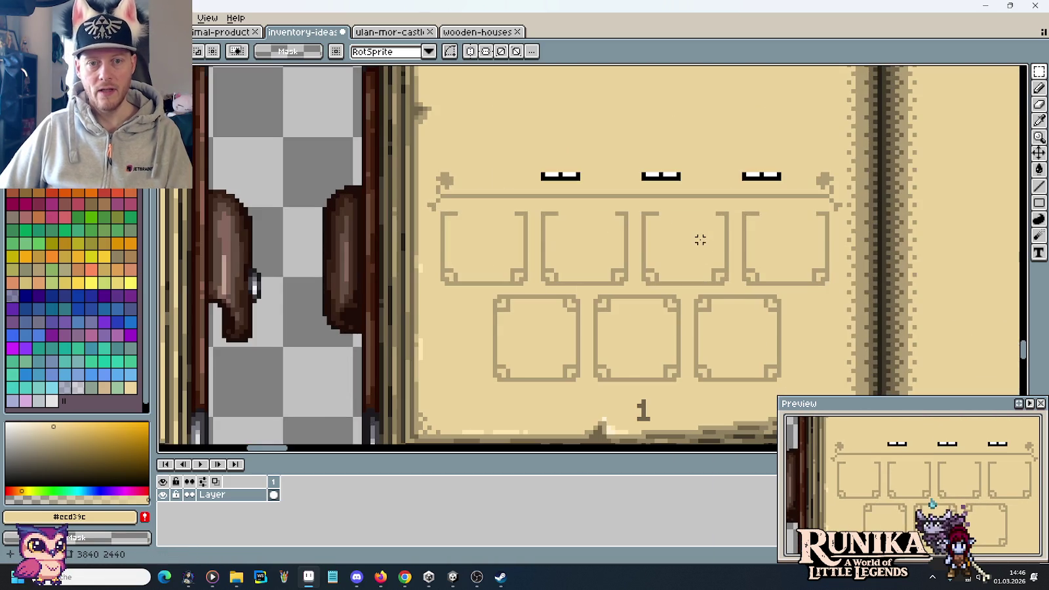
# Paint page-coloured filled rectangles over the small marks, the slot boxes and the page number 2
pyautogui.press('i')
pyautogui.press('u')
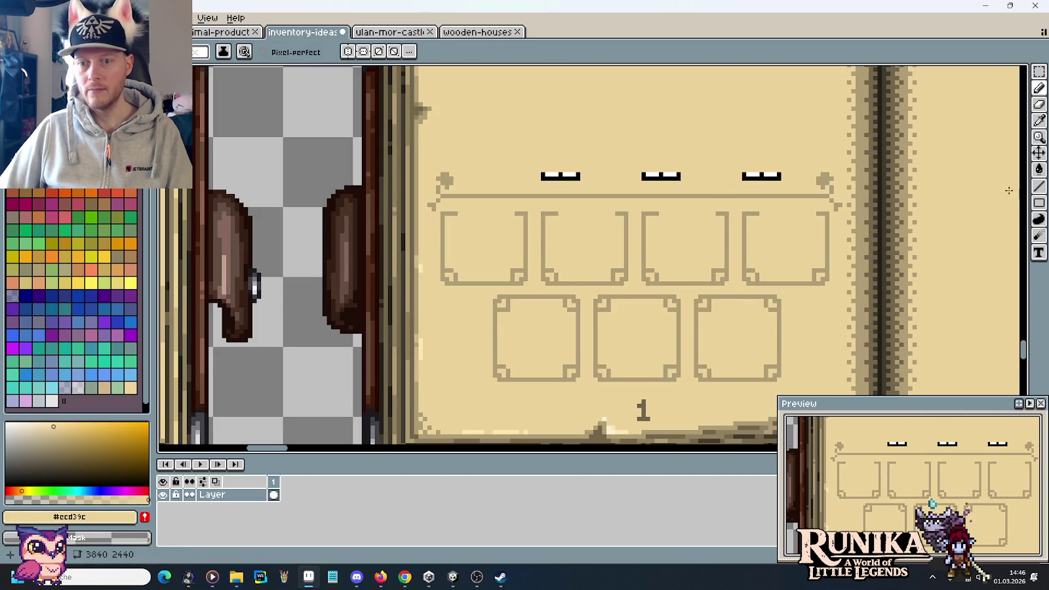
pyautogui.click(1039, 202)
pyautogui.click(998, 204)
pyautogui.moveTo(539, 172)
pyautogui.mouseDown()
pyautogui.moveTo(582, 182)
pyautogui.moveTo(783, 184)
pyautogui.mouseUp()
pyautogui.moveTo(442, 215); pyautogui.dragTo(682, 366)
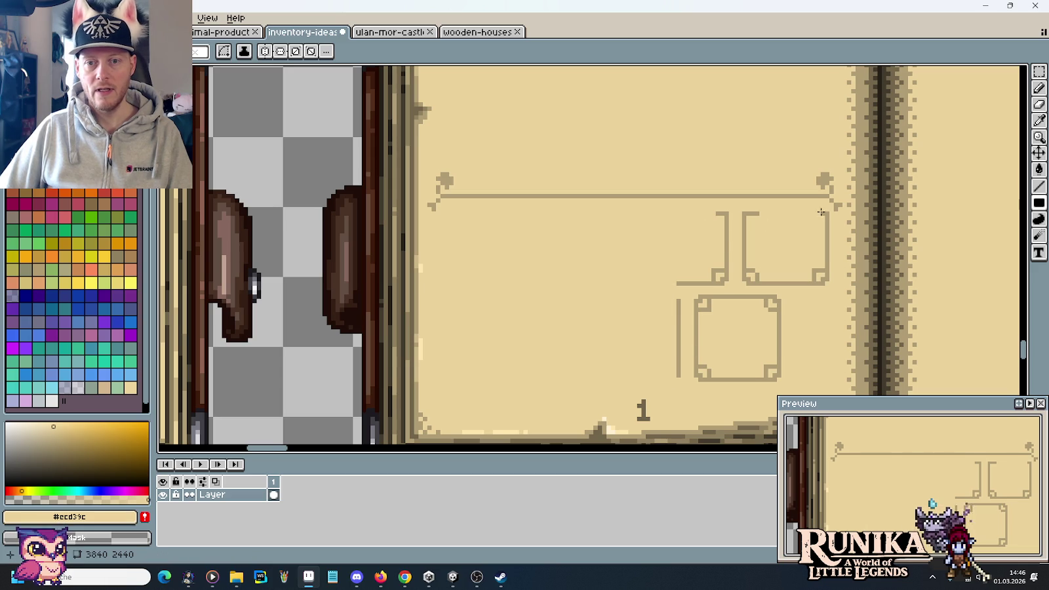
pyautogui.moveTo(829, 213); pyautogui.dragTo(627, 387)
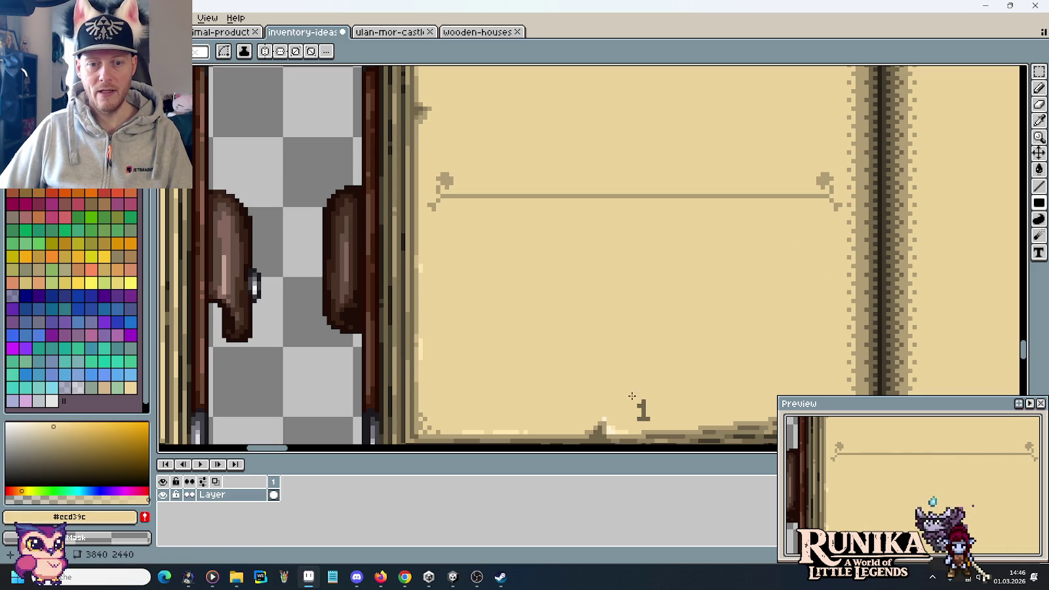
pyautogui.moveTo(789, 362); pyautogui.dragTo(440, 244)
pyautogui.moveTo(706, 282); pyautogui.dragTo(727, 306)
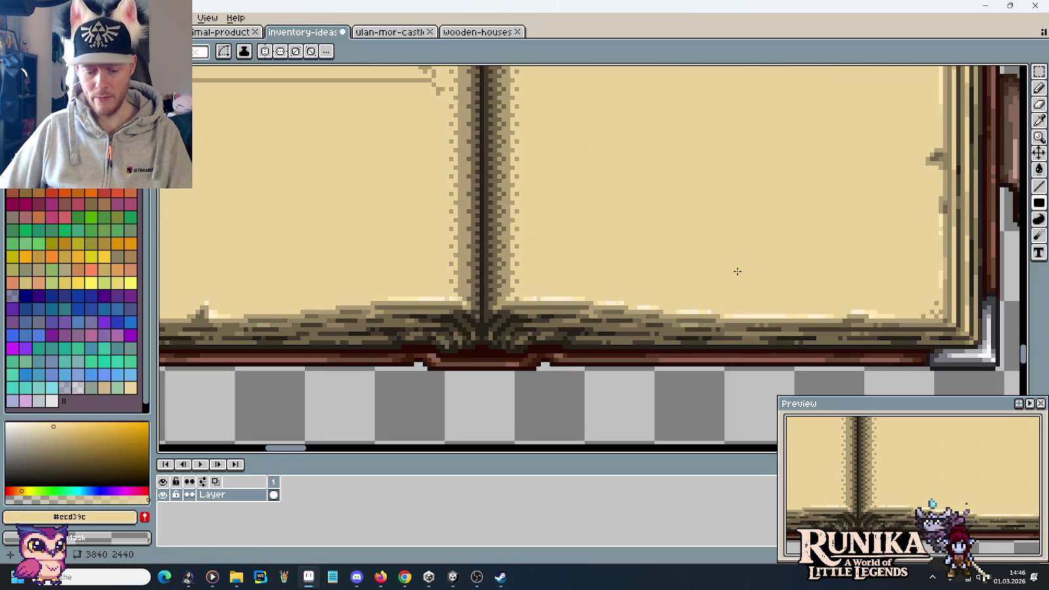
pyautogui.press('m')
pyautogui.scroll(-3, 740, 262)
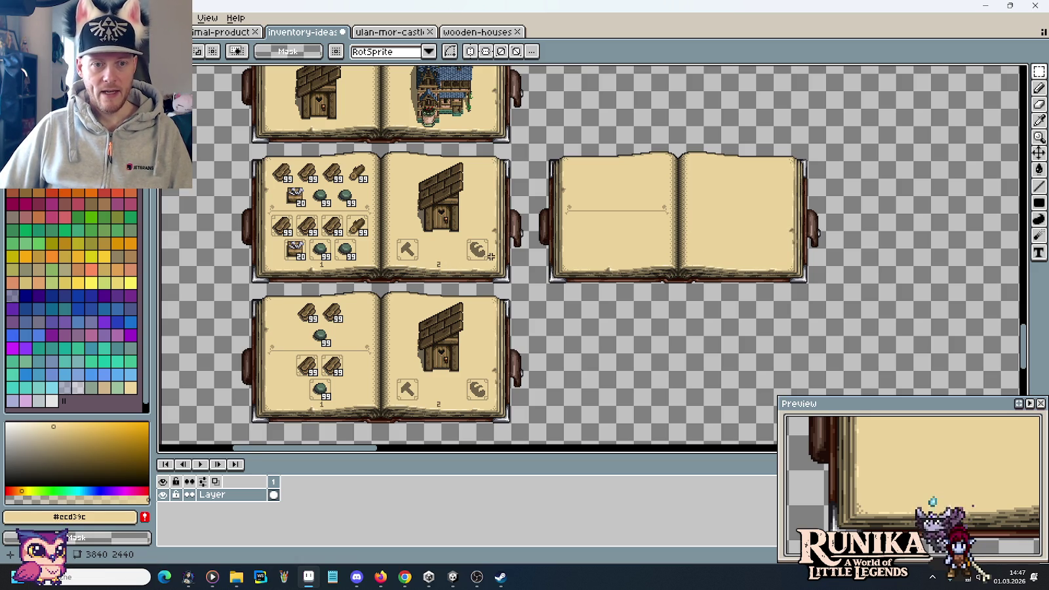
pyautogui.moveTo(494, 232); pyautogui.dragTo(388, 274)
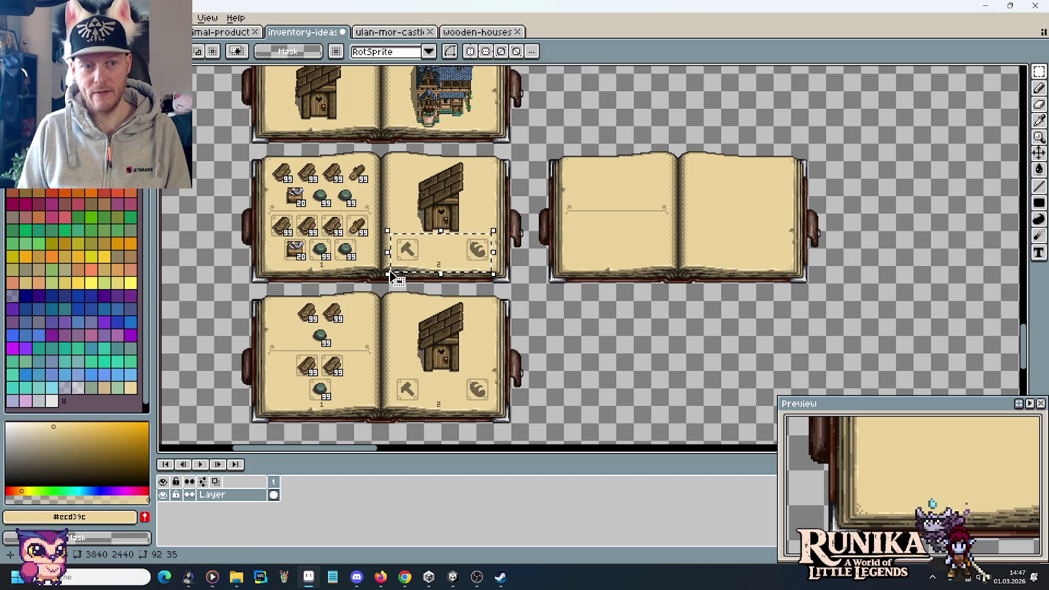
pyautogui.click(275, 223)
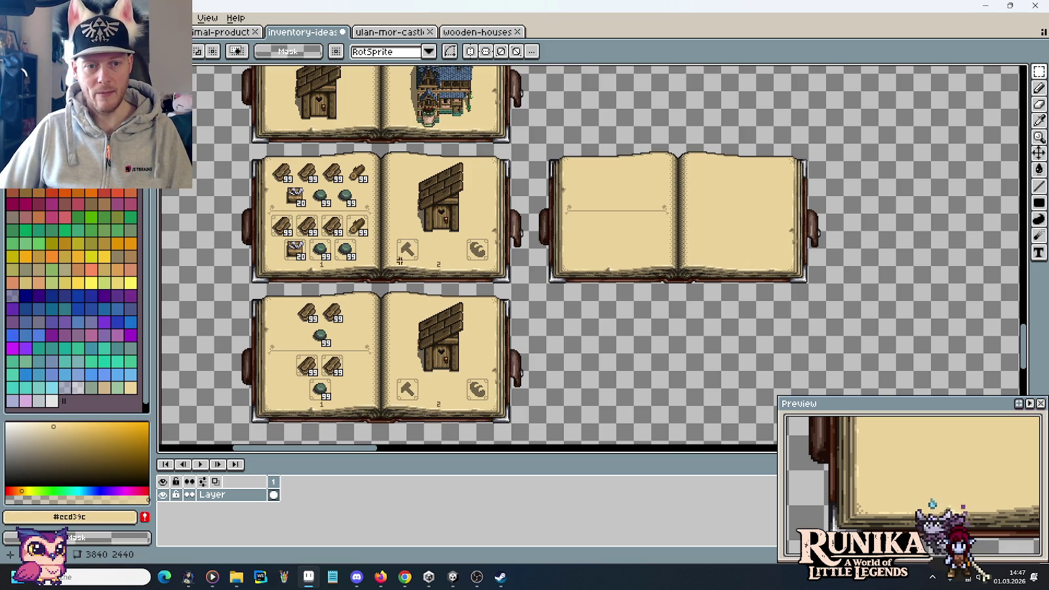
pyautogui.scroll(1, 715, 232)
pyautogui.hscroll(-3, 562, 192)
pyautogui.hscroll(-2, 383, 245)
# Copy the hammer and coil icon frames onto the blank spread's right page
pyautogui.moveTo(292, 250)
pyautogui.mouseDown()
pyautogui.moveTo(495, 324)
pyautogui.moveTo(277, 231)
pyautogui.mouseUp()
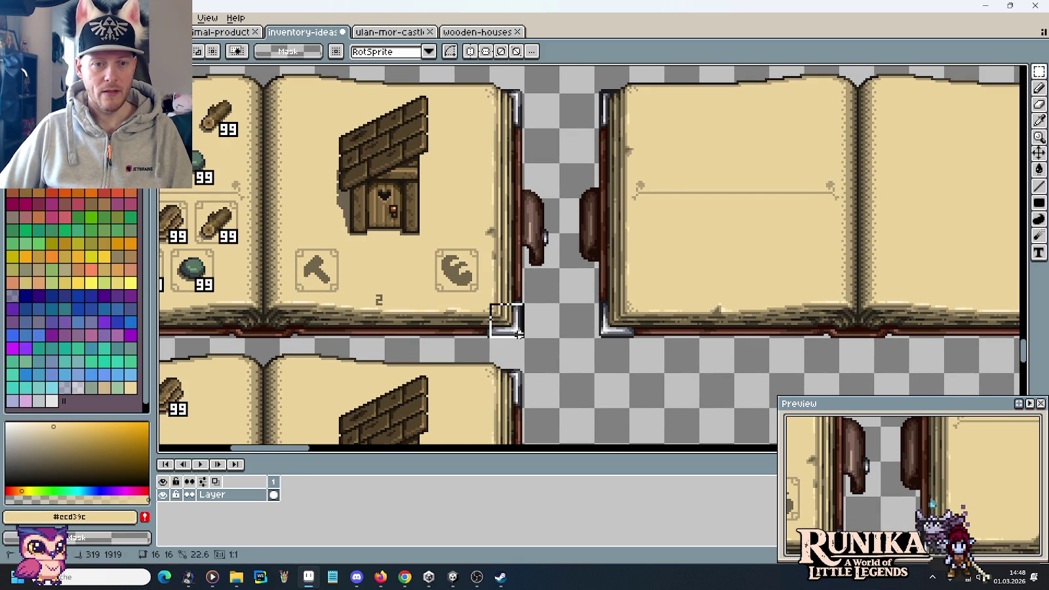
pyautogui.moveTo(392, 303); pyautogui.dragTo(753, 306)
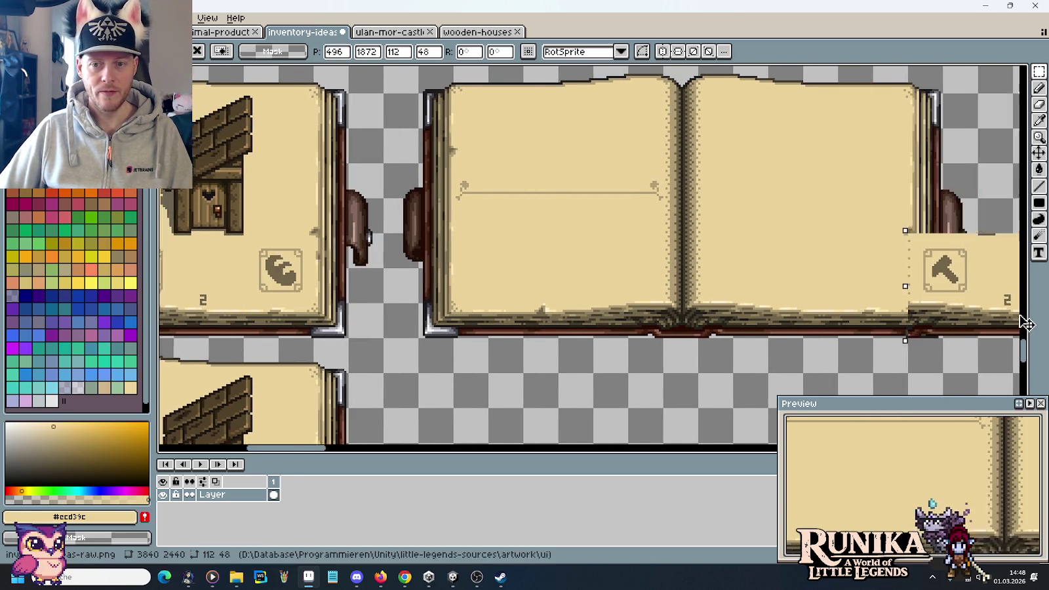
pyautogui.hotkey('ctrl', 'd')
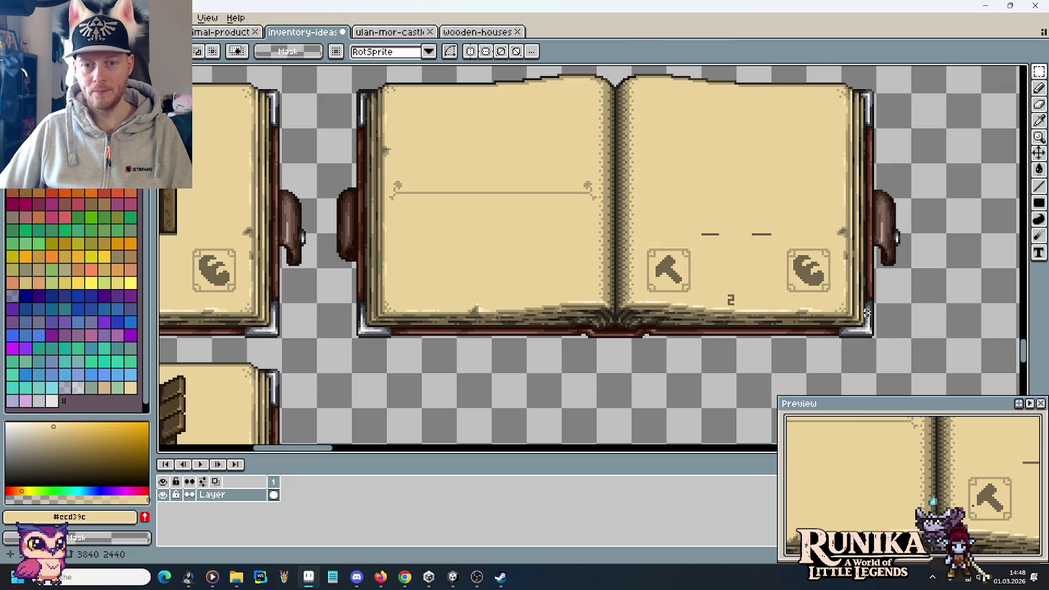
pyautogui.scroll(2, 828, 326)
pyautogui.scroll(2, 616, 196)
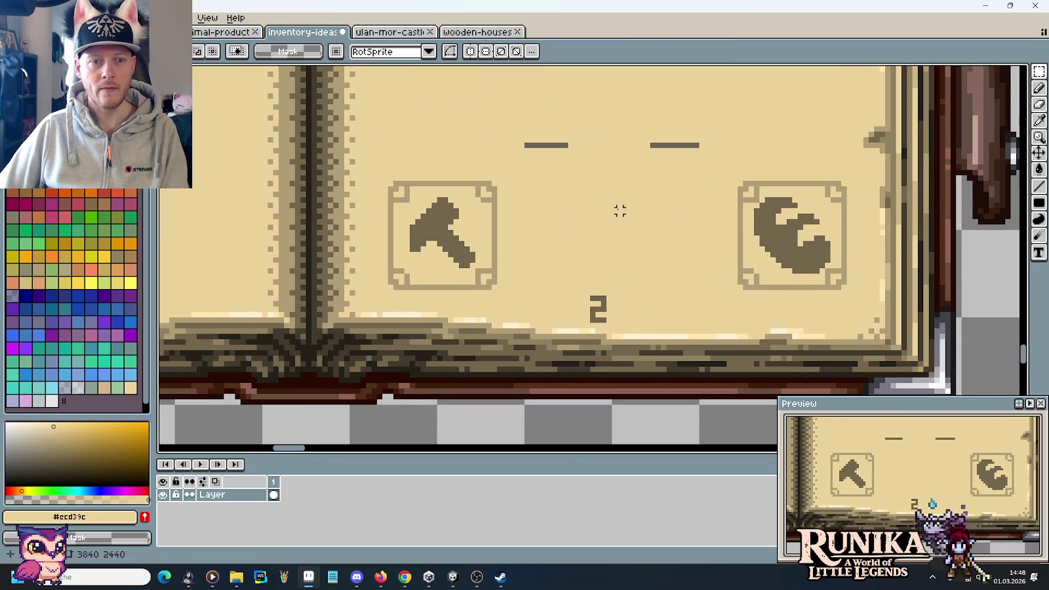
# Erase the two dashes above the frames and fill the wrench and hammer glyphs with page colour
pyautogui.press('e')
pyautogui.moveTo(526, 145); pyautogui.dragTo(556, 145)
pyautogui.moveTo(705, 147); pyautogui.dragTo(639, 146)
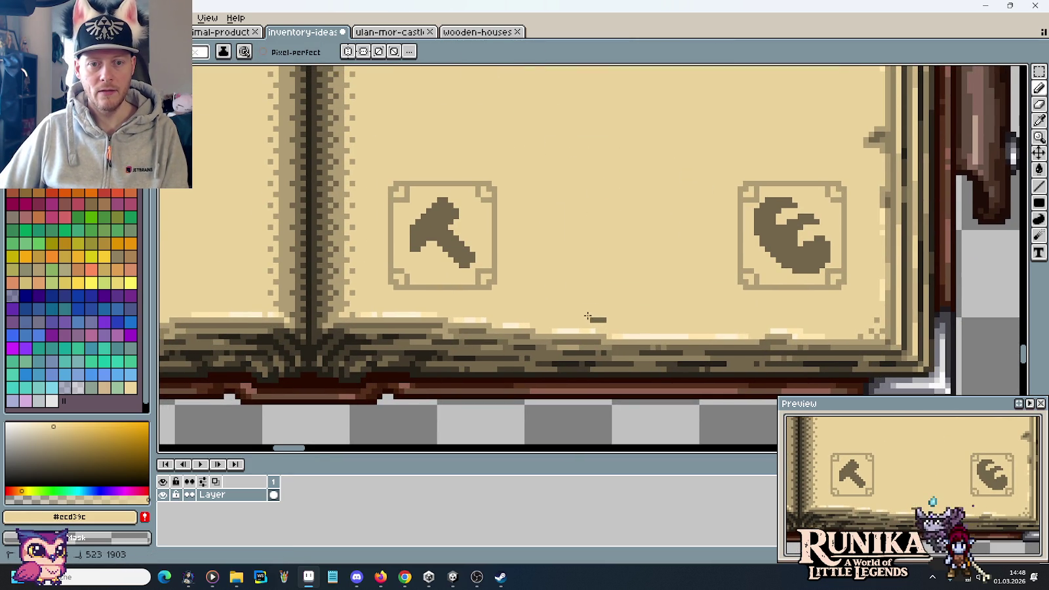
pyautogui.press('g')
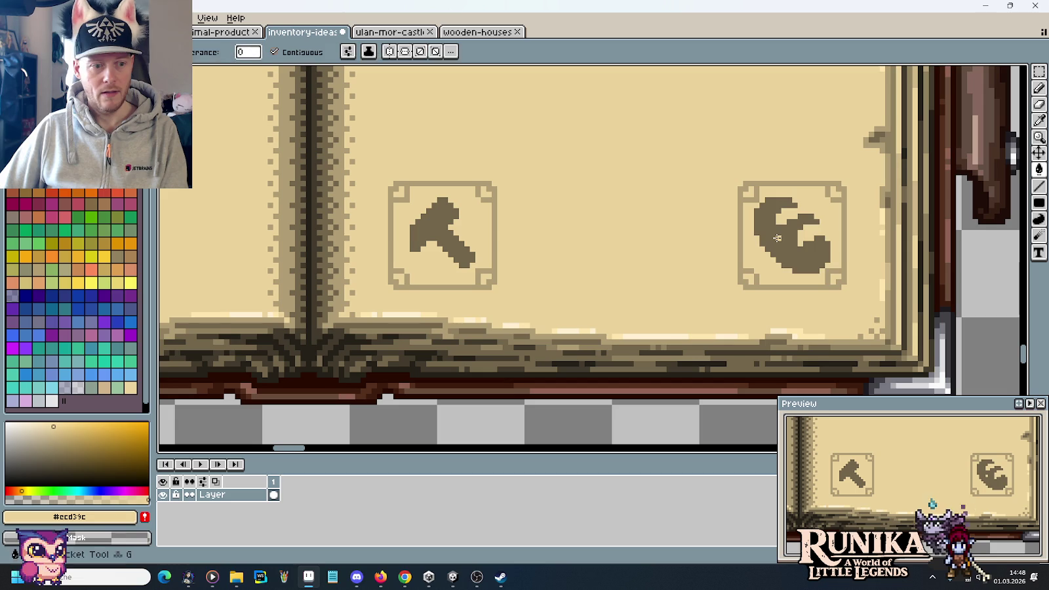
pyautogui.click(777, 238)
pyautogui.click(448, 238)
pyautogui.scroll(-2, 610, 237)
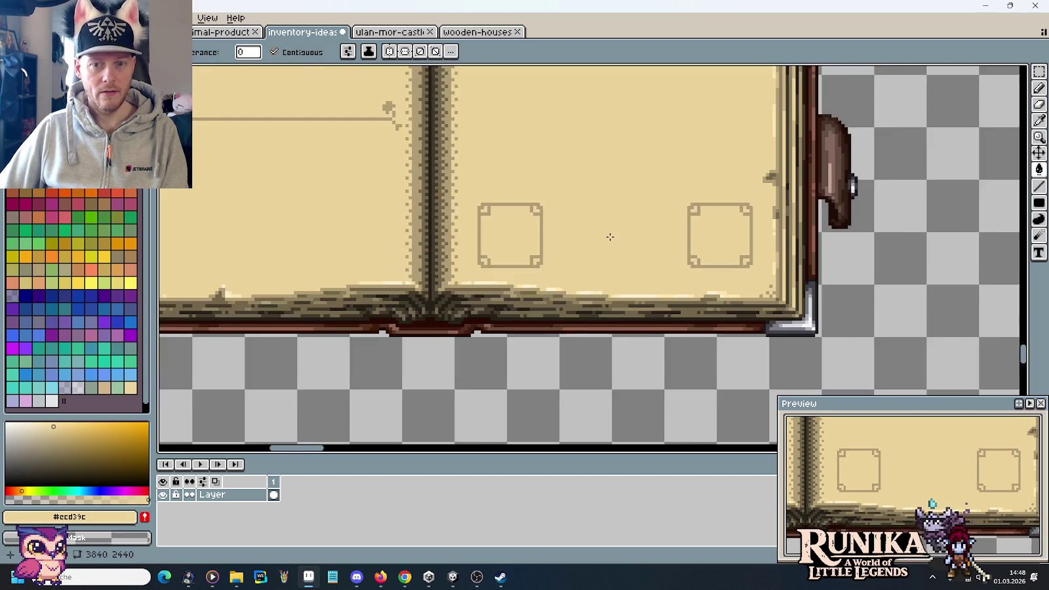
pyautogui.scroll(-1, 610, 237)
pyautogui.press('m')
pyautogui.scroll(-1, 610, 237)
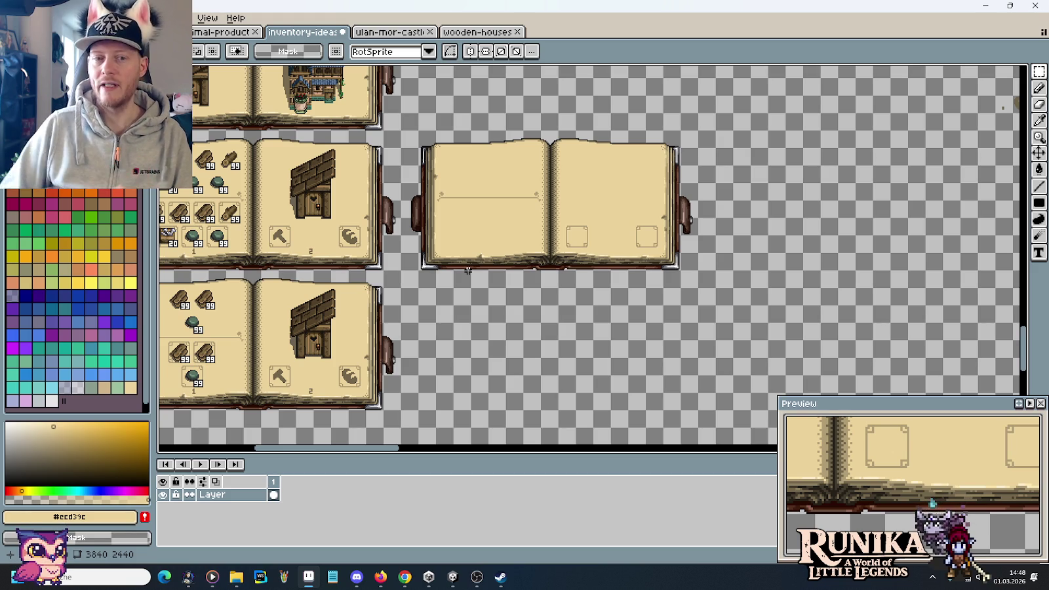
# Undo the glyph fill and move the swirl tile and wrench glyph below the book
pyautogui.moveTo(467, 270); pyautogui.dragTo(372, 424)
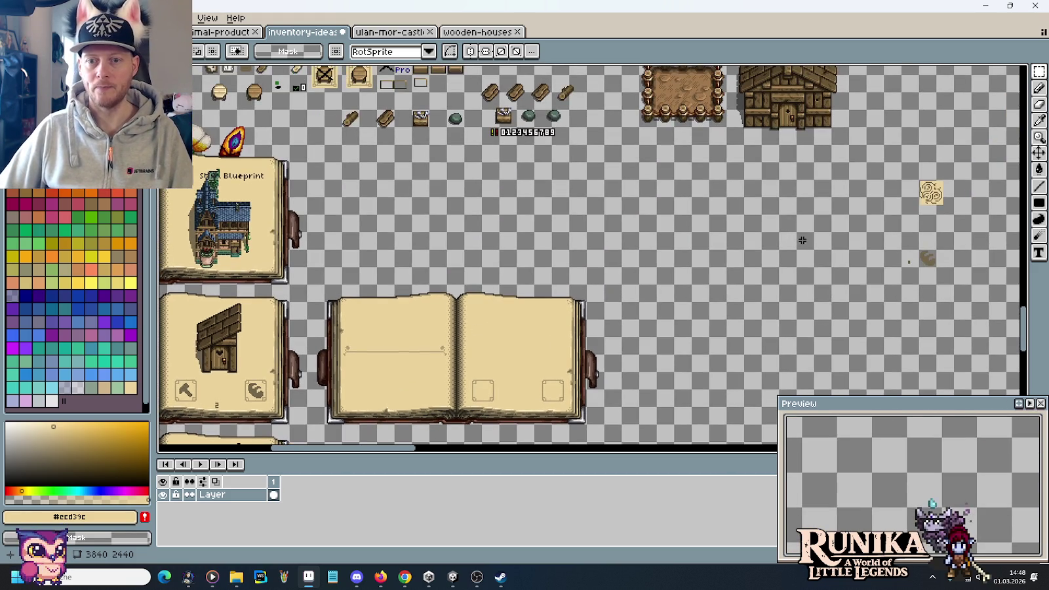
pyautogui.moveTo(802, 241); pyautogui.dragTo(614, 202)
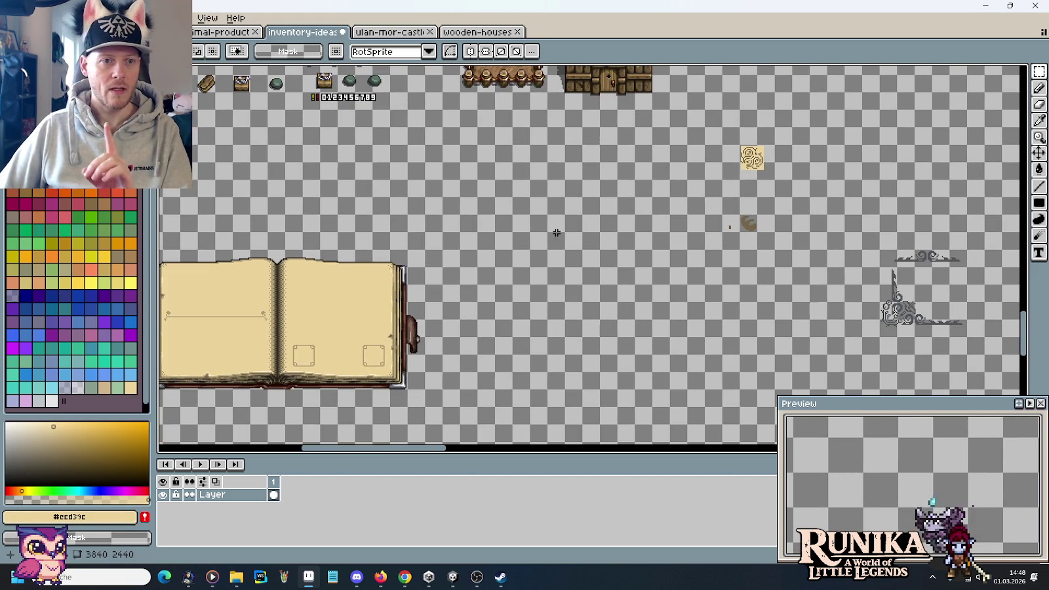
pyautogui.hotkey('ctrl', 'z')
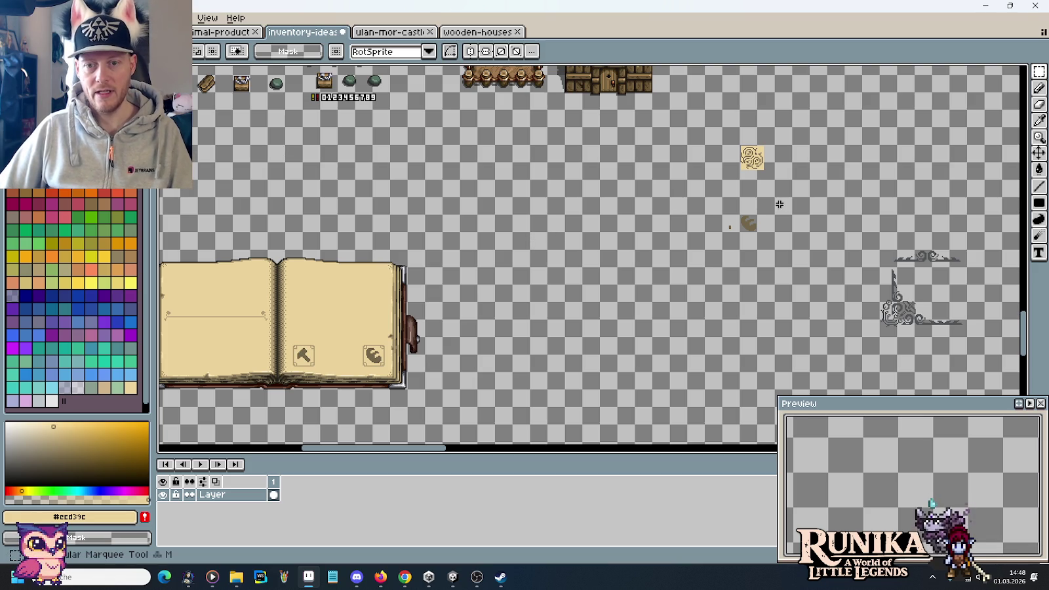
pyautogui.moveTo(713, 135); pyautogui.dragTo(794, 257)
pyautogui.moveTo(735, 217)
pyautogui.mouseDown()
pyautogui.moveTo(859, 112)
pyautogui.moveTo(281, 403)
pyautogui.moveTo(282, 369)
pyautogui.moveTo(278, 378)
pyautogui.mouseUp()
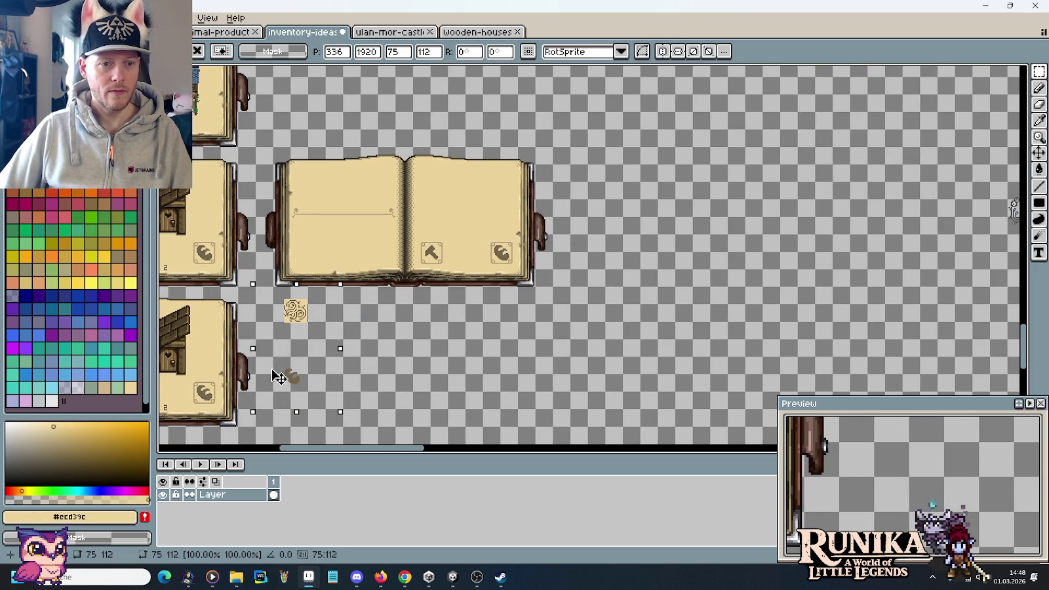
pyautogui.hotkey('ctrl', 'd')
# Copy the hammer icon tile off the page and set it beside the swirl tile
pyautogui.scroll(1, 347, 331)
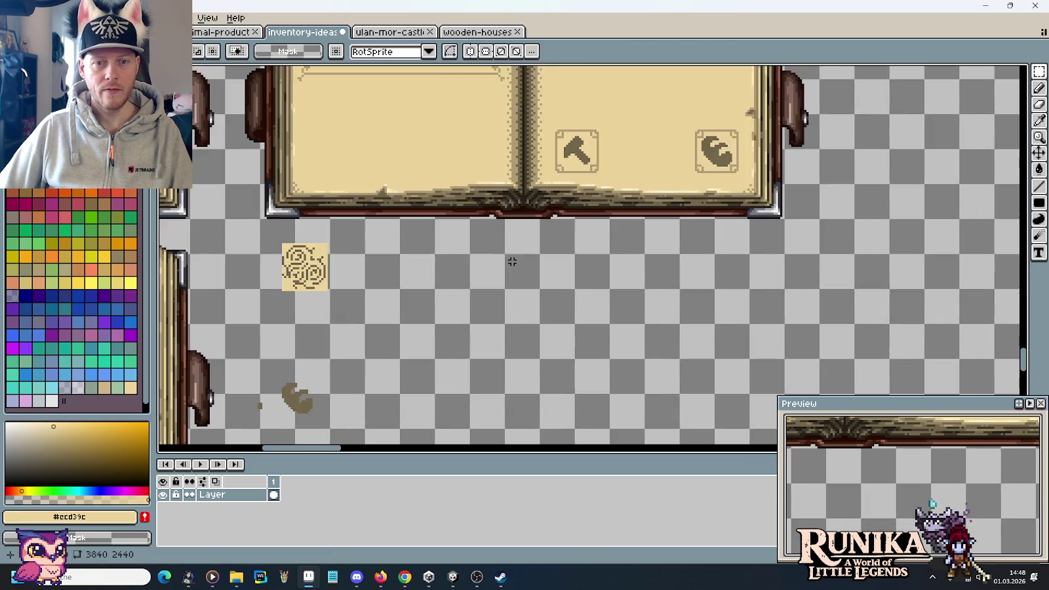
pyautogui.scroll(1, 348, 331)
pyautogui.moveTo(503, 224); pyautogui.dragTo(545, 297)
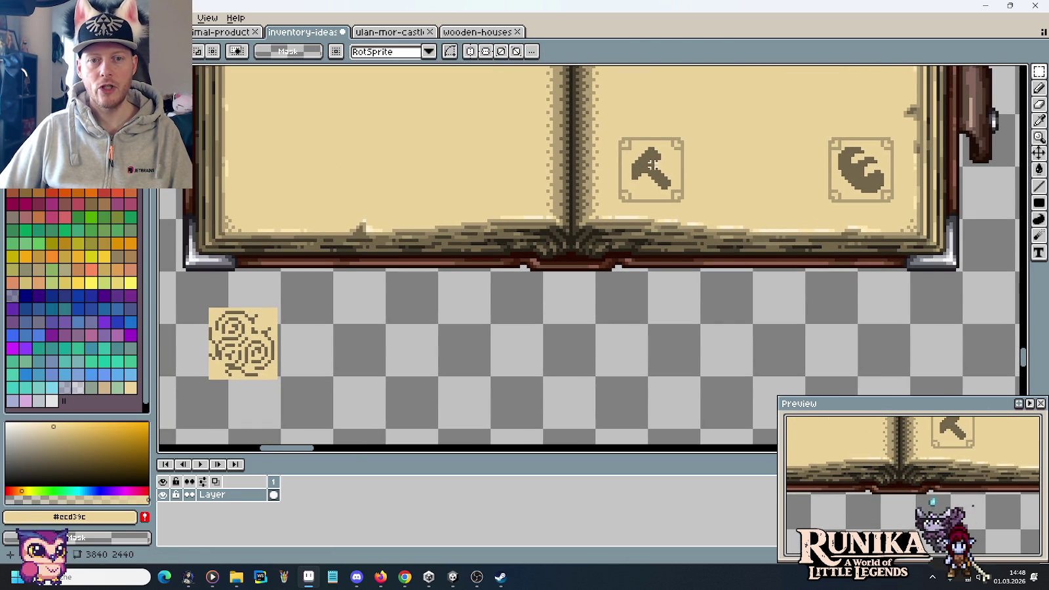
pyautogui.moveTo(618, 135); pyautogui.dragTo(687, 203)
pyautogui.moveTo(611, 215); pyautogui.dragTo(322, 401)
pyautogui.press('Return')
pyautogui.moveTo(499, 374); pyautogui.dragTo(693, 260)
pyautogui.hotkey('ctrl', 'd')
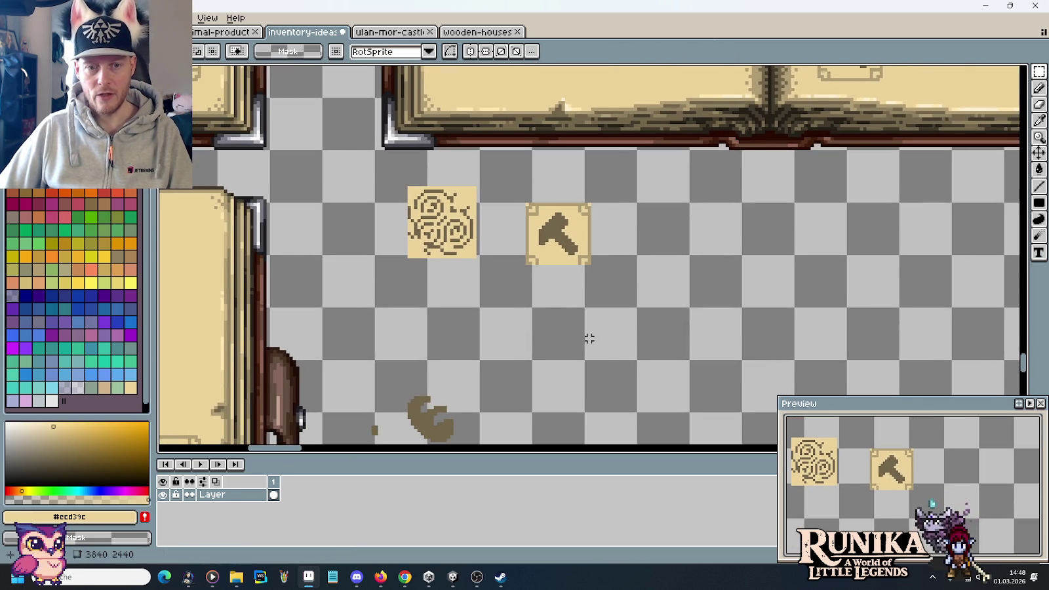
# Magic Wand-delete the hammer tile's parchment background and delete its frame border pieces
pyautogui.press('w')
pyautogui.click(583, 211)
pyautogui.press('Delete')
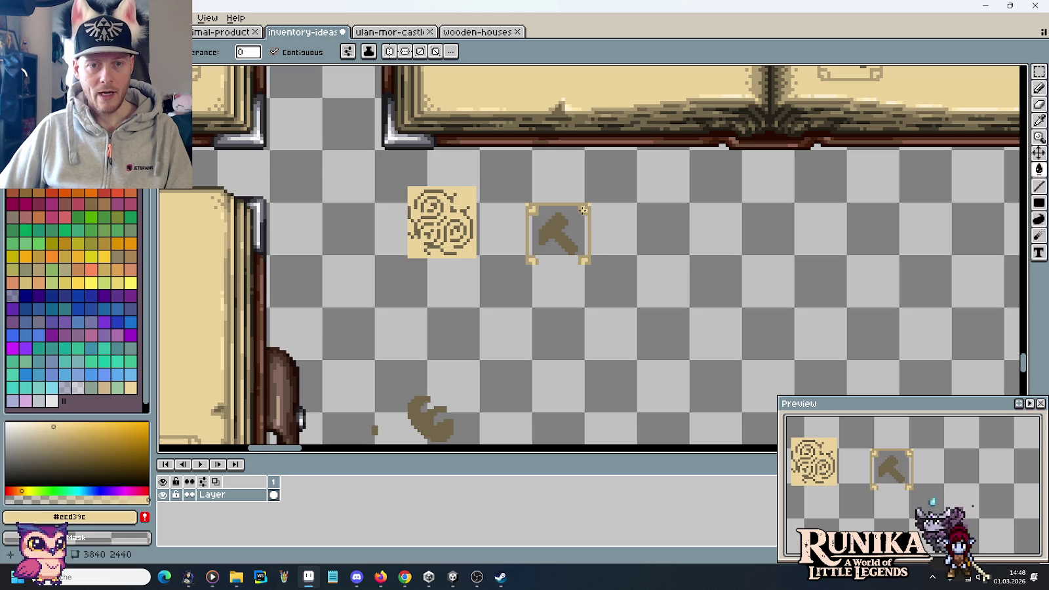
pyautogui.scroll(2, 580, 210)
pyautogui.press('m')
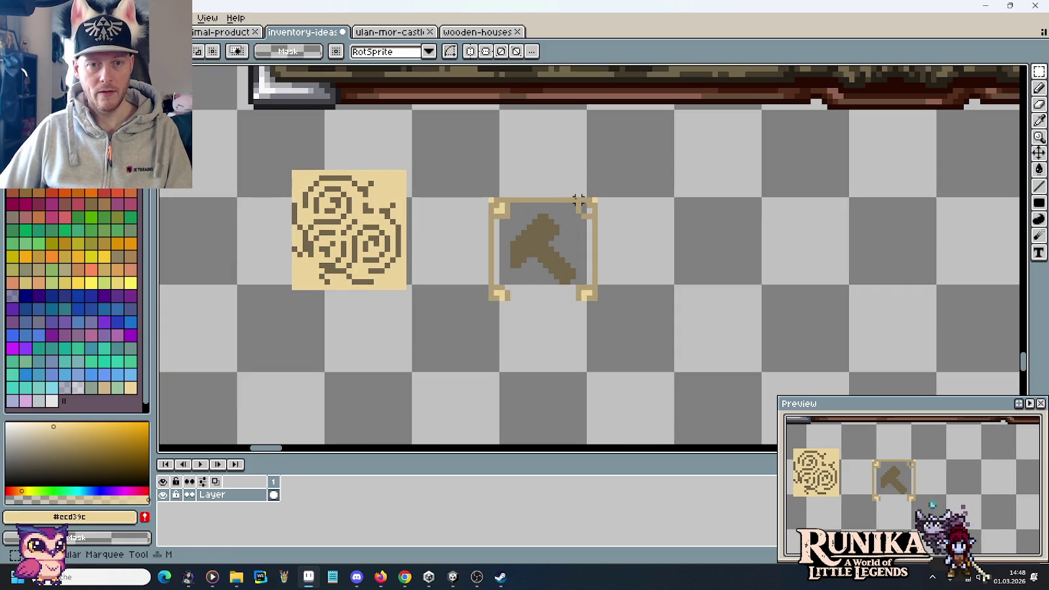
pyautogui.moveTo(490, 183)
pyautogui.mouseDown()
pyautogui.moveTo(613, 205)
pyautogui.moveTo(594, 314)
pyautogui.mouseUp()
pyautogui.press('Delete')
pyautogui.press('Delete')
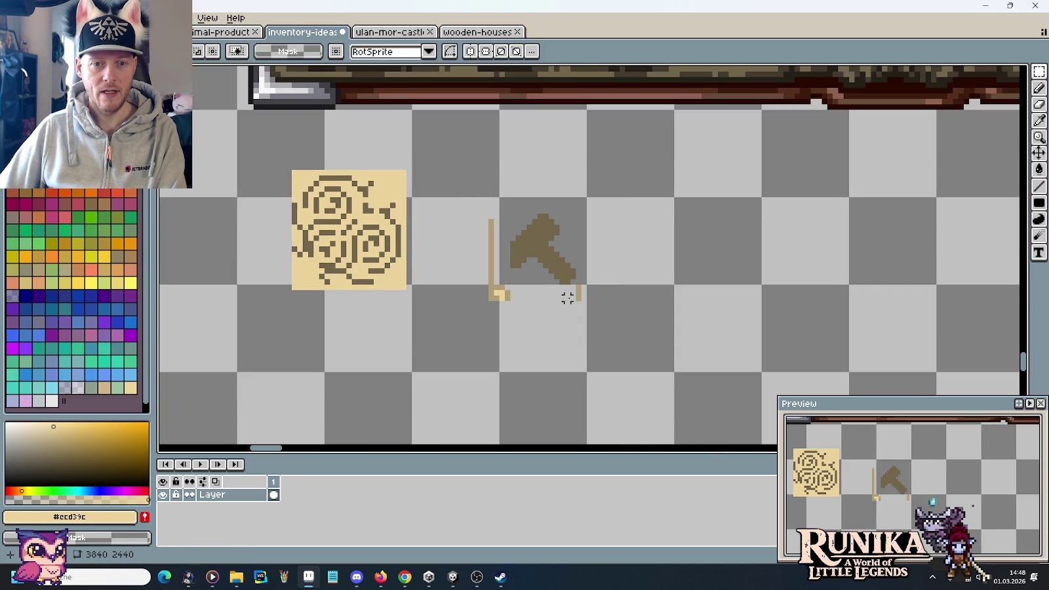
pyautogui.moveTo(568, 282); pyautogui.dragTo(590, 314)
pyautogui.press('Delete')
pyautogui.moveTo(457, 218)
pyautogui.mouseDown()
pyautogui.moveTo(496, 295)
pyautogui.moveTo(528, 325)
pyautogui.mouseUp()
pyautogui.press('Delete')
pyautogui.press('Delete')
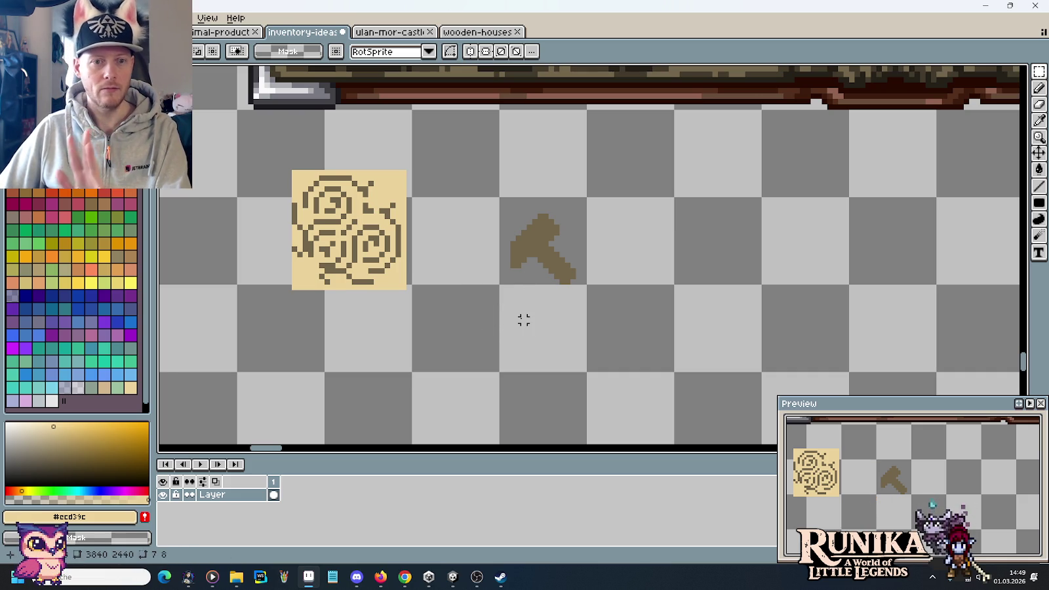
pyautogui.scroll(-1, 475, 328)
# Place the wrench glyph next to the hammer and delete the stray brown speck
pyautogui.moveTo(469, 340); pyautogui.dragTo(563, 230)
pyautogui.moveTo(633, 141)
pyautogui.mouseDown()
pyautogui.moveTo(644, 140)
pyautogui.moveTo(627, 173)
pyautogui.moveTo(530, 261)
pyautogui.moveTo(520, 224)
pyautogui.moveTo(603, 220)
pyautogui.moveTo(571, 257)
pyautogui.moveTo(575, 266)
pyautogui.mouseUp()
pyautogui.moveTo(413, 332)
pyautogui.mouseDown()
pyautogui.moveTo(506, 429)
pyautogui.moveTo(663, 279)
pyautogui.mouseUp()
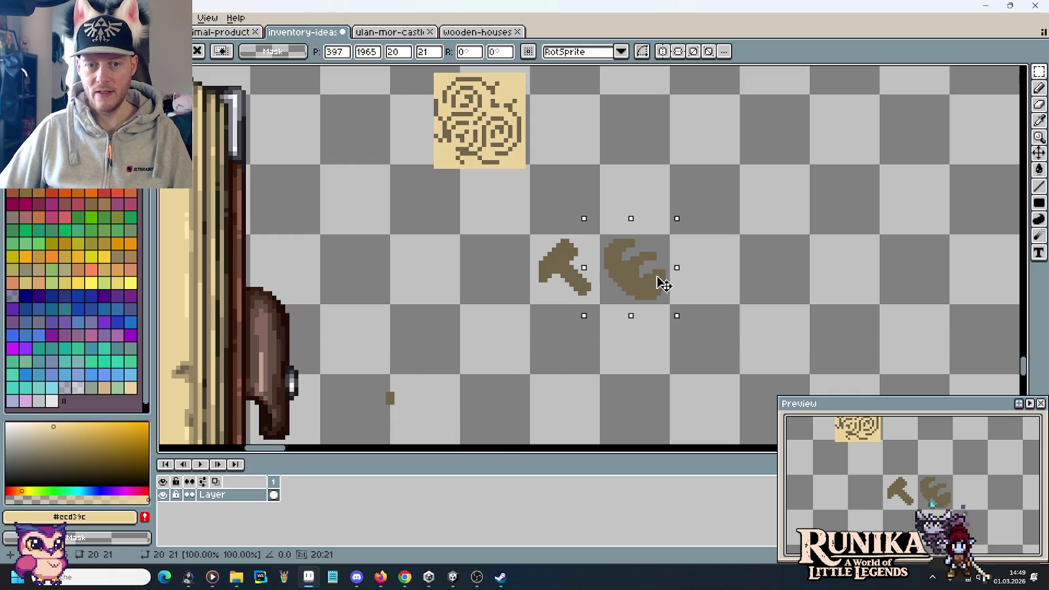
pyautogui.click(755, 307)
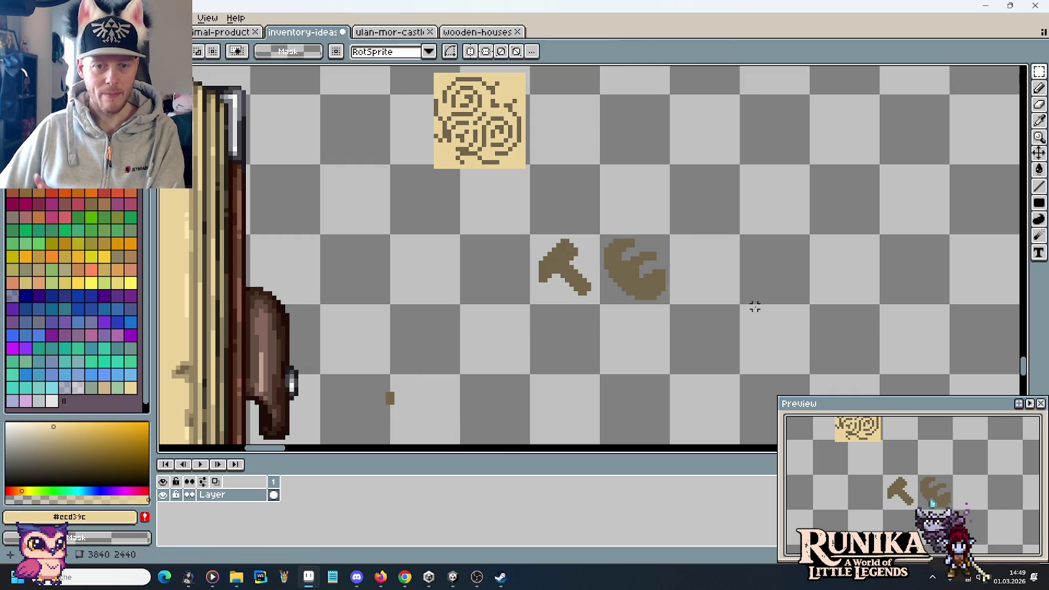
pyautogui.moveTo(343, 373); pyautogui.dragTo(427, 417)
pyautogui.press('Delete')
# Reposition the swirl tile and hammer-wrench pair so the swirl sits under the glyphs
pyautogui.scroll(5, 563, 219)
pyautogui.moveTo(427, 159); pyautogui.dragTo(563, 286)
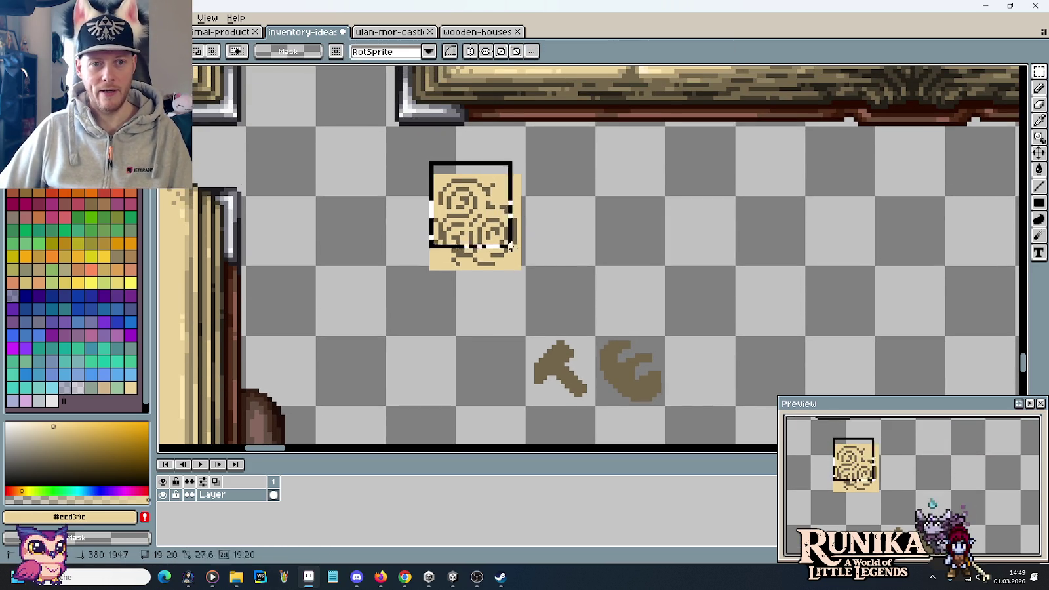
pyautogui.moveTo(530, 239)
pyautogui.mouseDown()
pyautogui.moveTo(410, 339)
pyautogui.moveTo(395, 328)
pyautogui.moveTo(405, 322)
pyautogui.mouseUp()
pyautogui.moveTo(524, 336); pyautogui.dragTo(664, 405)
pyautogui.moveTo(610, 369)
pyautogui.mouseDown()
pyautogui.moveTo(557, 272)
pyautogui.moveTo(475, 218)
pyautogui.moveTo(468, 227)
pyautogui.mouseUp()
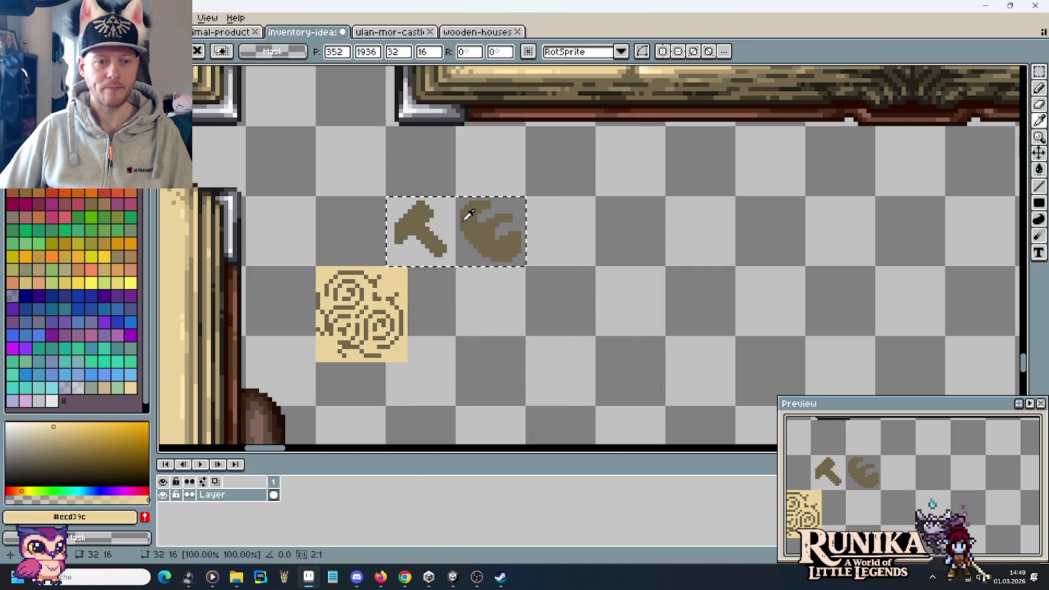
pyautogui.click(436, 369)
pyautogui.moveTo(318, 268); pyautogui.dragTo(454, 405)
pyautogui.moveTo(393, 308)
pyautogui.mouseDown()
pyautogui.moveTo(446, 355)
pyautogui.moveTo(497, 323)
pyautogui.mouseUp()
pyautogui.click(639, 187)
# Pan across the layout around the book to bring the corner ornament into view
pyautogui.scroll(-1, 497, 241)
pyautogui.scroll(-1, 498, 242)
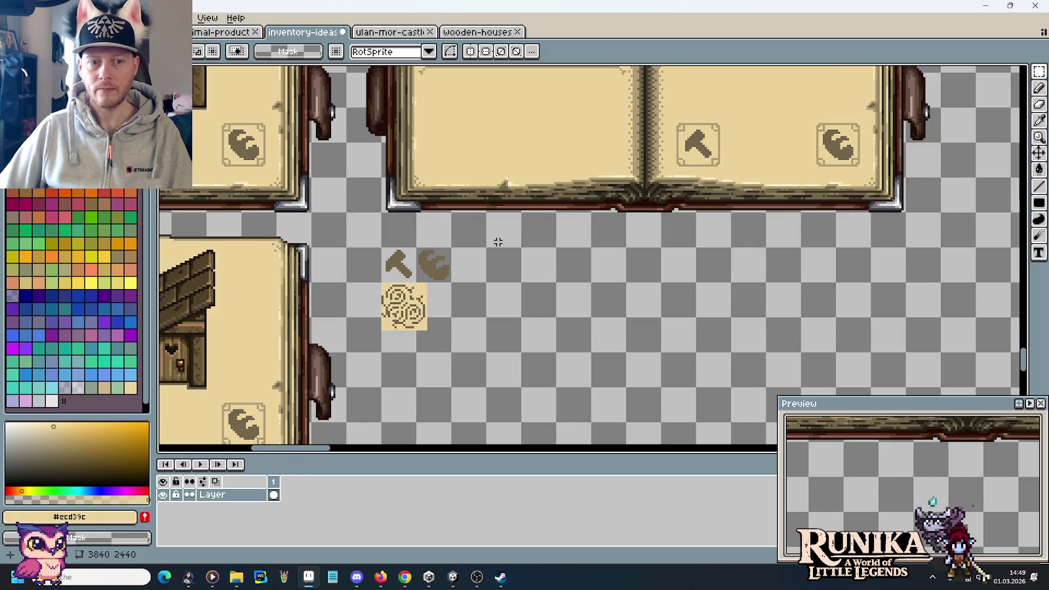
pyautogui.moveTo(693, 255); pyautogui.dragTo(352, 227)
pyautogui.scroll(-2, 452, 255)
pyautogui.scroll(-1, 690, 251)
pyautogui.moveTo(691, 251)
pyautogui.mouseDown()
pyautogui.moveTo(646, 230)
pyautogui.moveTo(462, 295)
pyautogui.mouseUp()
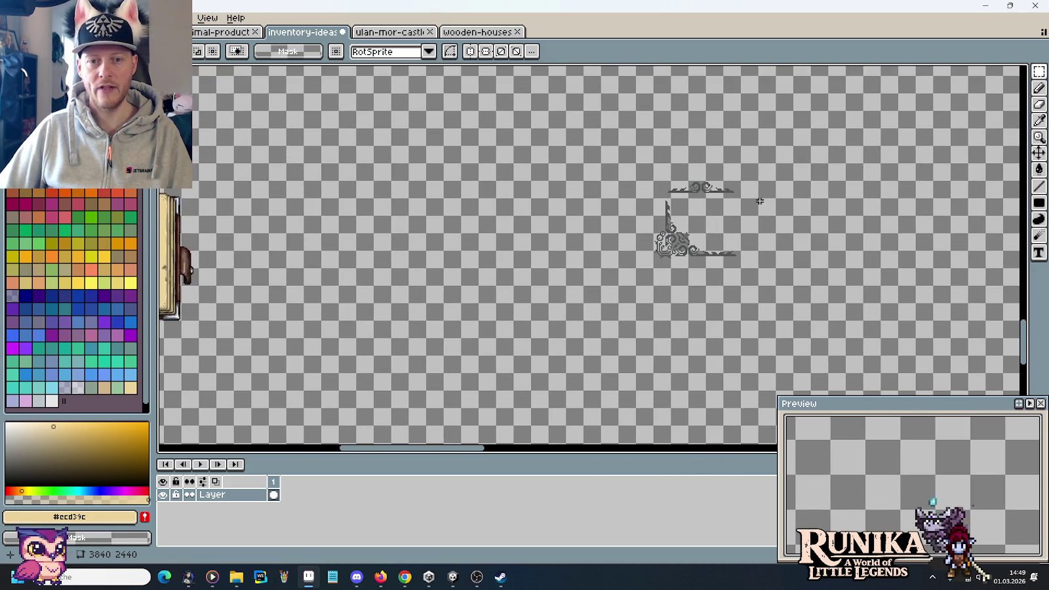
# Delete the grey corner ornament's stray pixel and set the ornament beside the hammer, wrench and swirl tile
pyautogui.click(661, 187)
pyautogui.press('Delete')
pyautogui.moveTo(734, 185)
pyautogui.mouseDown()
pyautogui.moveTo(656, 274)
pyautogui.moveTo(672, 274)
pyautogui.mouseUp()
pyautogui.scroll(-3, 544, 249)
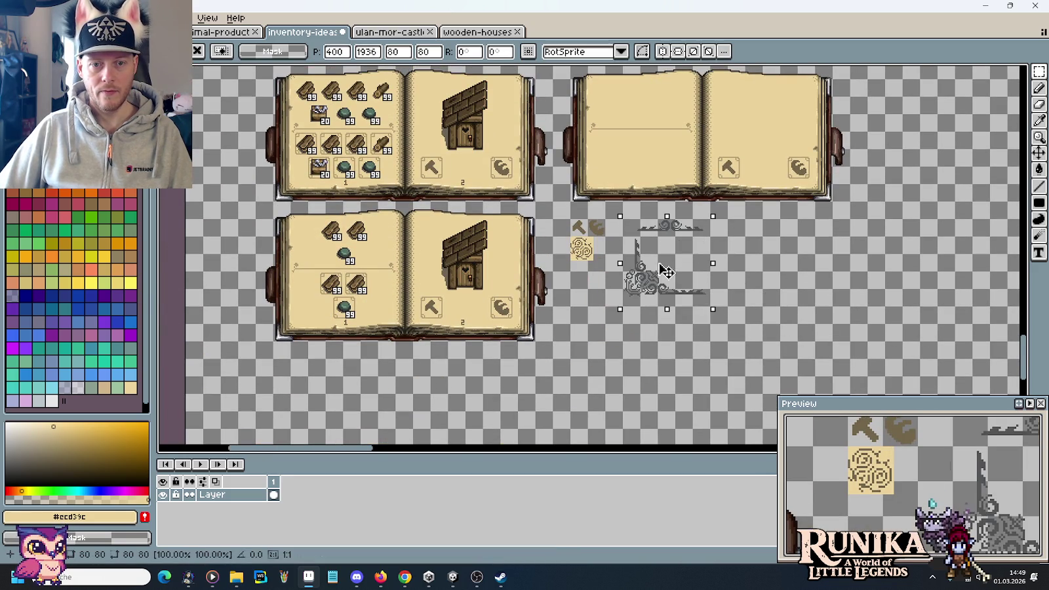
pyautogui.click(780, 263)
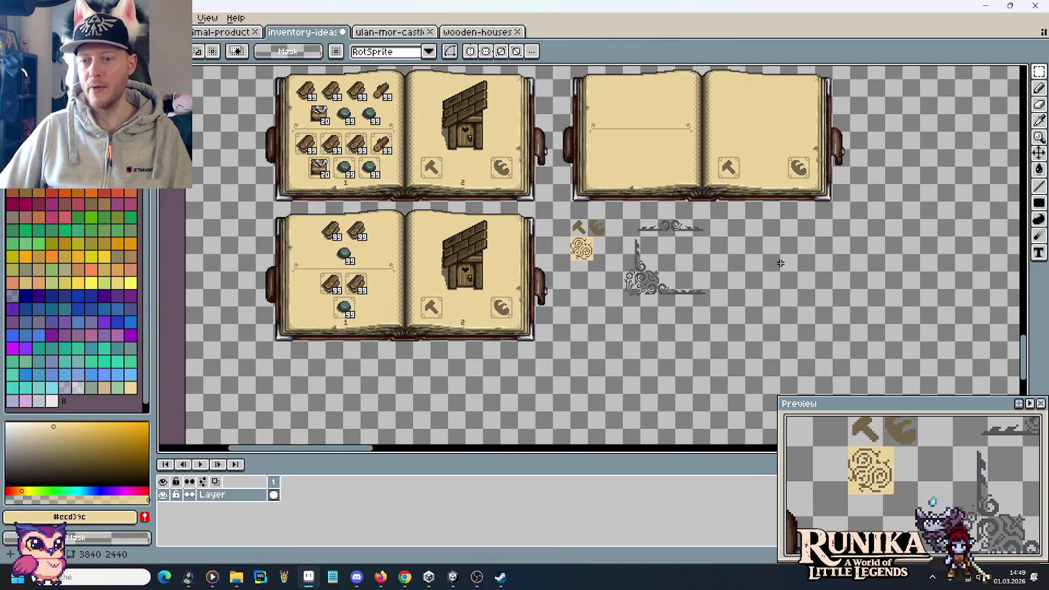
pyautogui.scroll(1, 851, 194)
pyautogui.scroll(1, 787, 216)
pyautogui.scroll(1, 684, 168)
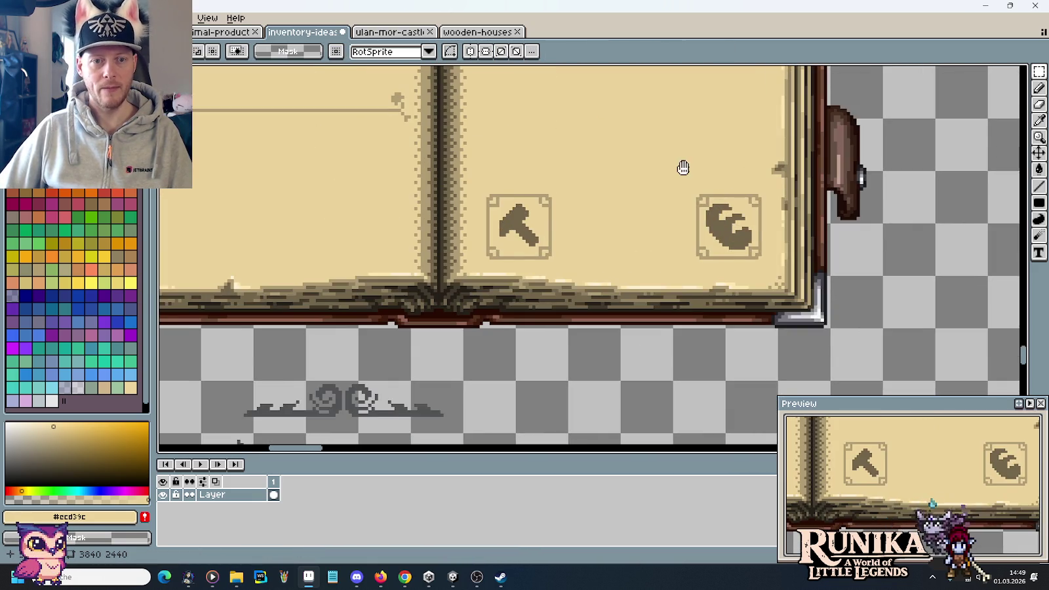
pyautogui.scroll(1, 771, 254)
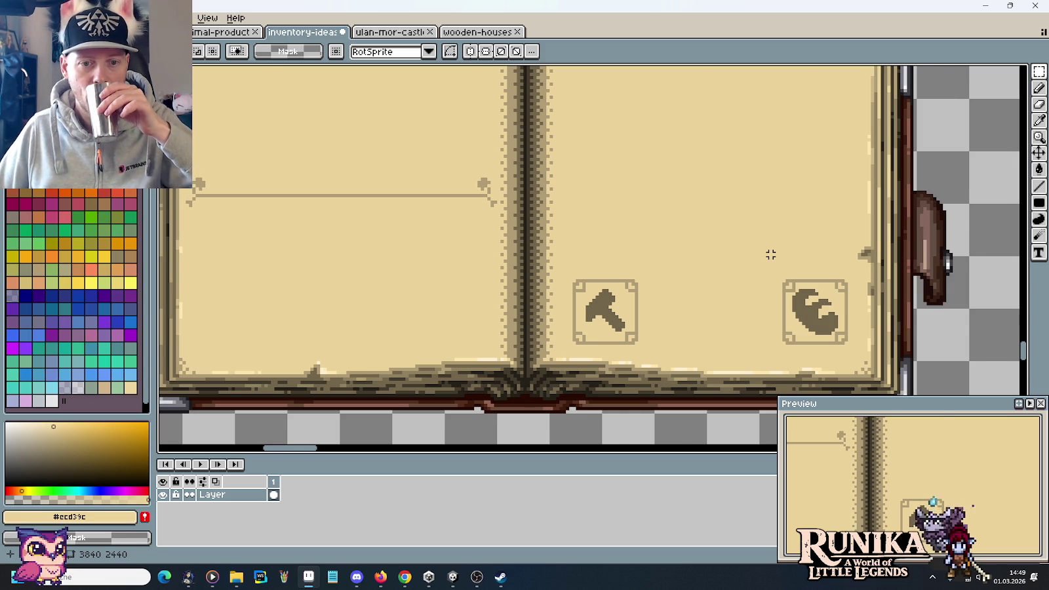
pyautogui.scroll(-3, 771, 255)
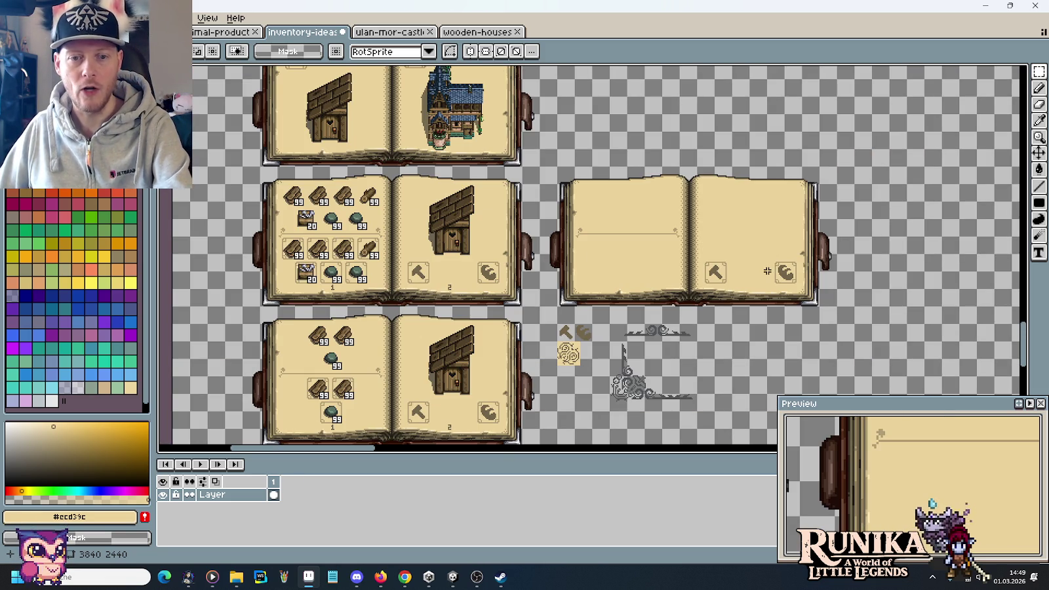
pyautogui.scroll(3, 767, 270)
# Paint-bucket the wrench and hammer glyphs away with page colour #ecd39c, leaving empty frames
pyautogui.press('i')
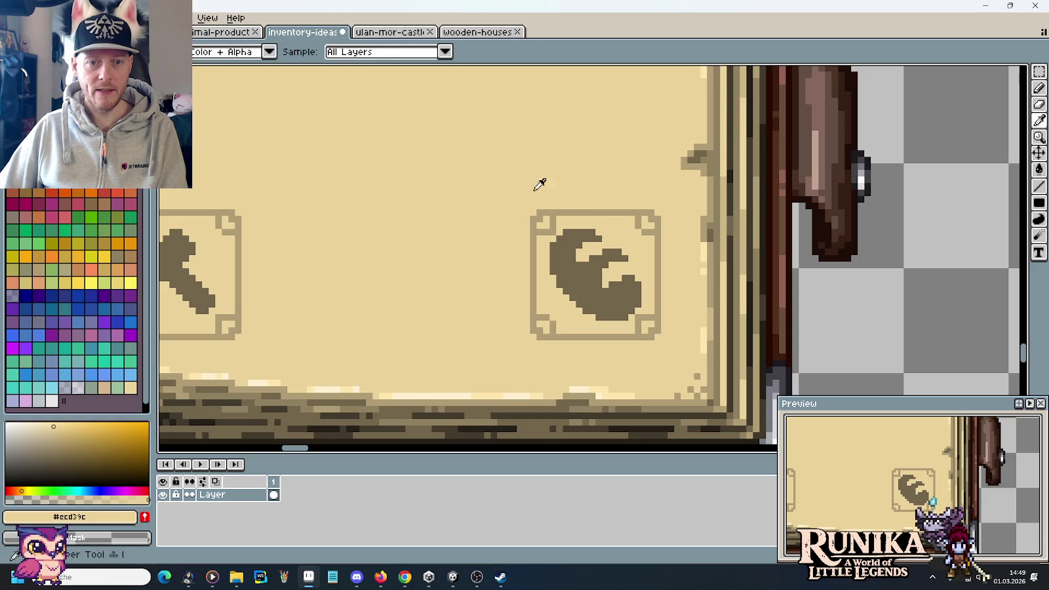
pyautogui.press('g')
pyautogui.click(583, 262)
pyautogui.click(184, 263)
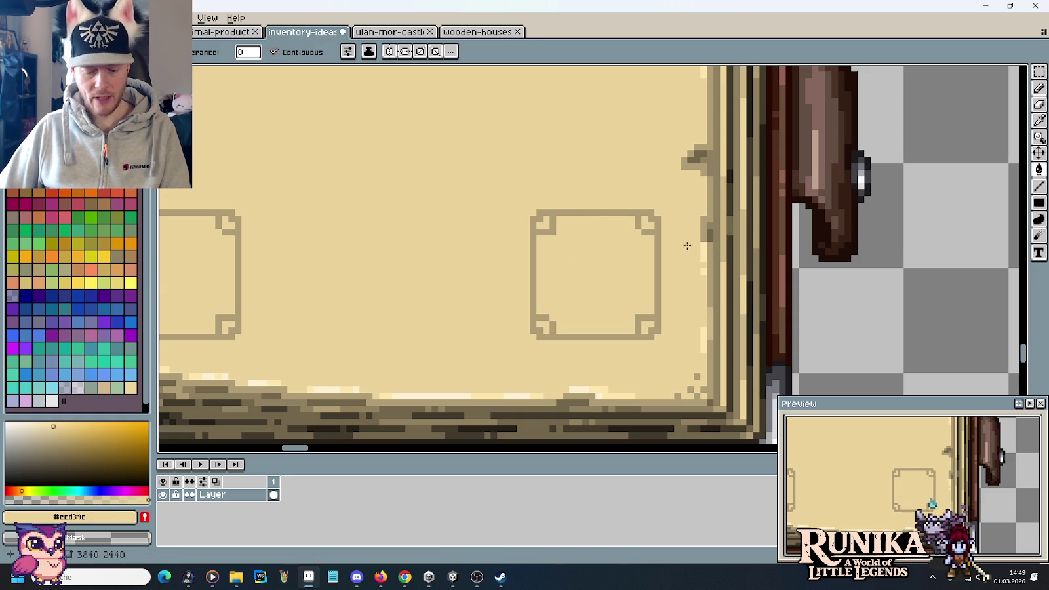
pyautogui.press('m')
pyautogui.scroll(-2, 685, 245)
pyautogui.scroll(-1, 718, 245)
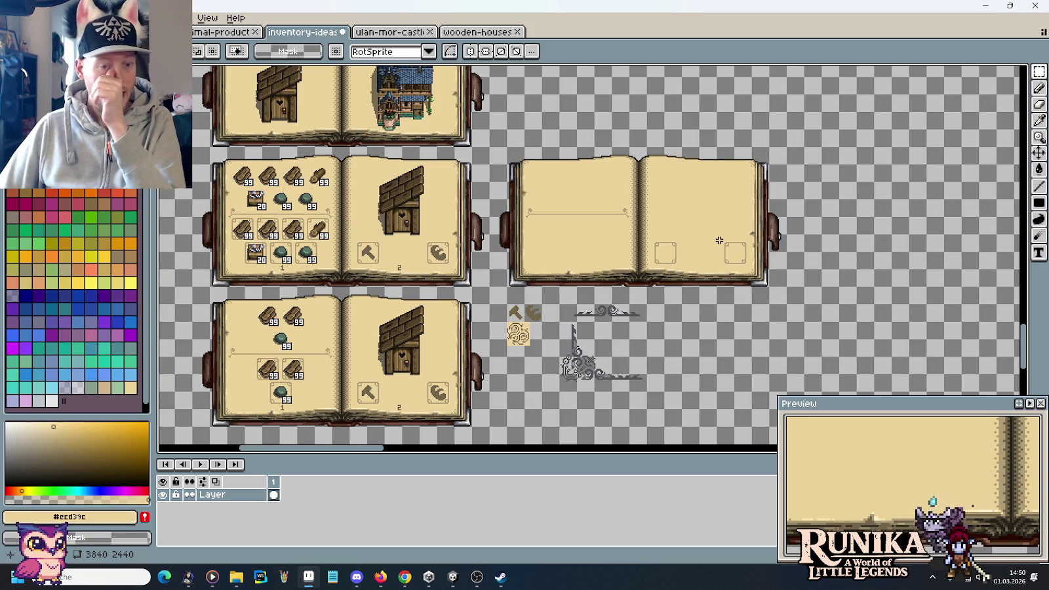
pyautogui.scroll(4, 374, 267)
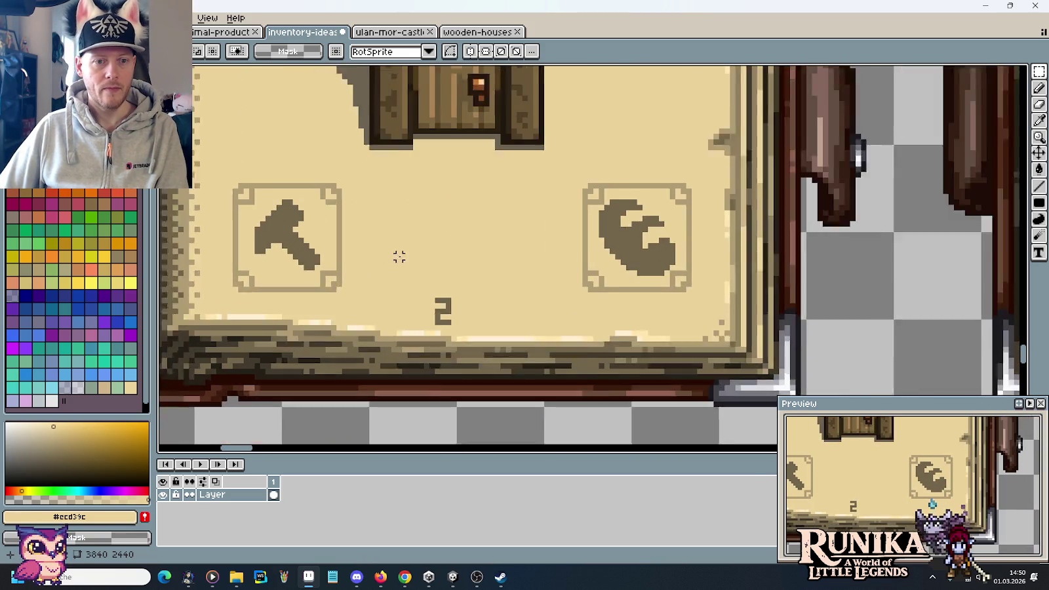
# Copy the page number 2 twice above it to form '22' between the slots
pyautogui.scroll(1, 398, 255)
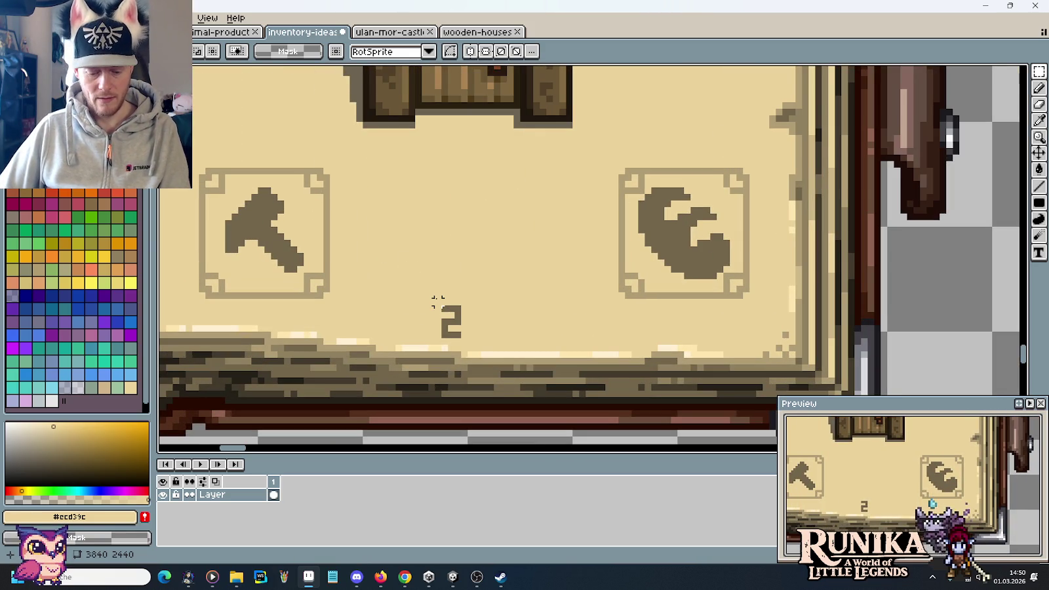
pyautogui.press('m')
pyautogui.moveTo(431, 290)
pyautogui.mouseDown()
pyautogui.moveTo(479, 342)
pyautogui.moveTo(468, 286)
pyautogui.moveTo(477, 252)
pyautogui.moveTo(496, 249)
pyautogui.mouseUp()
pyautogui.press('u')
pyautogui.moveTo(525, 209)
pyautogui.mouseDown()
pyautogui.moveTo(487, 274)
pyautogui.moveTo(489, 262)
pyautogui.mouseUp()
pyautogui.click(555, 262)
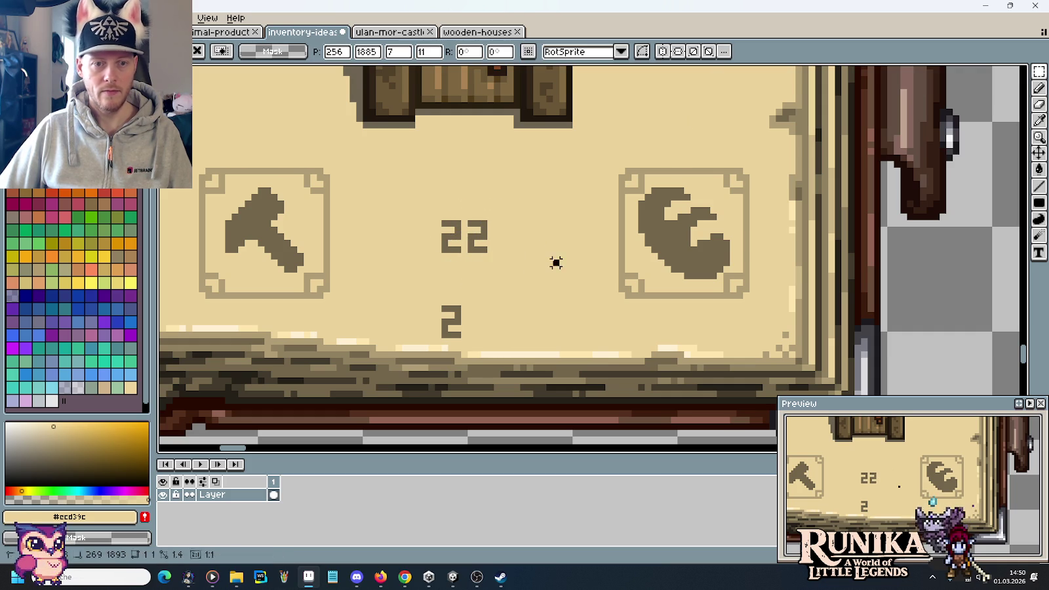
# Redraw the '22' as '20%' in dark brown #73664c with the Pencil
pyautogui.scroll(2, 428, 236)
pyautogui.press('i')
pyautogui.click(534, 223)
pyautogui.press('b')
pyautogui.click(517, 220)
pyautogui.press('i')
pyautogui.click(547, 243)
pyautogui.press('b')
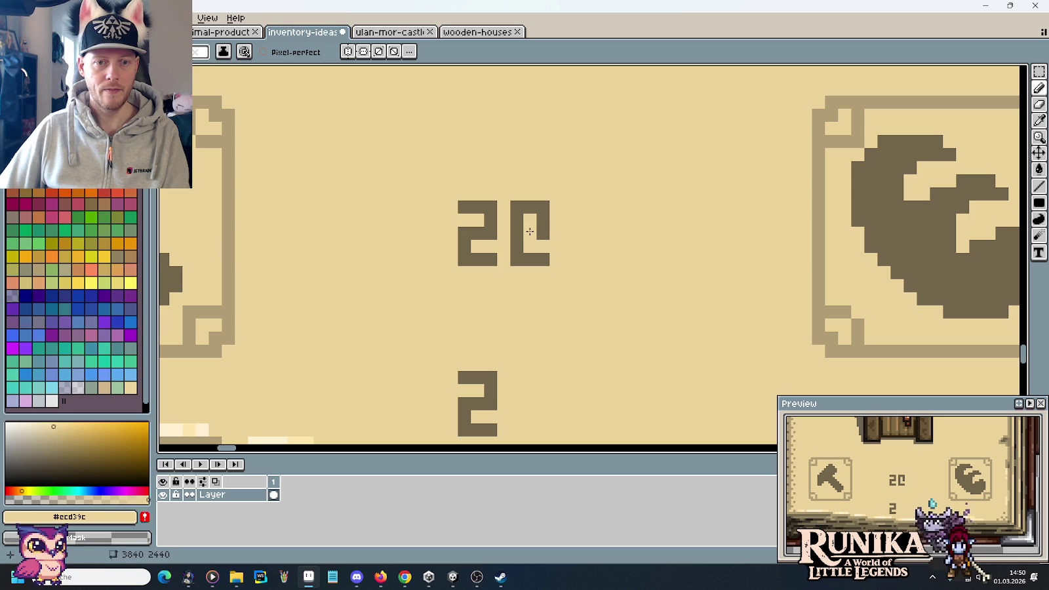
pyautogui.keyDown('alt'); pyautogui.click(542, 218); pyautogui.keyUp('alt')
pyautogui.click(543, 229)
pyautogui.click(568, 208)
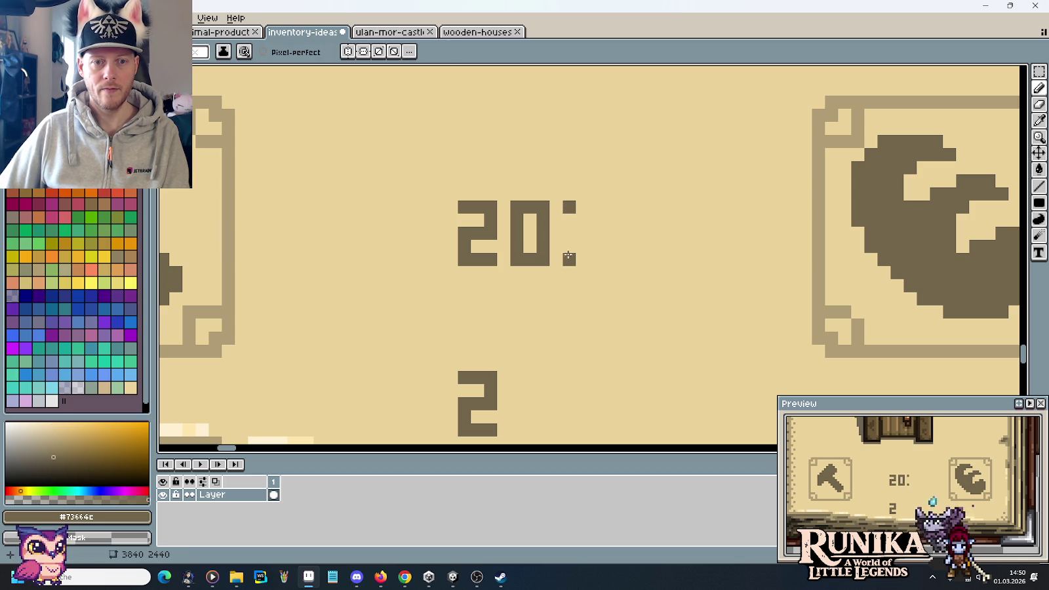
pyautogui.moveTo(568, 247); pyautogui.dragTo(597, 210)
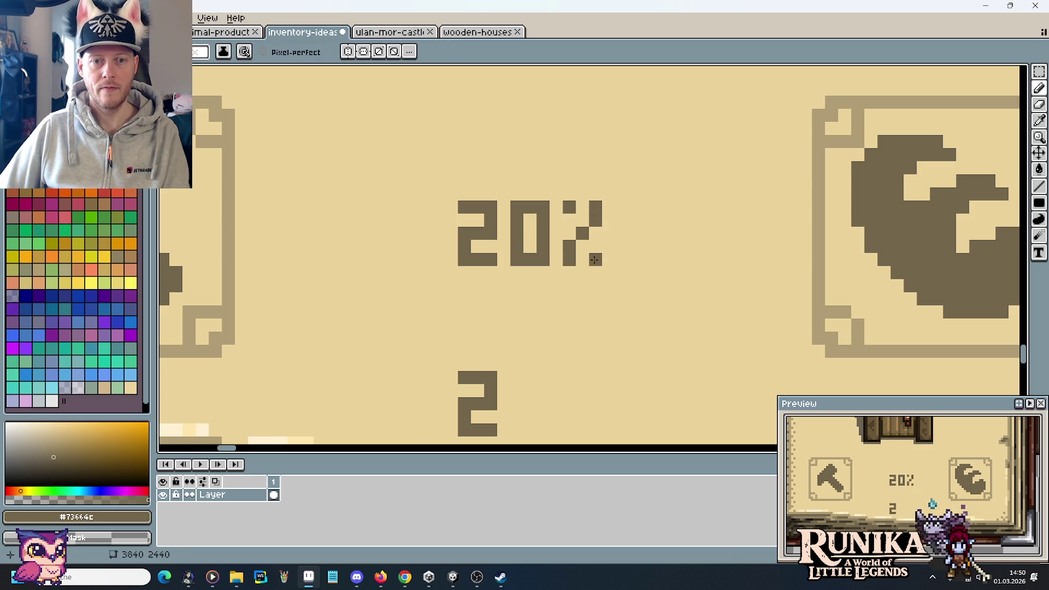
pyautogui.scroll(-3, 644, 270)
pyautogui.scroll(-2, 643, 271)
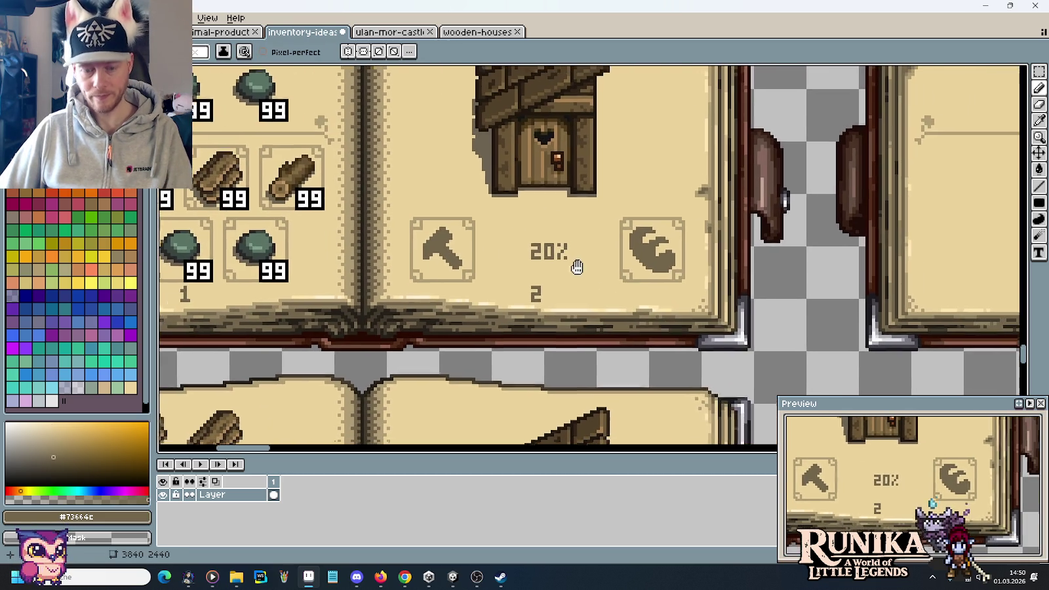
# Scroll right and down across the sheet toward the ornaments below the book spreads
pyautogui.press('m')
pyautogui.scroll(-3, 578, 273)
pyautogui.scroll(2, 600, 278)
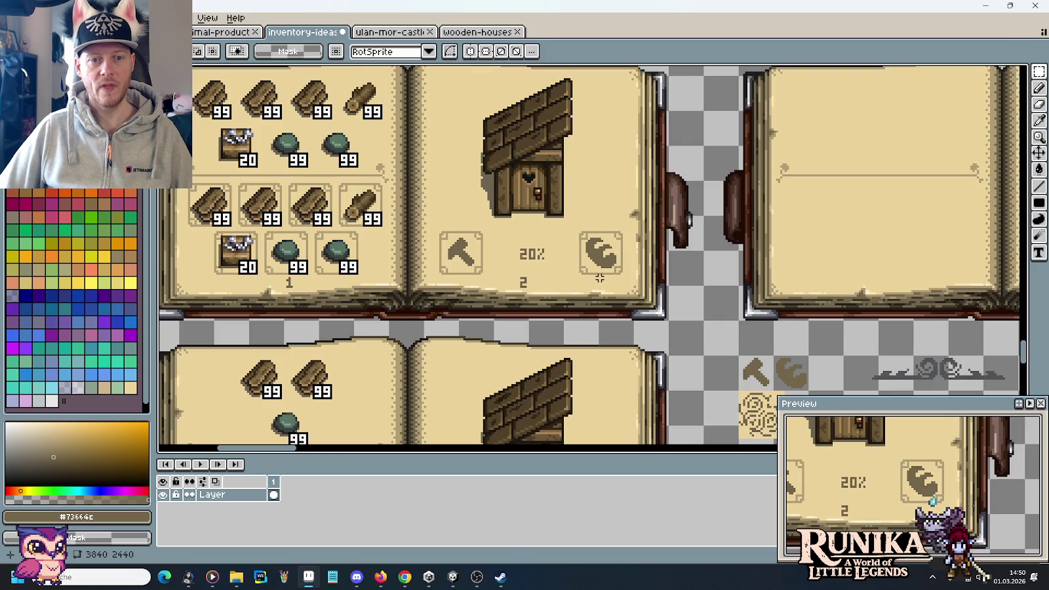
pyautogui.hscroll(1, 598, 276)
pyautogui.hscroll(1, 602, 281)
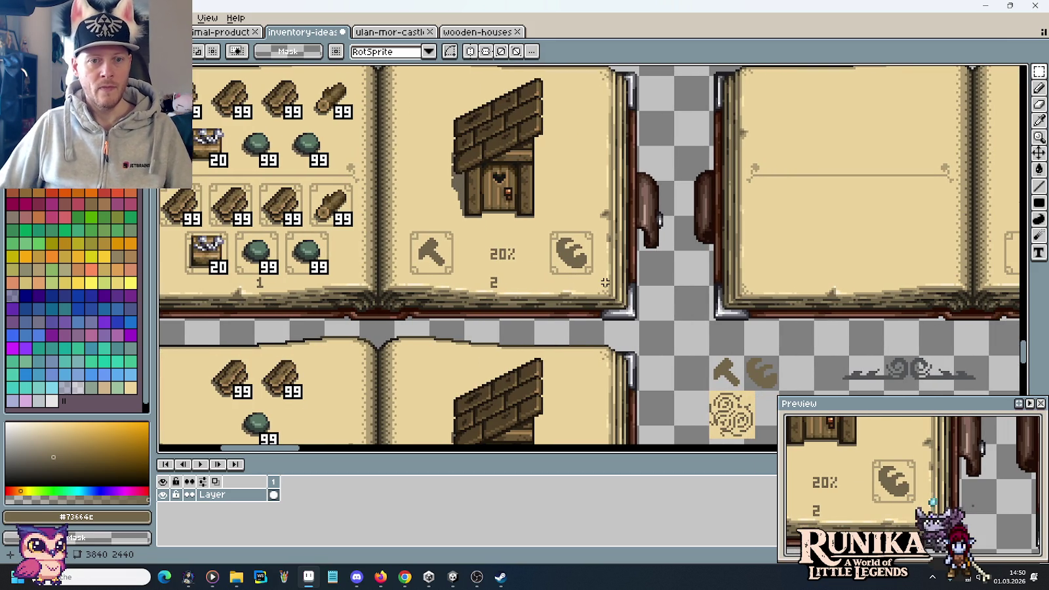
pyautogui.hscroll(1, 688, 232)
pyautogui.hscroll(3, 686, 218)
pyautogui.hscroll(3, 701, 222)
pyautogui.hscroll(6, 710, 222)
pyautogui.scroll(-1, 615, 211)
pyautogui.scroll(-1, 656, 213)
pyautogui.scroll(-1, 696, 210)
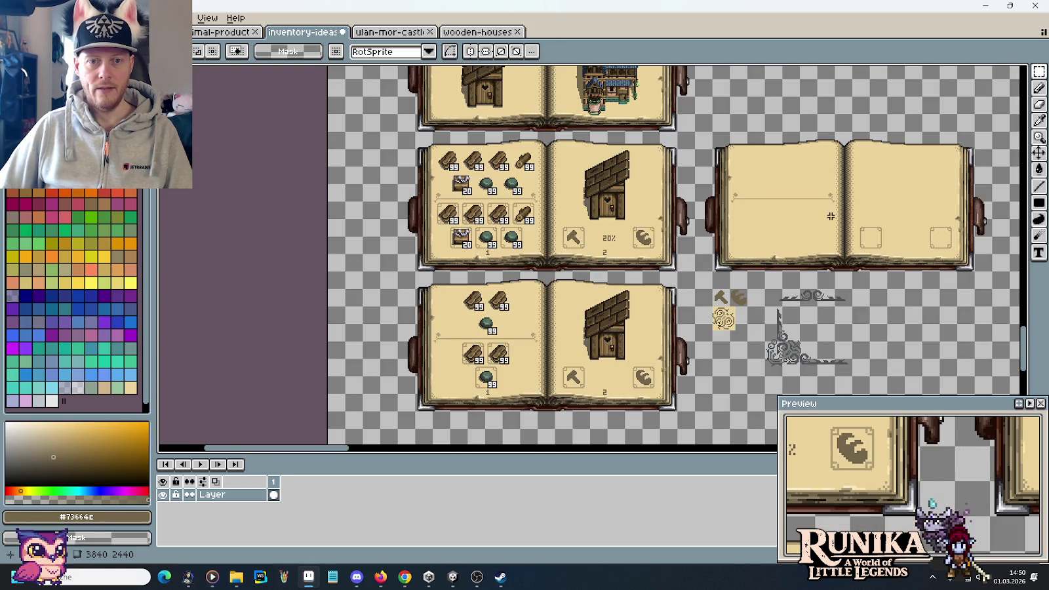
pyautogui.hscroll(3, 710, 209)
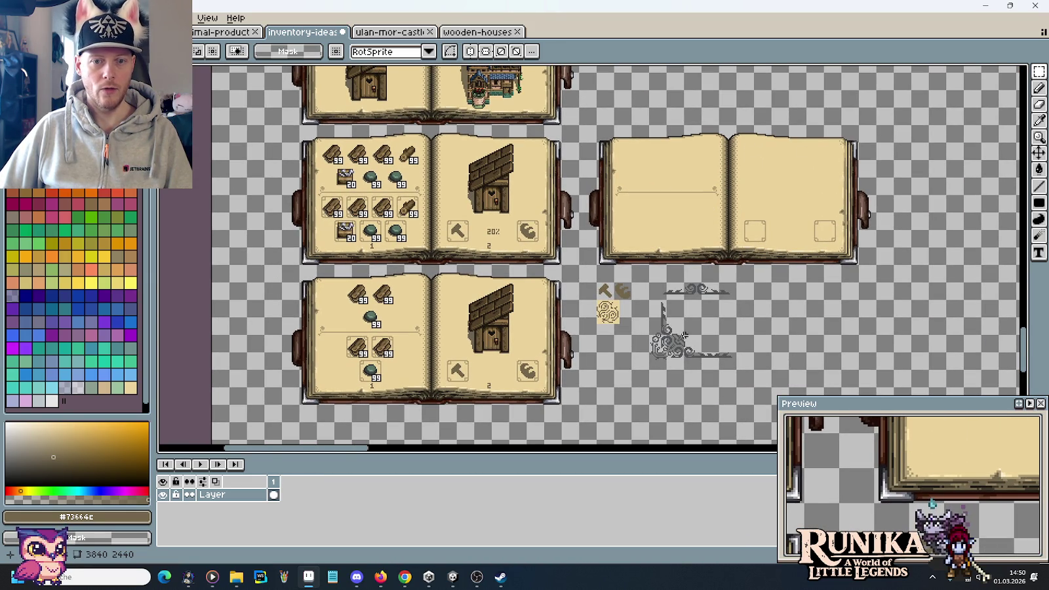
pyautogui.scroll(3, 688, 304)
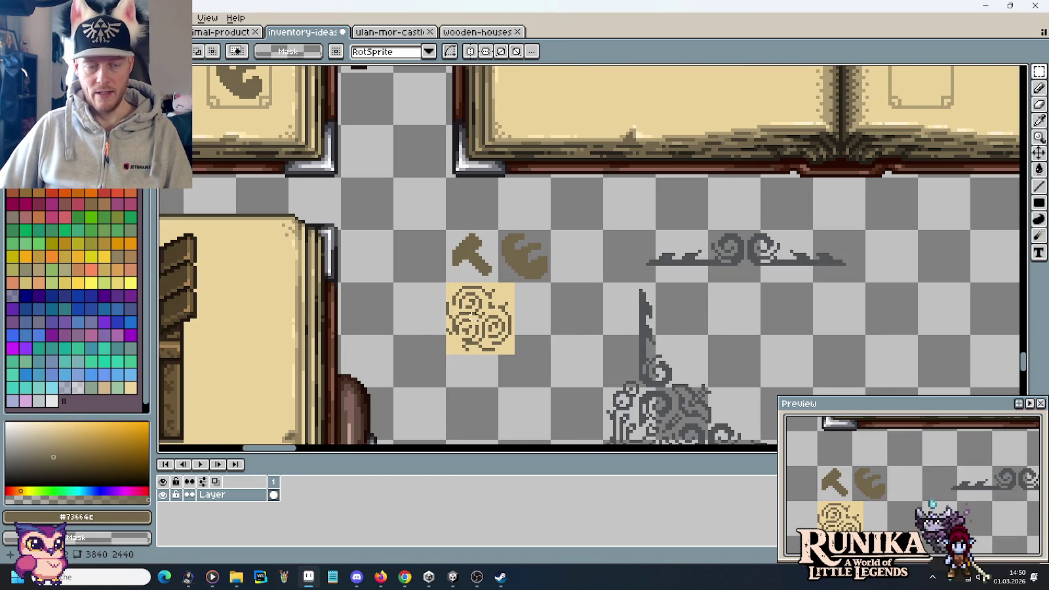
pyautogui.scroll(-1, 646, 320)
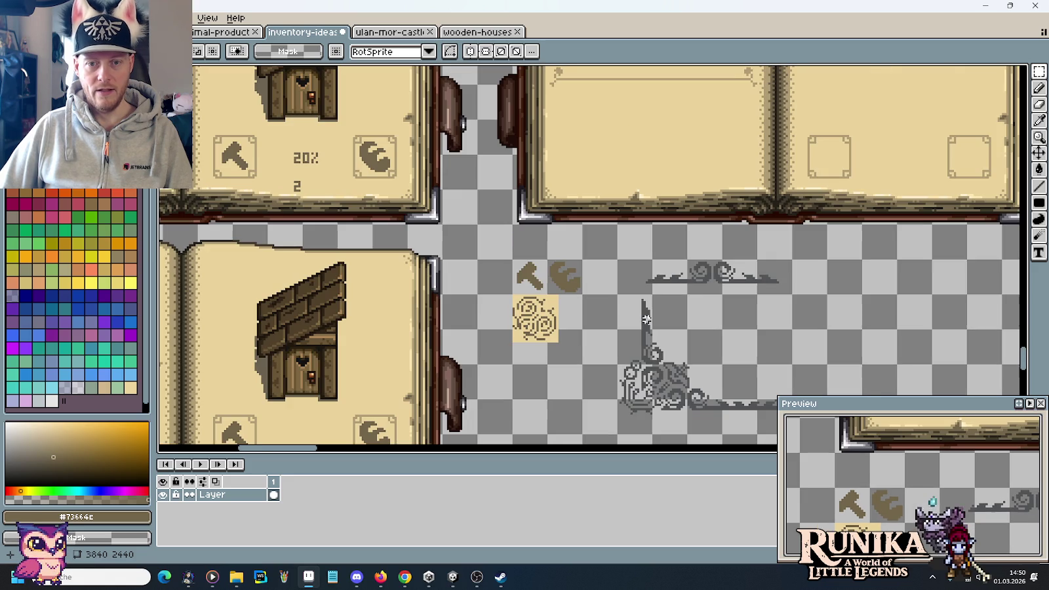
# Marquee the grey corner ornament and drag a copy to the right of the original
pyautogui.moveTo(697, 299); pyautogui.dragTo(618, 284)
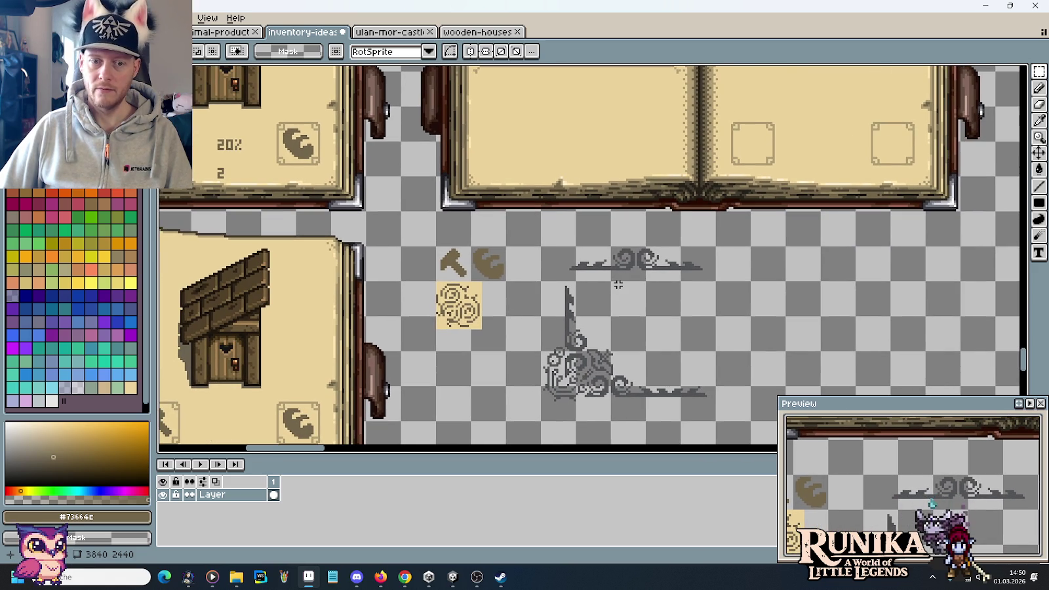
pyautogui.moveTo(684, 361); pyautogui.dragTo(571, 286)
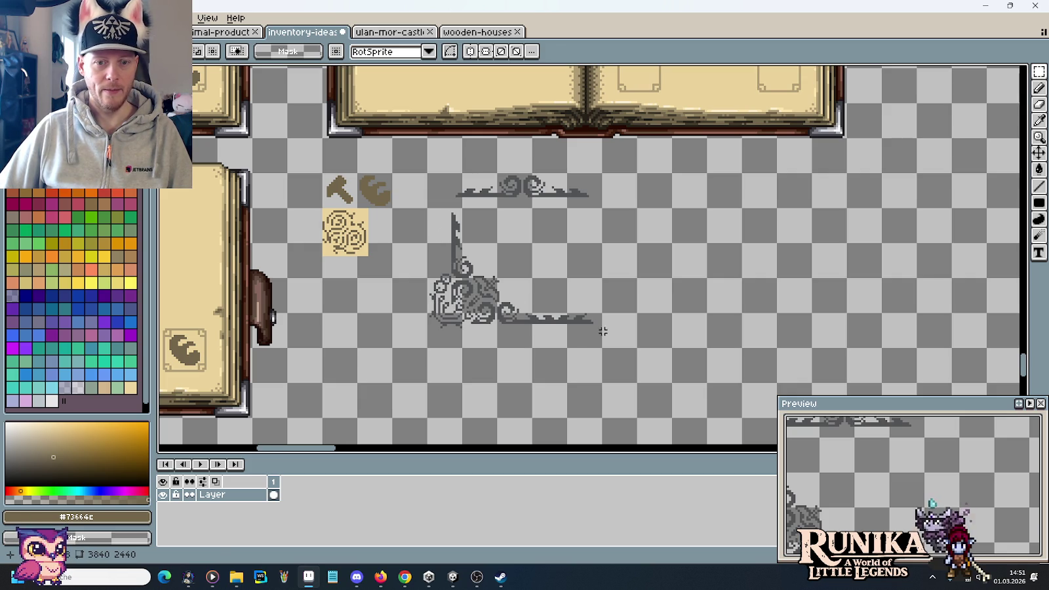
pyautogui.moveTo(603, 350); pyautogui.dragTo(425, 206)
pyautogui.moveTo(483, 264); pyautogui.dragTo(728, 263)
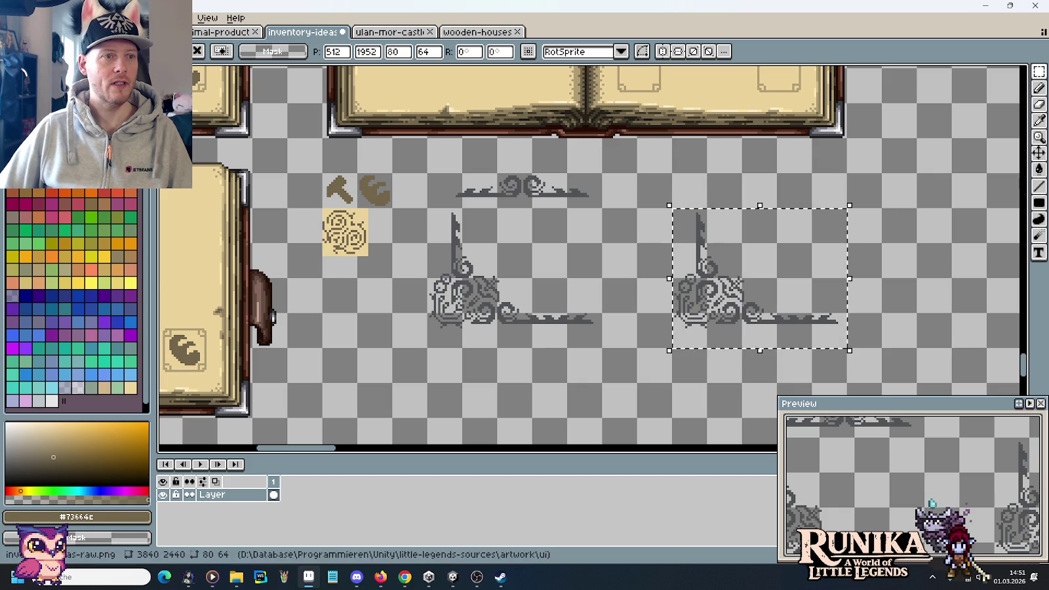
# Rotate the copied corner ornament 90° clockwise
pyautogui.click(163, 31)
pyautogui.click(303, 31)
pyautogui.click(40, 17)
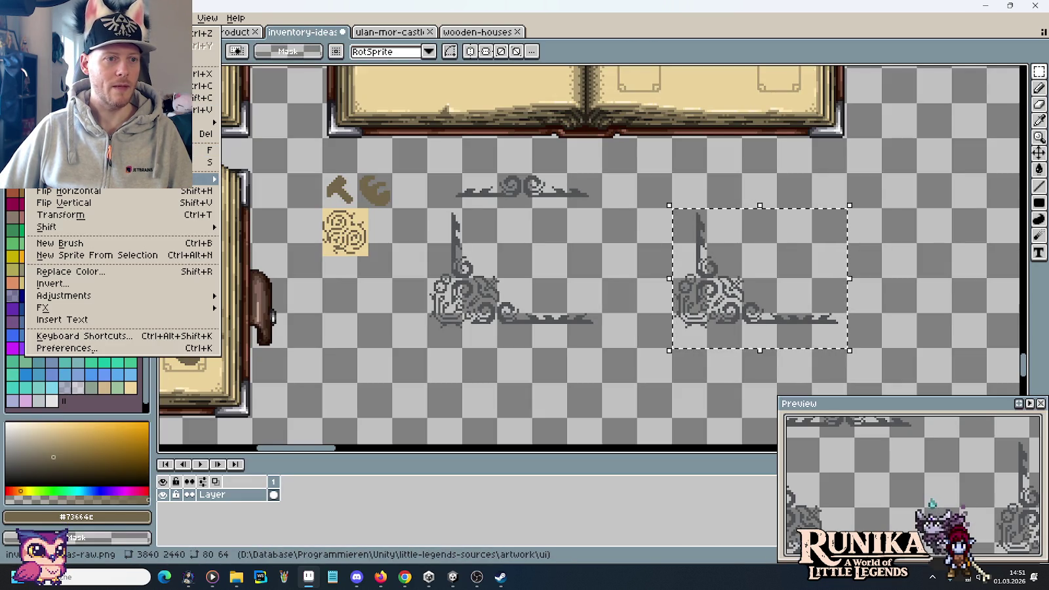
pyautogui.click(249, 191)
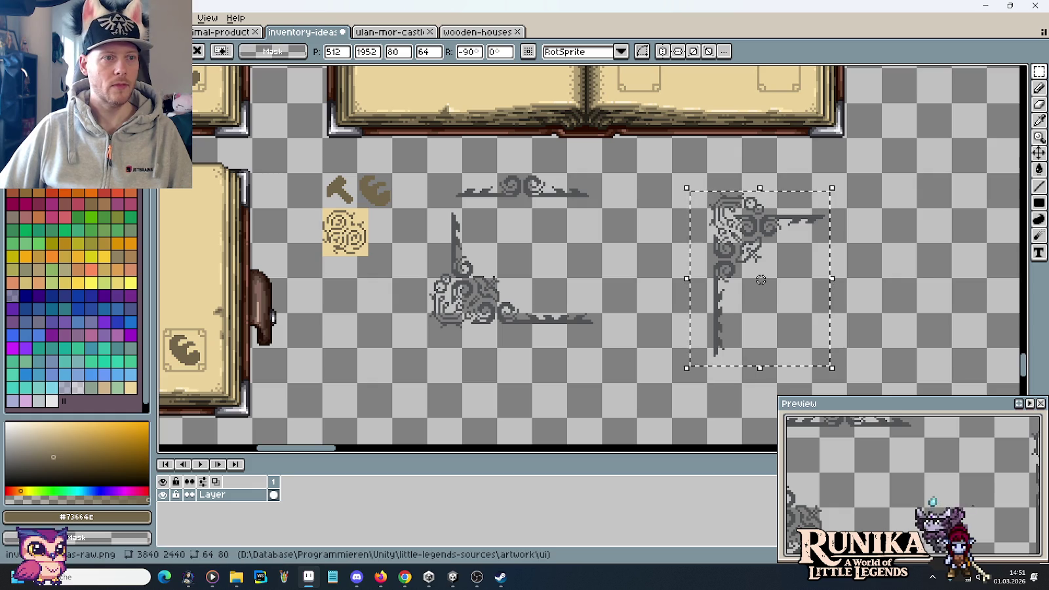
pyautogui.click(600, 214)
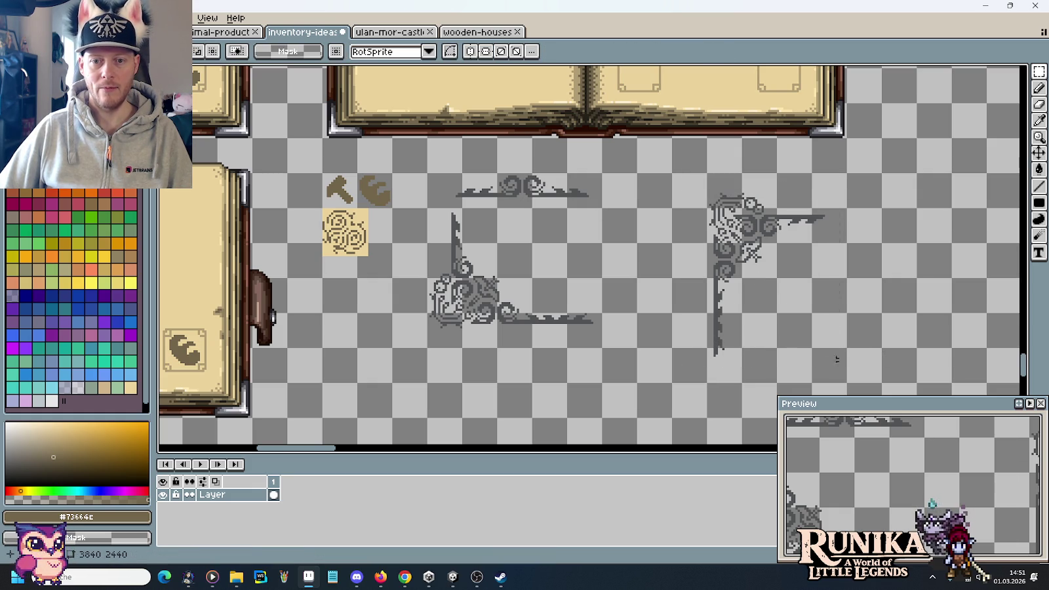
# Flip the rotated ornament horizontally into a top-right corner piece and sample its grey
pyautogui.moveTo(847, 384); pyautogui.dragTo(706, 172)
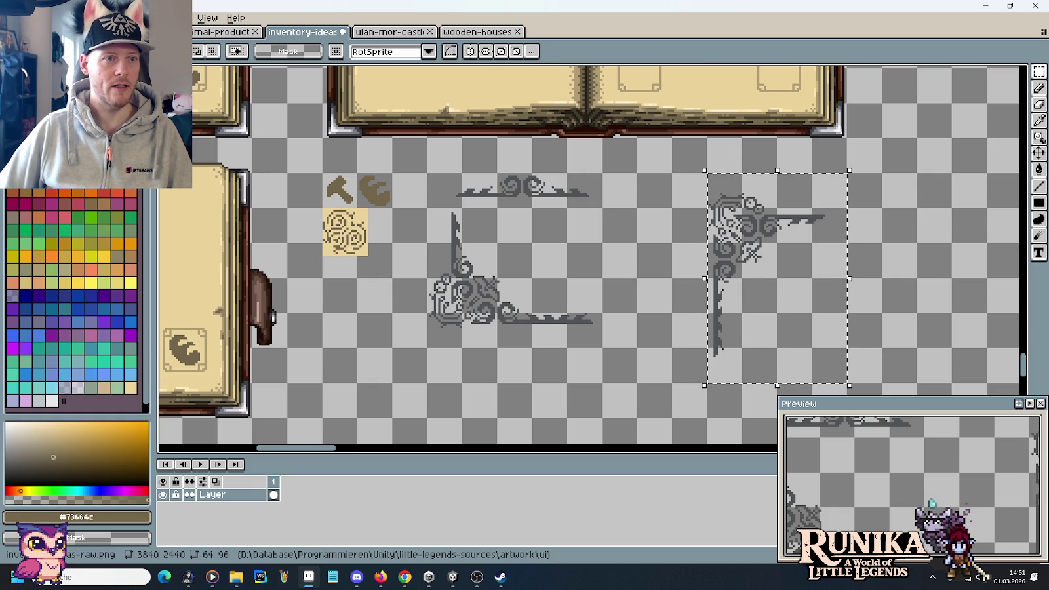
pyautogui.click(36, 18)
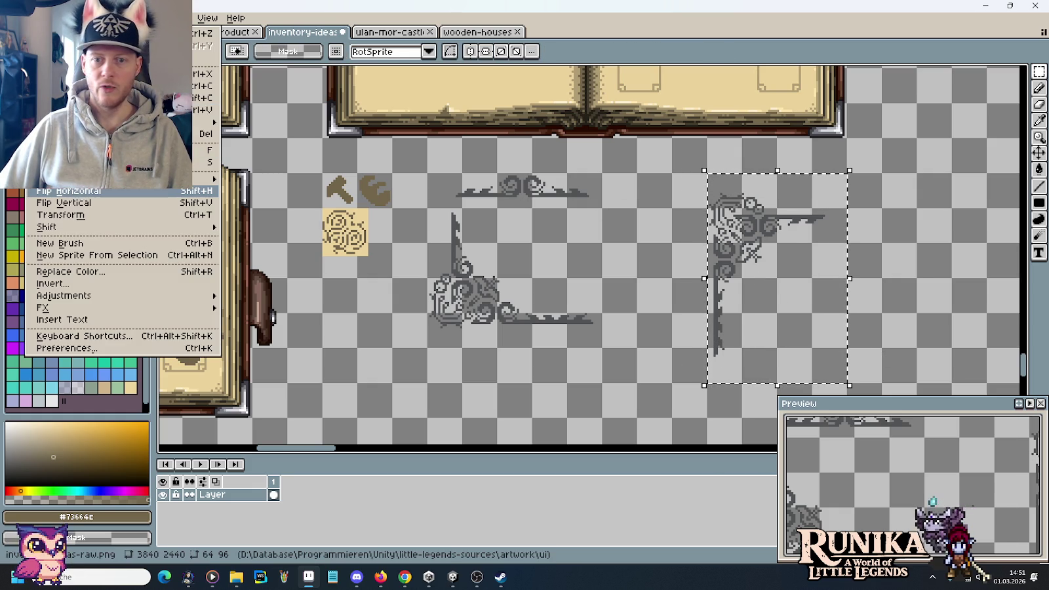
pyautogui.click(65, 191)
pyautogui.click(609, 219)
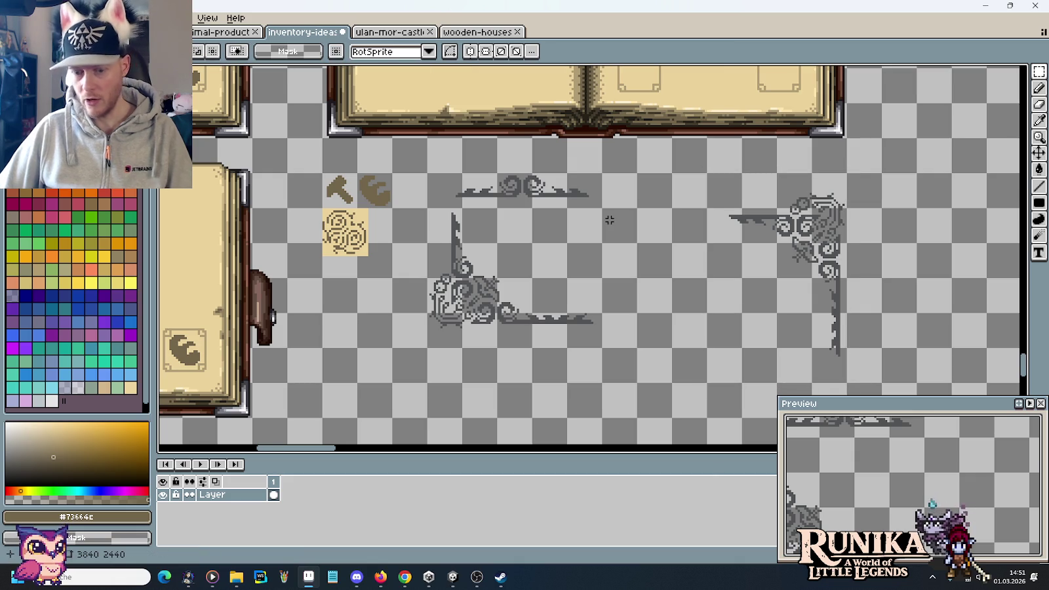
pyautogui.press('i')
pyautogui.click(733, 218)
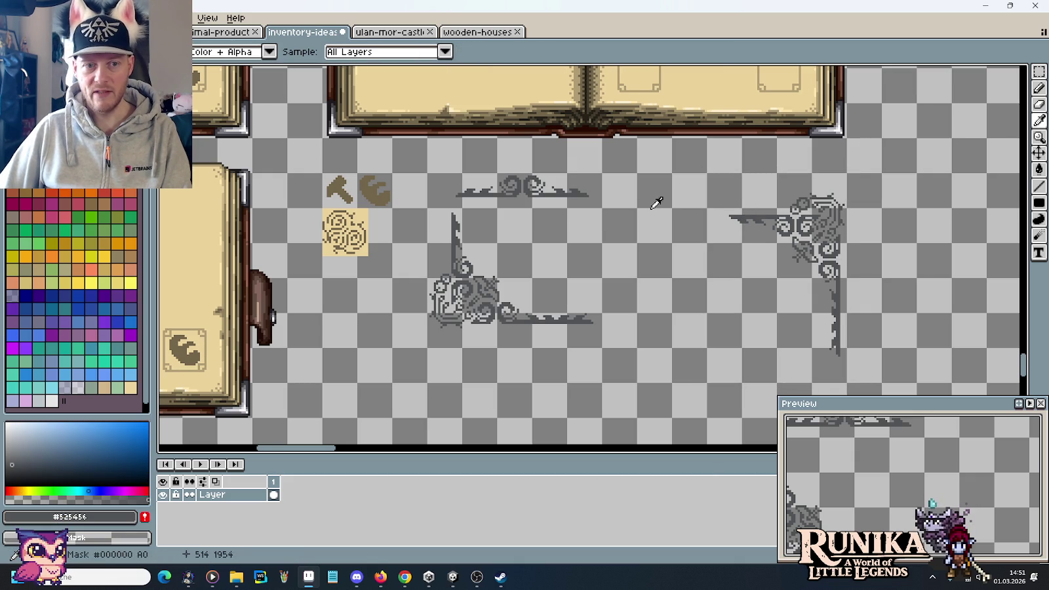
# Pick the brown #73664c and extend the ornament's top line further left
pyautogui.click(371, 186)
pyautogui.scroll(2, 363, 217)
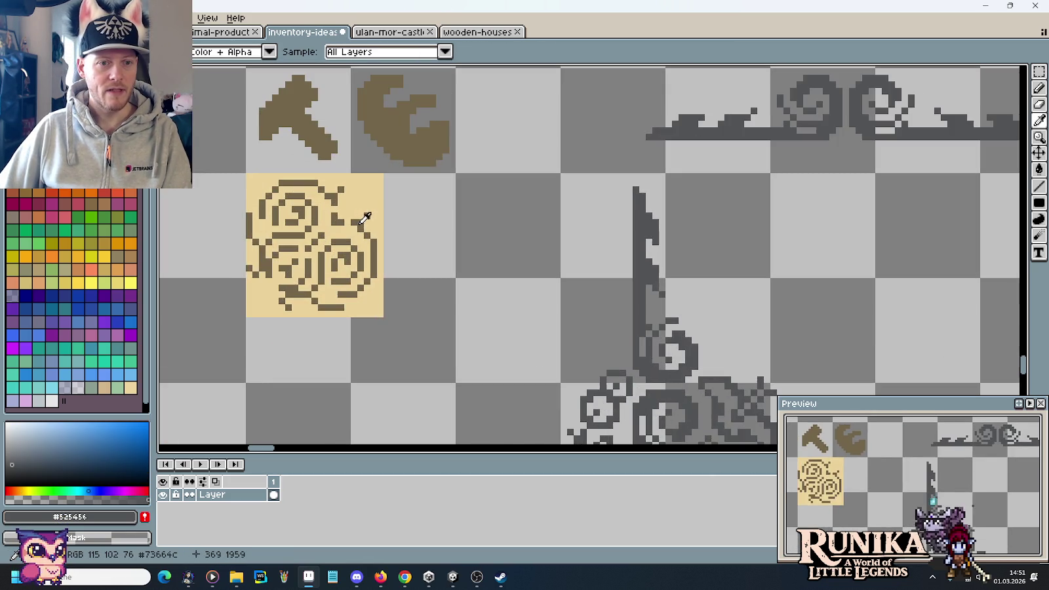
pyautogui.scroll(-2, 363, 216)
pyautogui.scroll(1, 440, 154)
pyautogui.press('b')
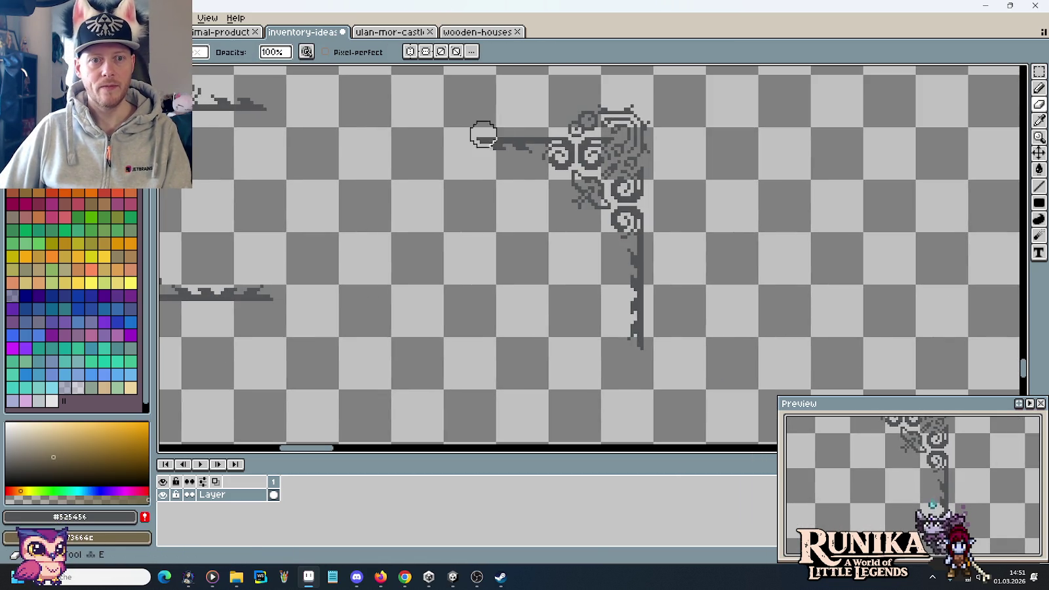
pyautogui.click(477, 141)
# Enlarge the brush and paint the whole ornament over in brown
pyautogui.press('+')
pyautogui.press('+')
pyautogui.press('+')
pyautogui.press('+')
pyautogui.press('+')
pyautogui.press('+')
pyautogui.press('+')
pyautogui.press('+')
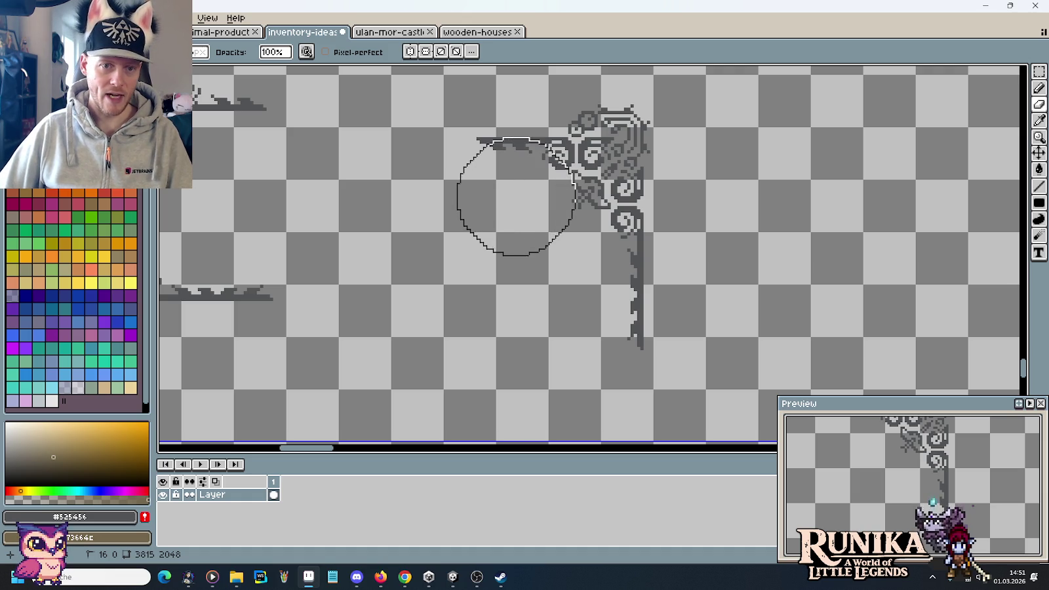
pyautogui.press('+')
pyautogui.scroll(-3, 518, 197)
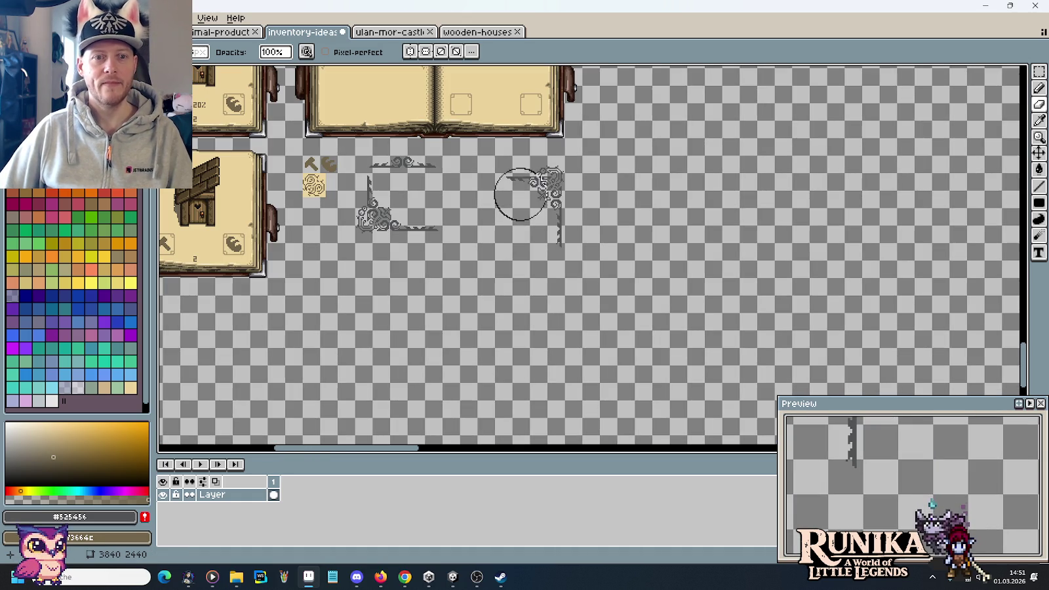
pyautogui.scroll(2, 520, 197)
pyautogui.moveTo(515, 181); pyautogui.dragTo(597, 272)
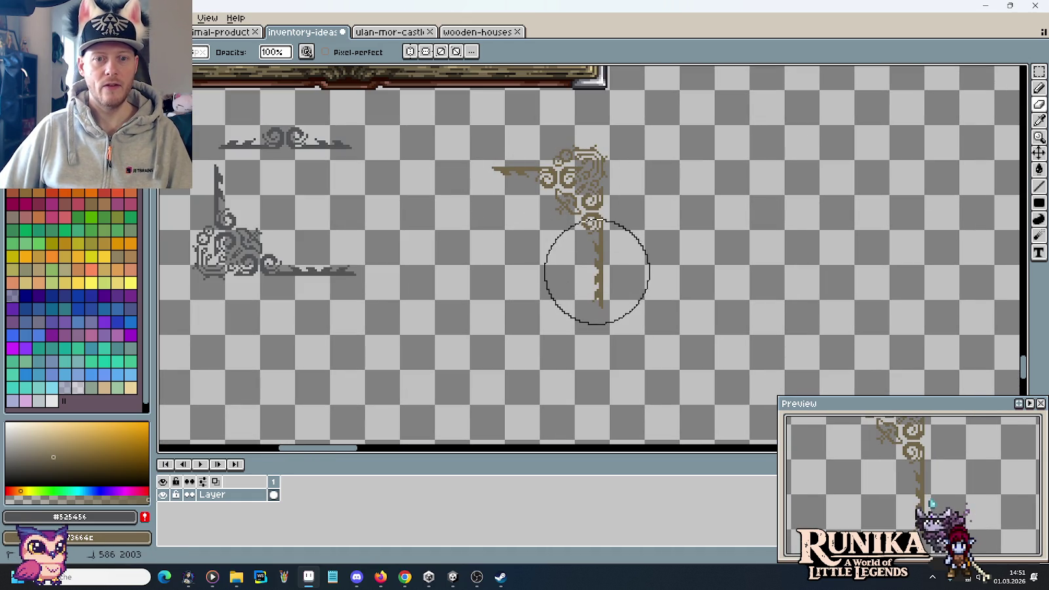
# Move the brown ornament onto the right page's corner and reselect it
pyautogui.press('m')
pyautogui.moveTo(520, 229)
pyautogui.mouseDown()
pyautogui.moveTo(627, 340)
pyautogui.moveTo(644, 423)
pyautogui.moveTo(551, 269)
pyautogui.moveTo(608, 377)
pyautogui.mouseUp()
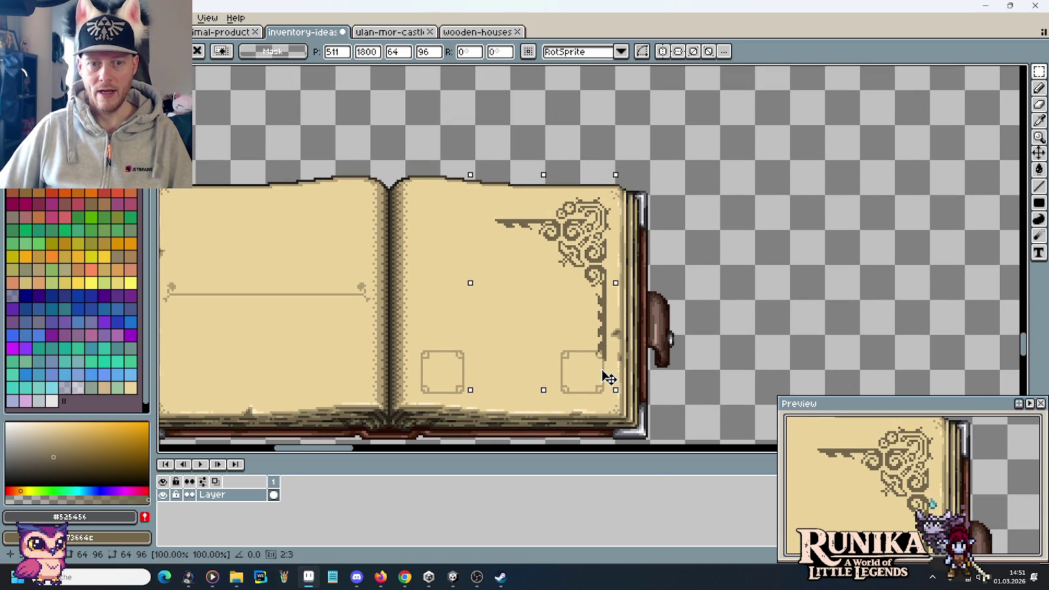
pyautogui.click(699, 390)
pyautogui.scroll(-3, 699, 390)
pyautogui.scroll(-3, 718, 274)
pyautogui.moveTo(530, 224); pyautogui.dragTo(670, 434)
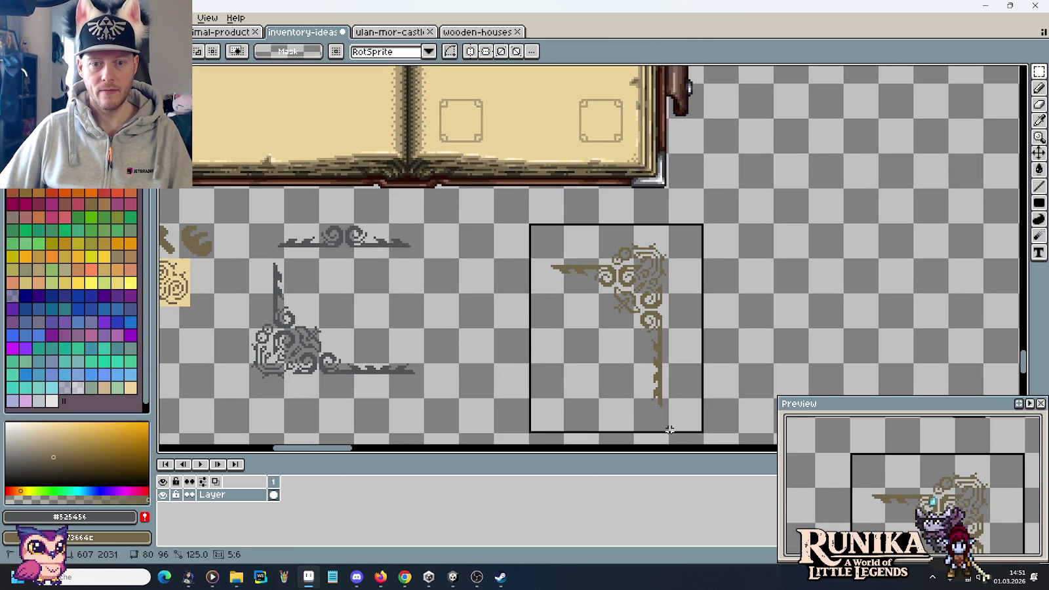
# Rotate the corner ornament 90° counter-clockwise and flip it horizontally
pyautogui.click(34, 18)
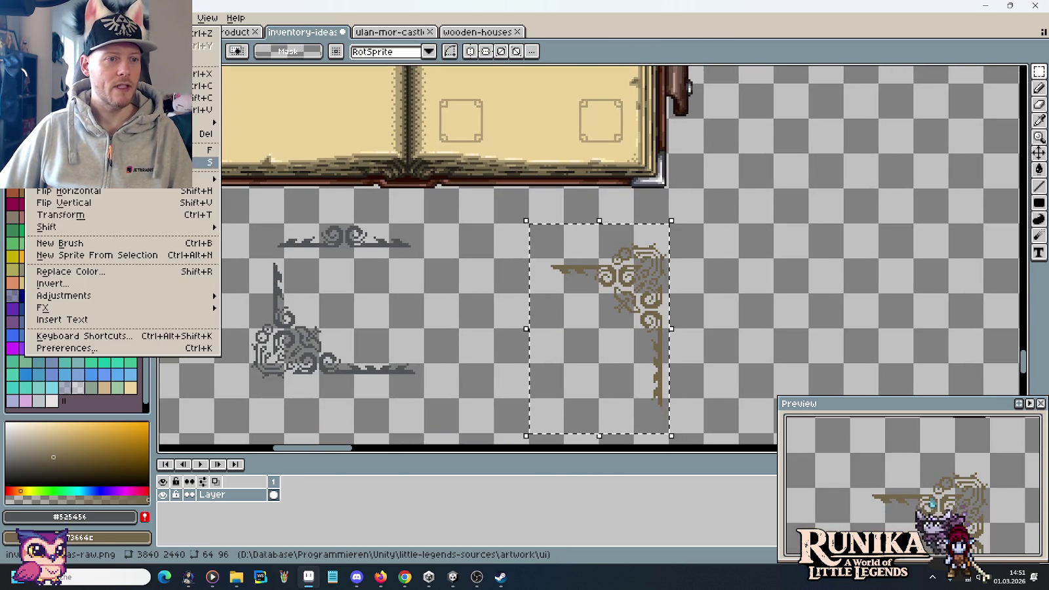
pyautogui.moveTo(123, 178)
pyautogui.click(262, 204)
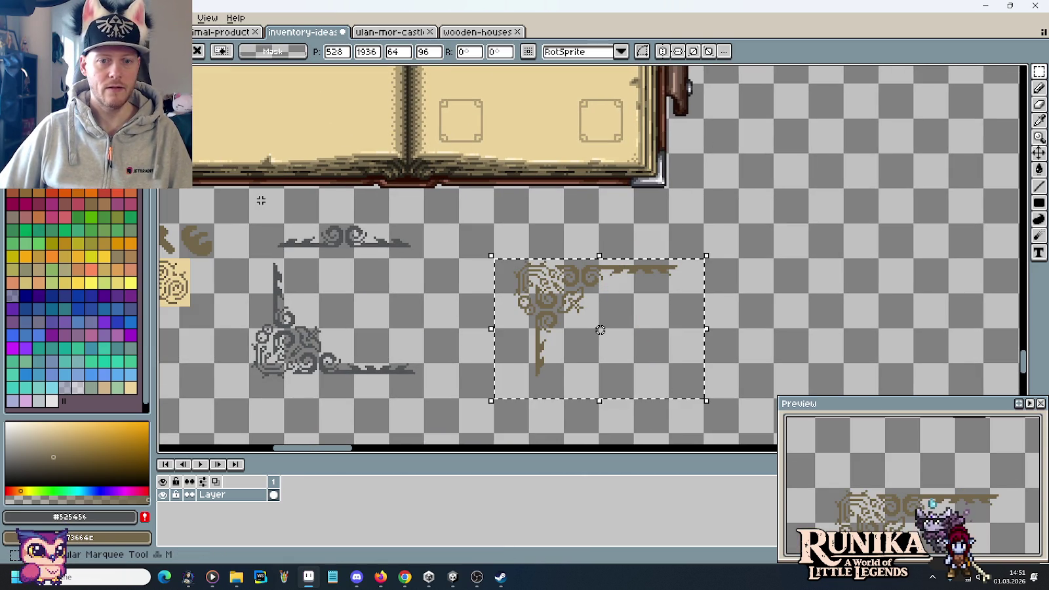
pyautogui.moveTo(488, 262); pyautogui.dragTo(710, 363)
pyautogui.click(673, 366)
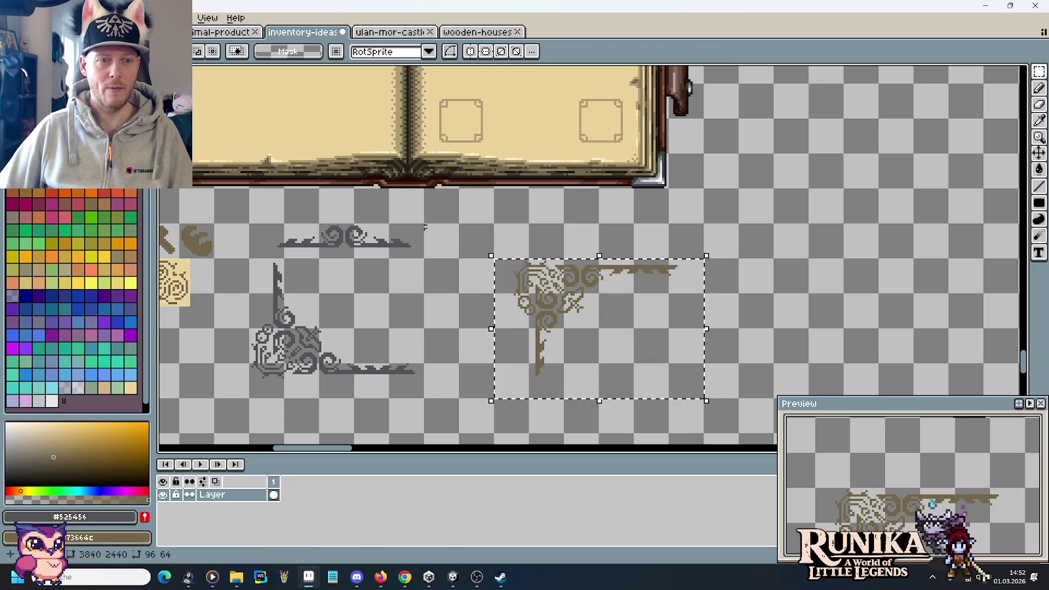
pyautogui.click(33, 17)
pyautogui.click(66, 193)
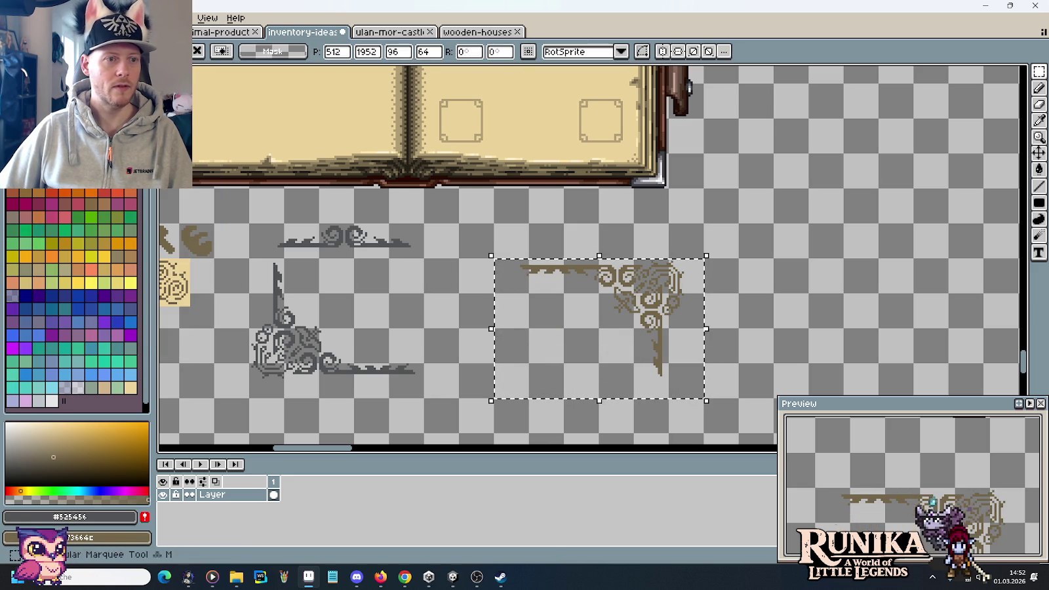
pyautogui.click(804, 312)
# Erase the ornament's long horizontal bar and vertical stem, leaving a compact swirl
pyautogui.scroll(2, 605, 269)
pyautogui.scroll(1, 604, 268)
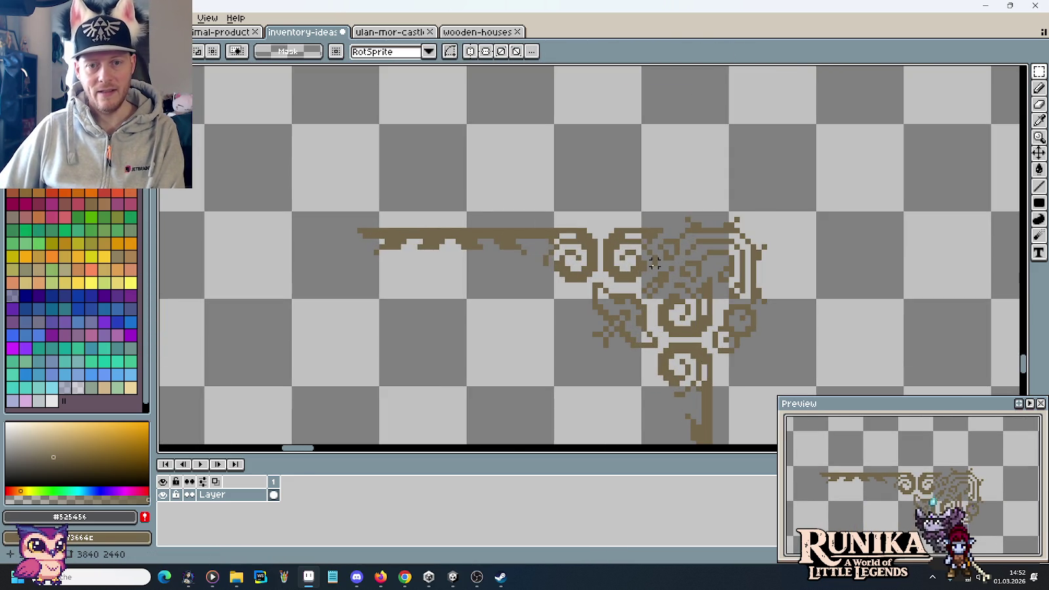
pyautogui.moveTo(601, 281); pyautogui.dragTo(339, 187)
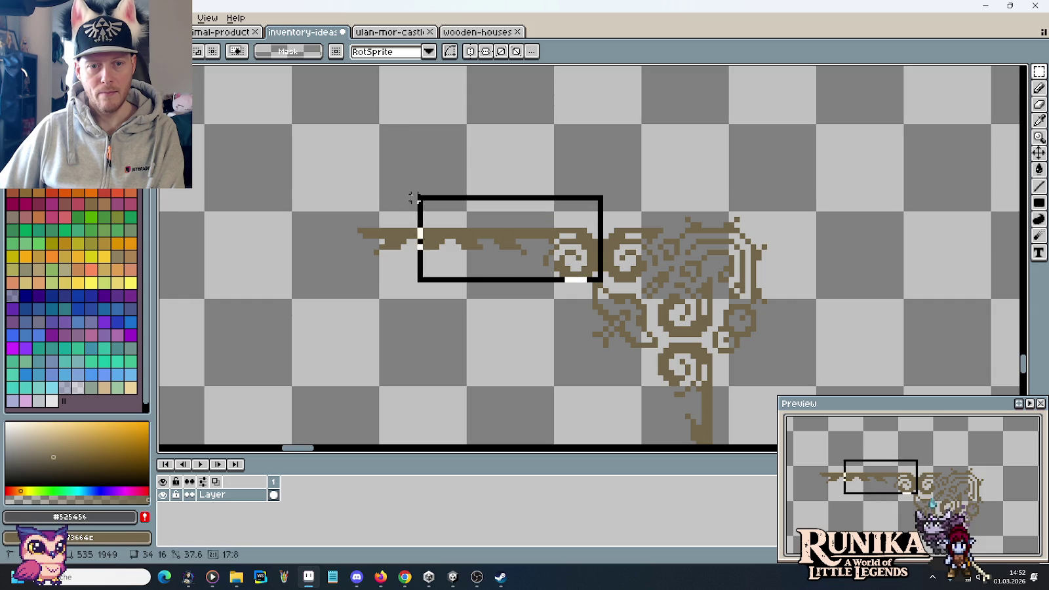
pyautogui.press('Delete')
pyautogui.moveTo(730, 341); pyautogui.dragTo(648, 164)
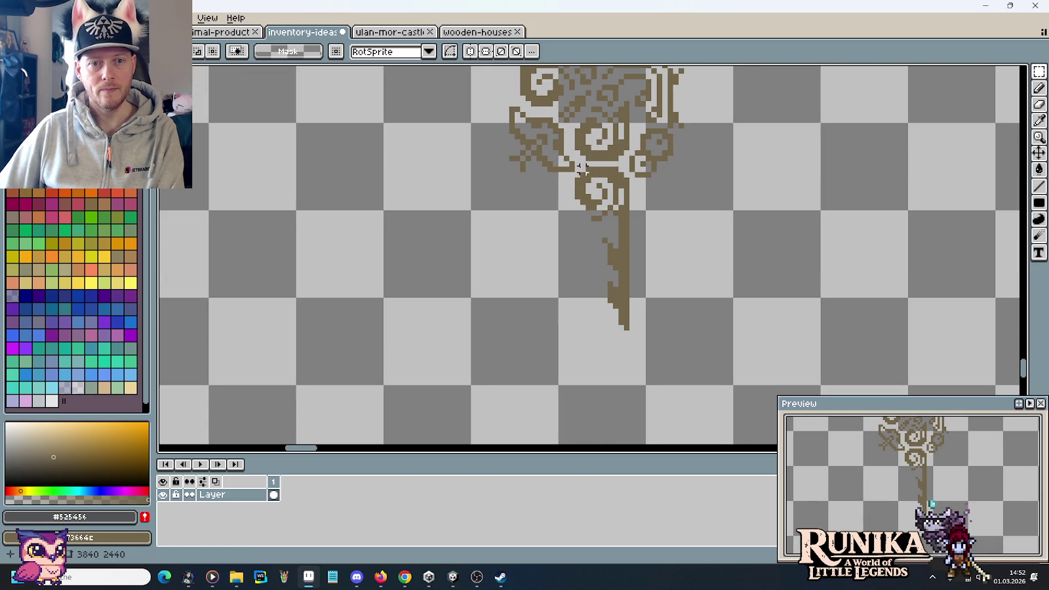
pyautogui.moveTo(579, 167); pyautogui.dragTo(628, 353)
pyautogui.press('Delete')
# Move the swirl onto the right page's top-right corner, nudging it pixel by pixel
pyautogui.scroll(-2, 611, 215)
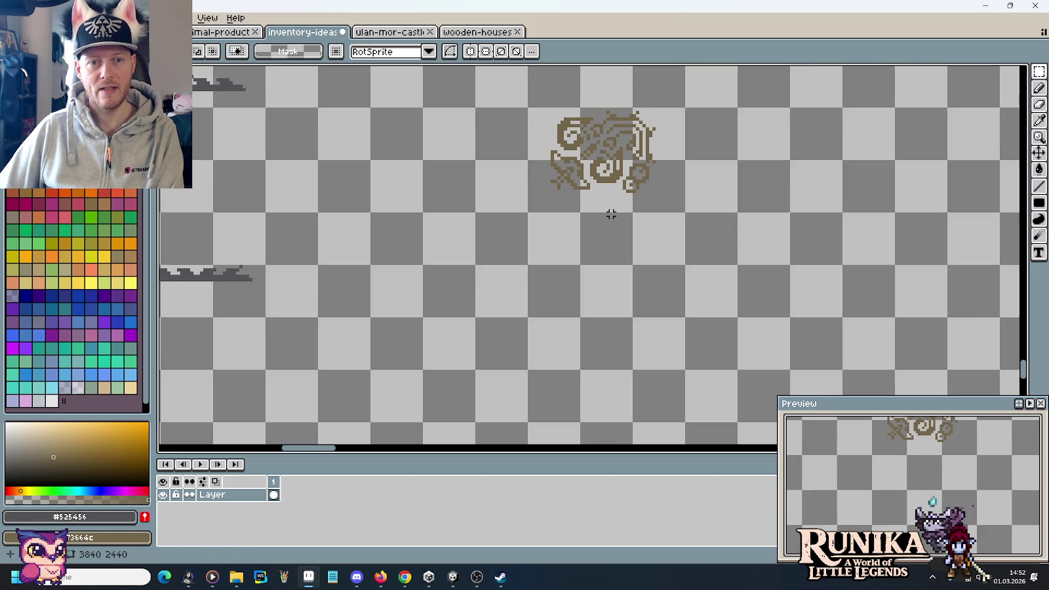
pyautogui.moveTo(610, 214); pyautogui.dragTo(653, 349)
pyautogui.moveTo(731, 348); pyautogui.dragTo(568, 238)
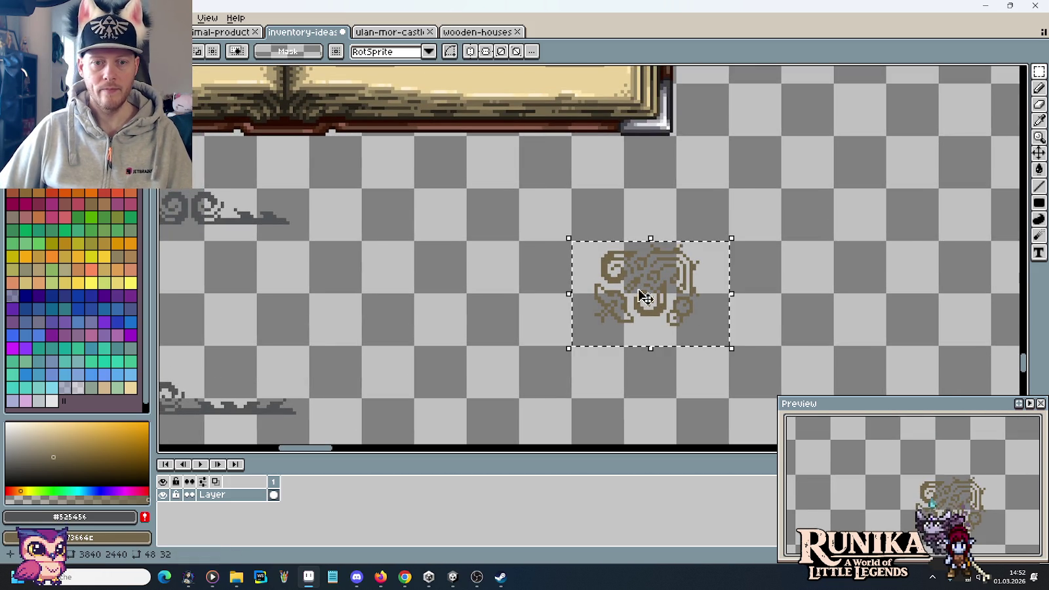
pyautogui.moveTo(679, 312)
pyautogui.mouseDown()
pyautogui.moveTo(522, 74)
pyautogui.moveTo(602, 217)
pyautogui.mouseUp()
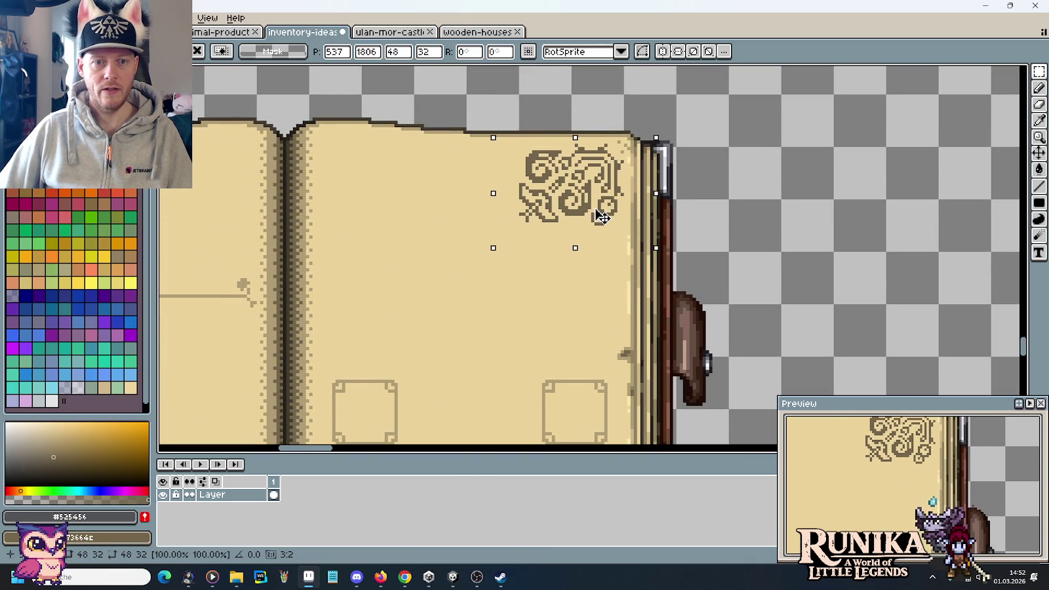
pyautogui.press('Up')
pyautogui.moveTo(602, 218); pyautogui.dragTo(604, 217)
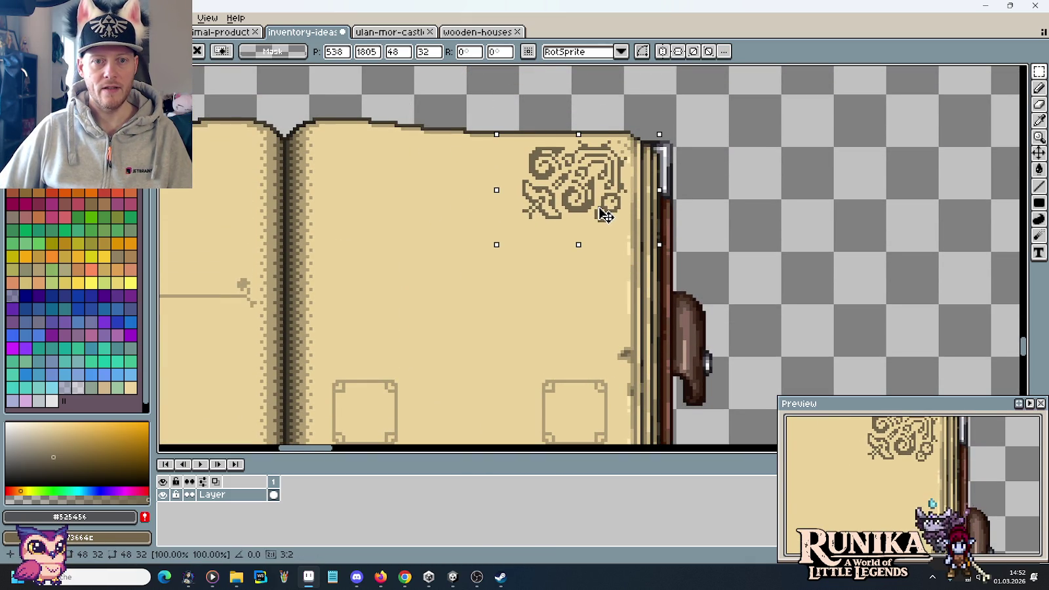
pyautogui.moveTo(604, 215); pyautogui.dragTo(601, 218)
# Commit the swirl's new position on the page and zoom out
pyautogui.click(714, 264)
pyautogui.scroll(-1, 697, 286)
pyautogui.scroll(-2, 697, 286)
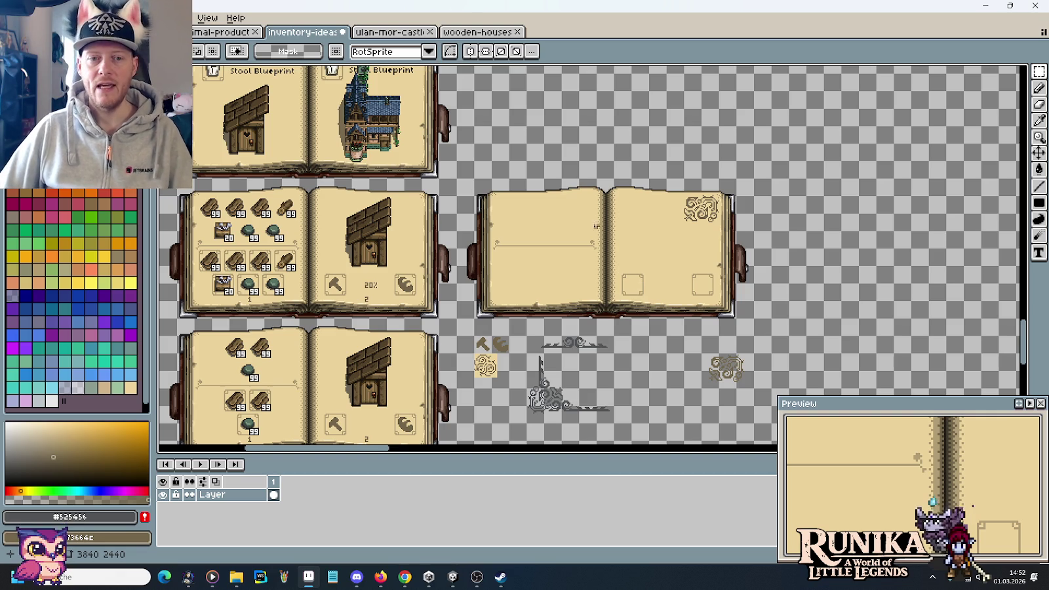
# Pan around the sprite sheet to review the other book spreads, ending at the Stool Blueprint book
pyautogui.moveTo(568, 145)
pyautogui.mouseDown()
pyautogui.moveTo(564, 212)
pyautogui.moveTo(855, 208)
pyautogui.mouseUp()
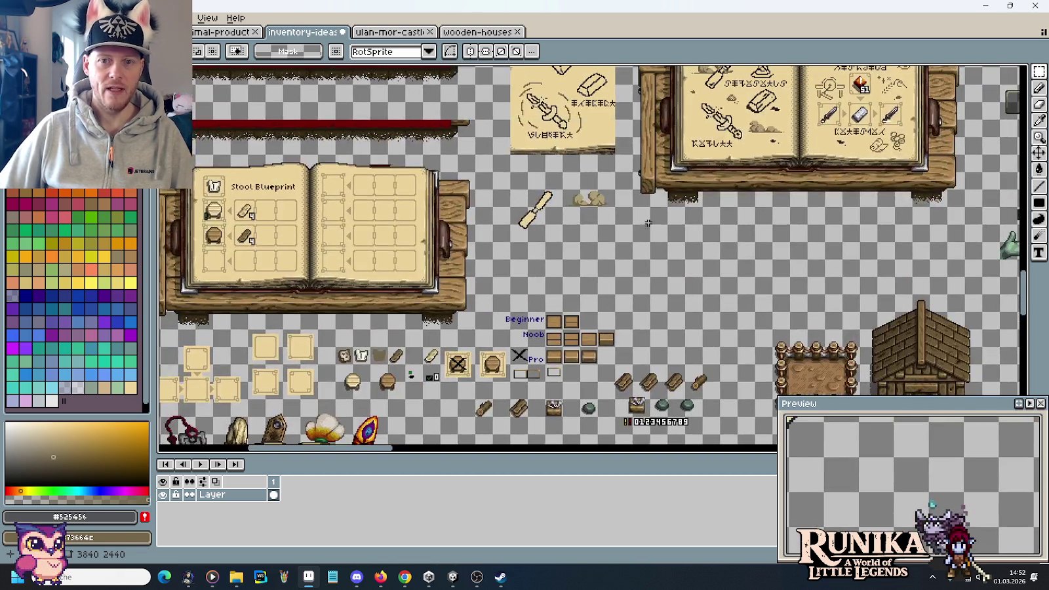
pyautogui.scroll(1, 837, 161)
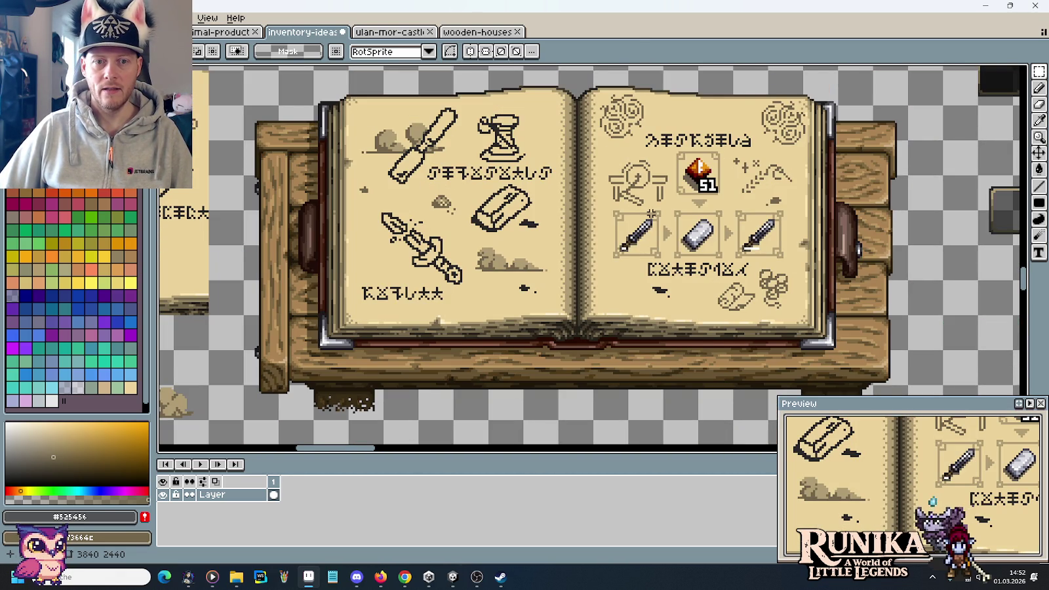
pyautogui.scroll(-1, 651, 214)
pyautogui.scroll(-1, 427, 116)
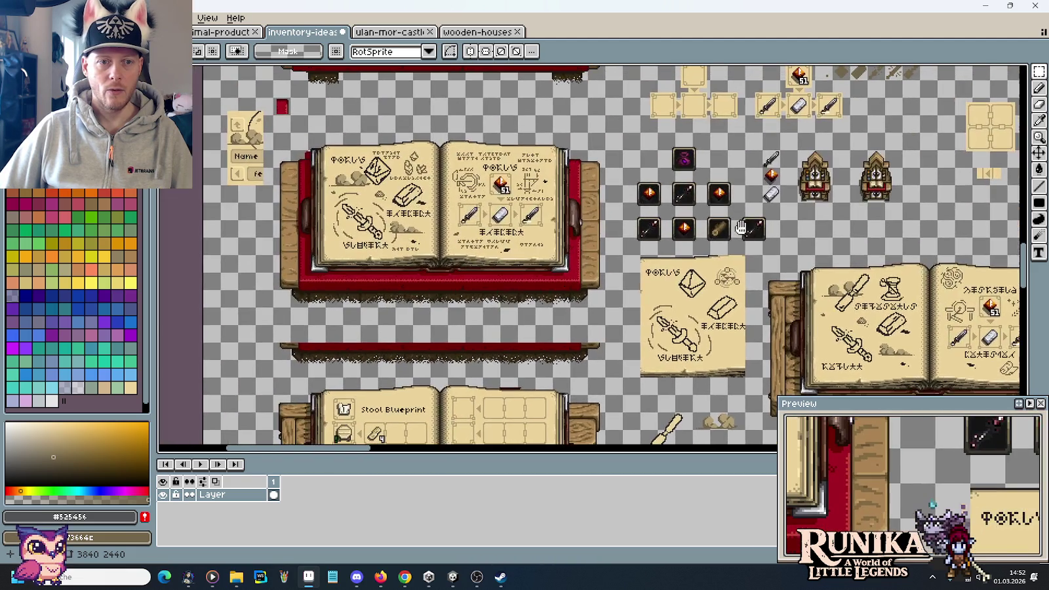
pyautogui.scroll(2, 446, 209)
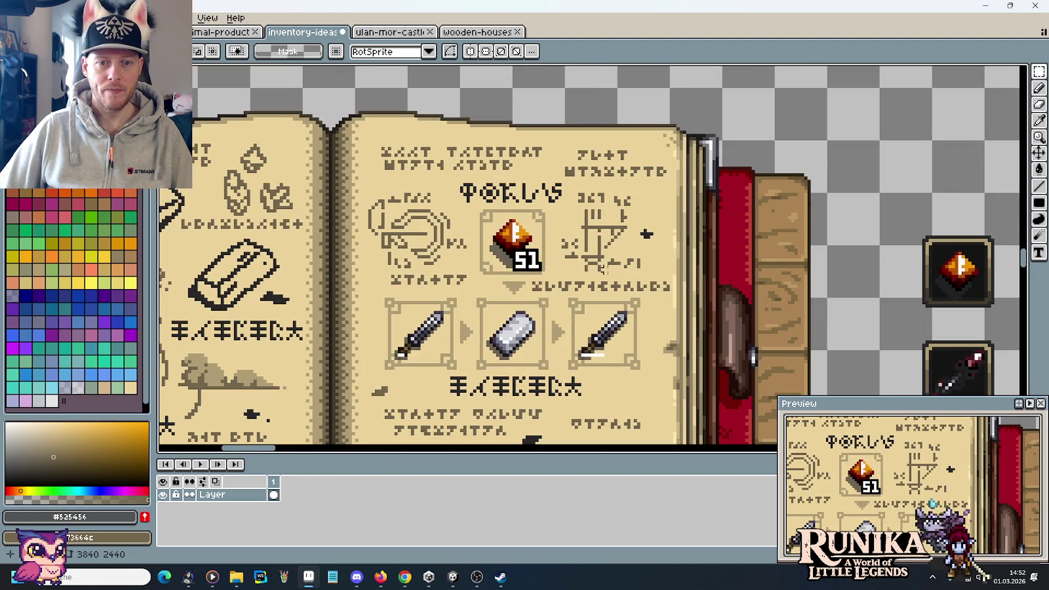
pyautogui.scroll(-2, 633, 265)
pyautogui.scroll(-5, 608, 337)
pyautogui.scroll(-3, 569, 95)
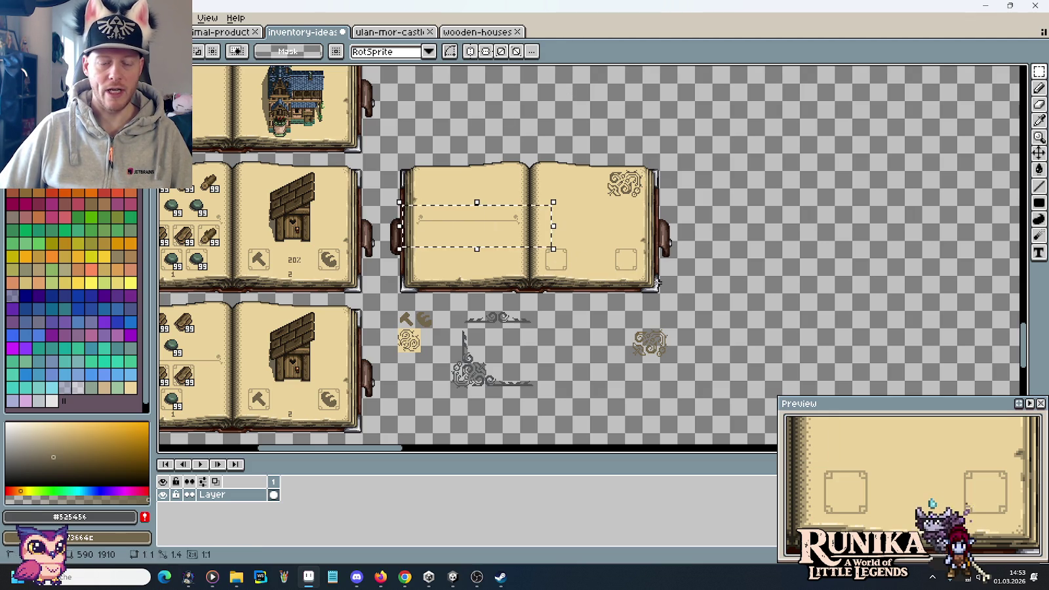
pyautogui.moveTo(497, 266); pyautogui.dragTo(676, 295)
# Sample the dark brown #73664c from the book drawing with the eyedropper
pyautogui.moveTo(583, 119); pyautogui.dragTo(671, 406)
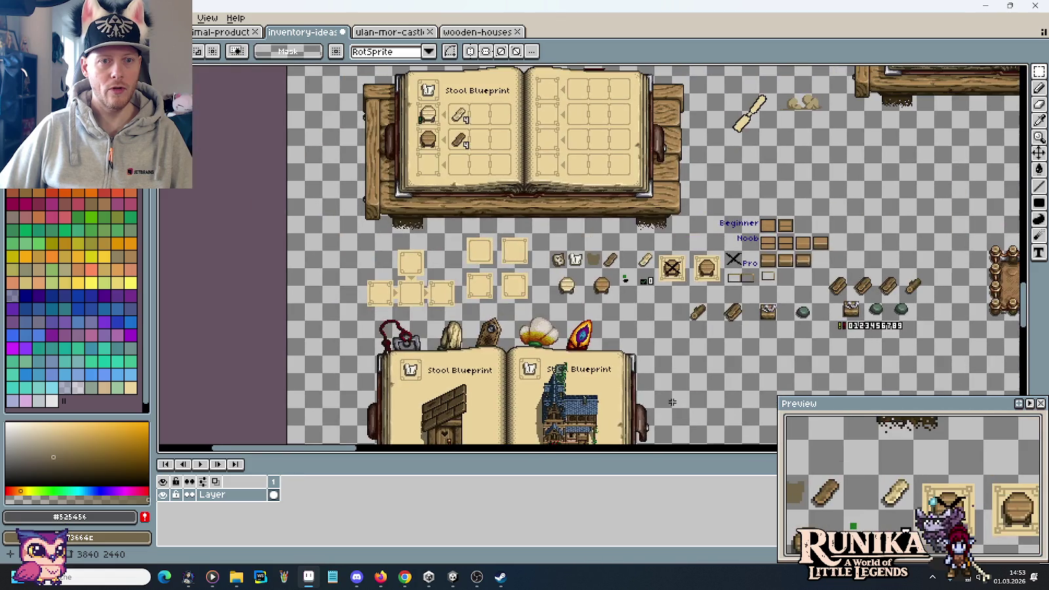
pyautogui.moveTo(565, 130); pyautogui.dragTo(566, 352)
pyautogui.moveTo(508, 138); pyautogui.dragTo(509, 269)
pyautogui.scroll(3, 508, 188)
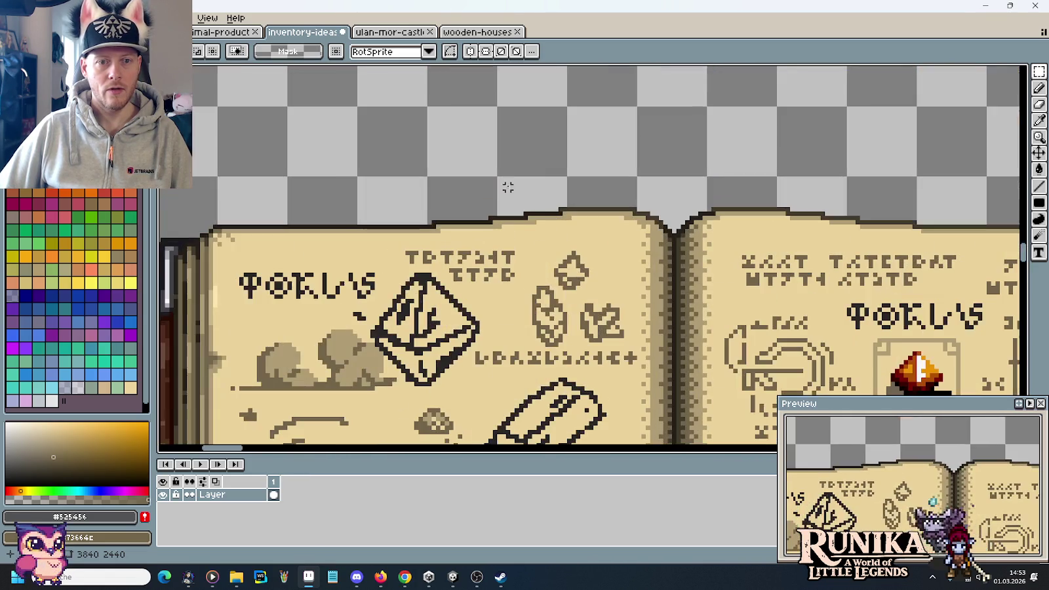
pyautogui.press('i')
pyautogui.click(545, 284)
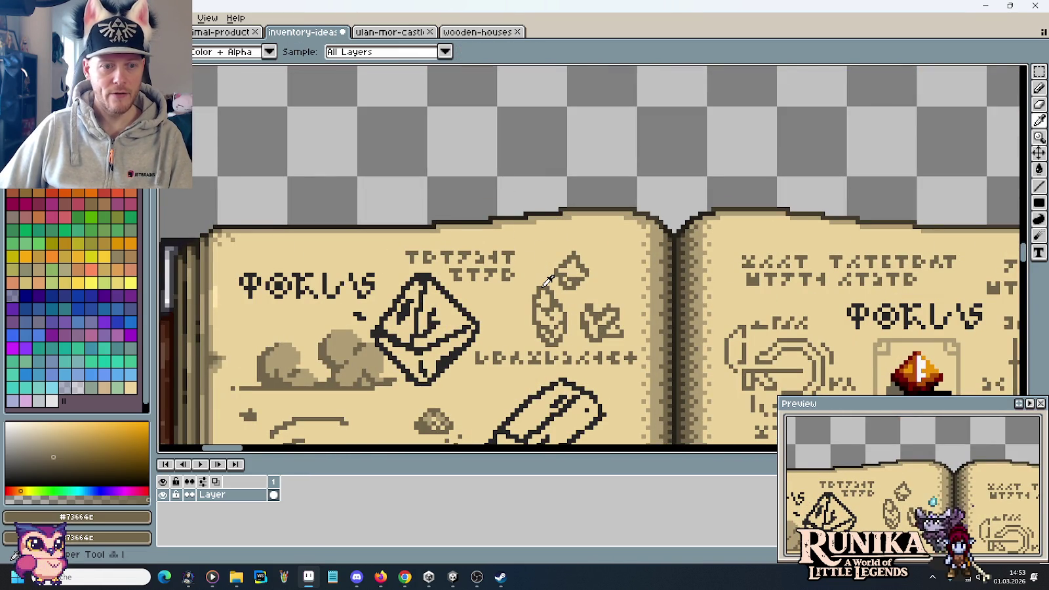
# Fill the sketched line and its right end flourish with #73664c
pyautogui.scroll(-2, 546, 281)
pyautogui.scroll(-1, 546, 281)
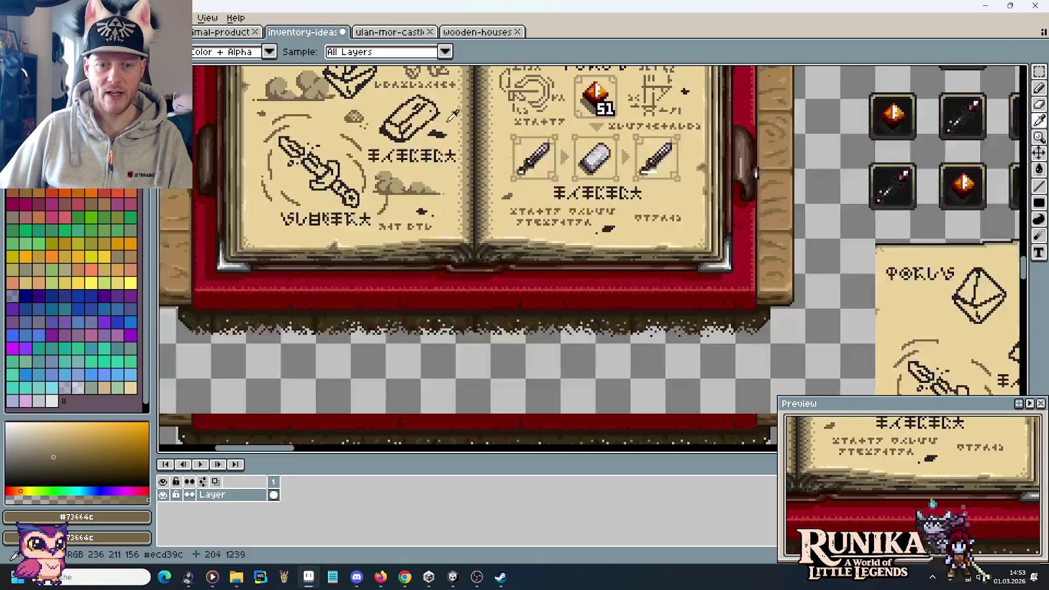
pyautogui.scroll(-2, 510, 226)
pyautogui.scroll(1, 511, 226)
pyautogui.scroll(1, 510, 229)
pyautogui.scroll(2, 506, 255)
pyautogui.scroll(1, 510, 295)
pyautogui.press('f')
pyautogui.click(505, 303)
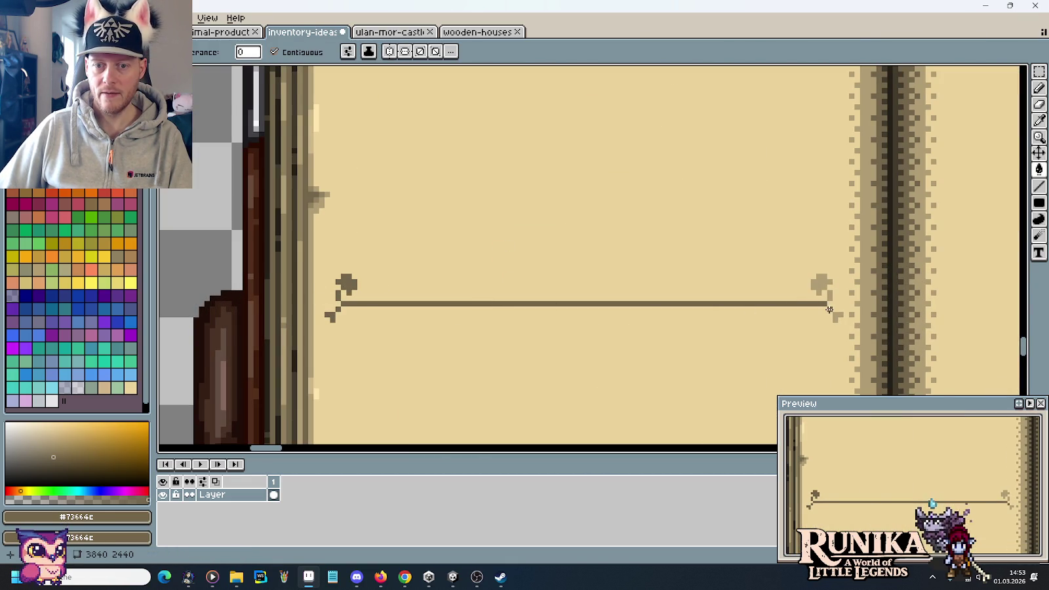
pyautogui.click(823, 285)
# Fill the divider's other end flourish with the same dark brown
pyautogui.scroll(-2, 732, 259)
pyautogui.scroll(-1, 734, 265)
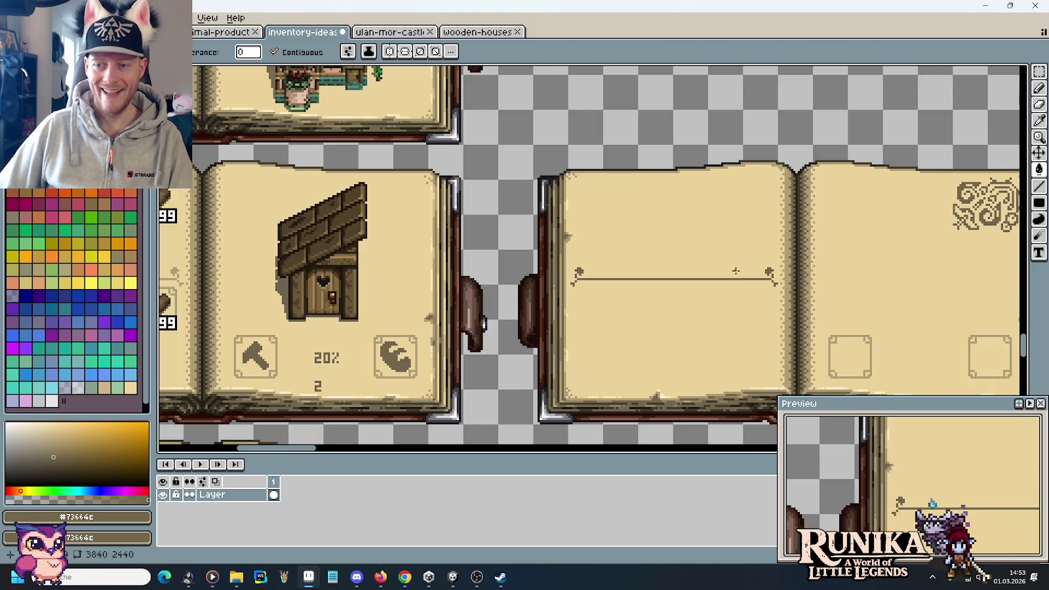
pyautogui.moveTo(712, 288)
pyautogui.mouseDown()
pyautogui.moveTo(701, 248)
pyautogui.moveTo(723, 206)
pyautogui.mouseUp()
pyautogui.scroll(-2, 725, 208)
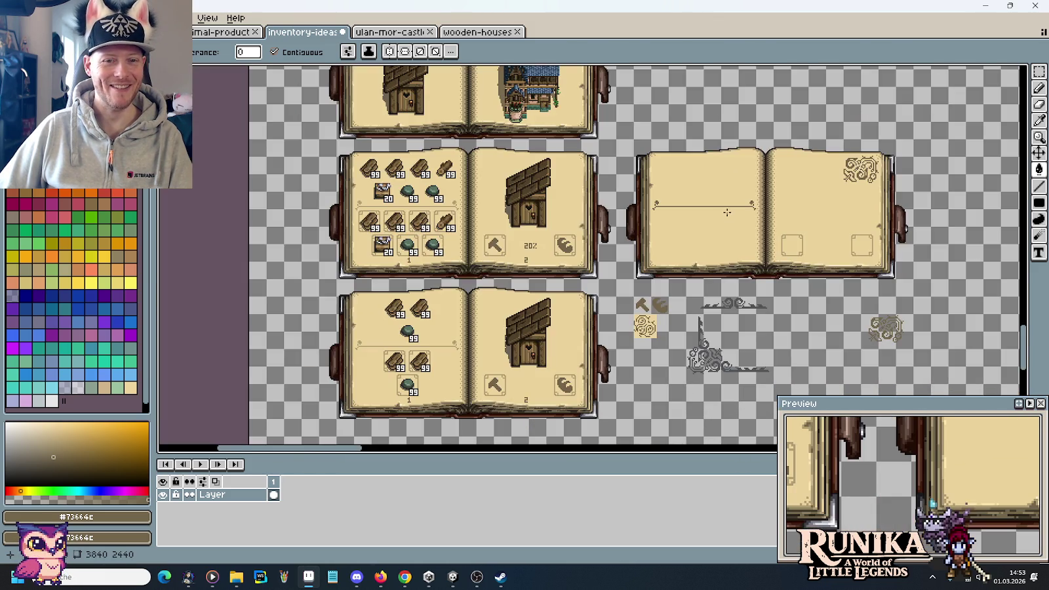
pyautogui.scroll(3, 402, 202)
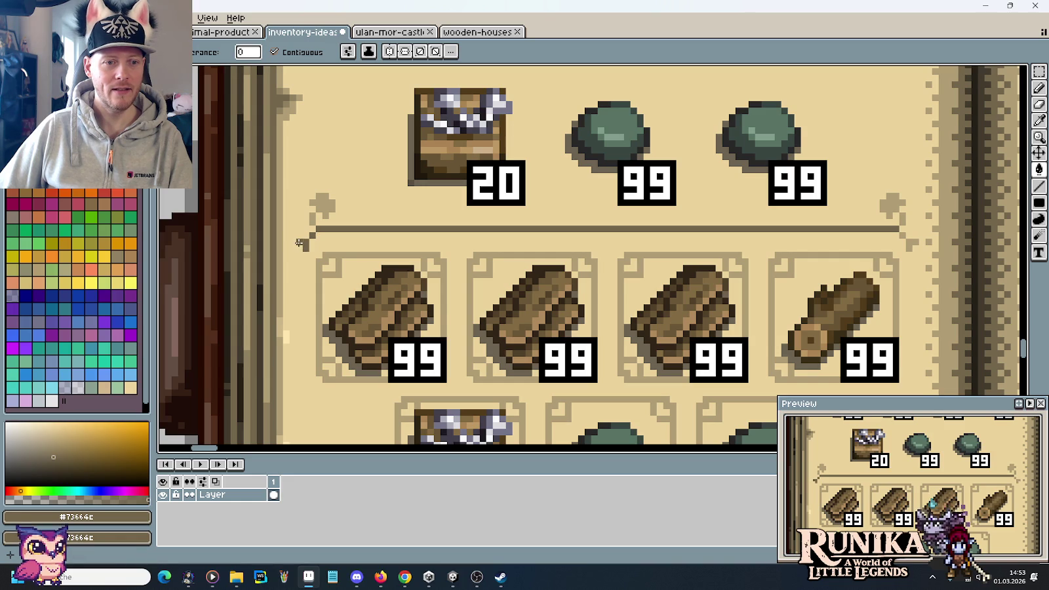
pyautogui.click(312, 217)
pyautogui.click(549, 222)
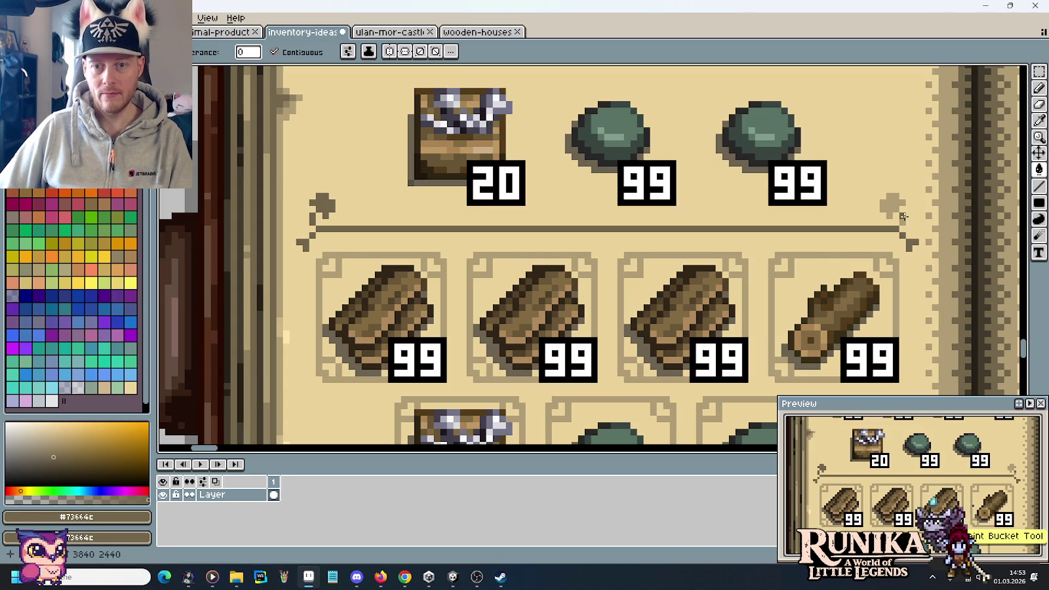
# Undo the stray fill with Ctrl+Z
pyautogui.scroll(-2, 852, 204)
pyautogui.scroll(-2, 852, 203)
pyautogui.scroll(2, 817, 204)
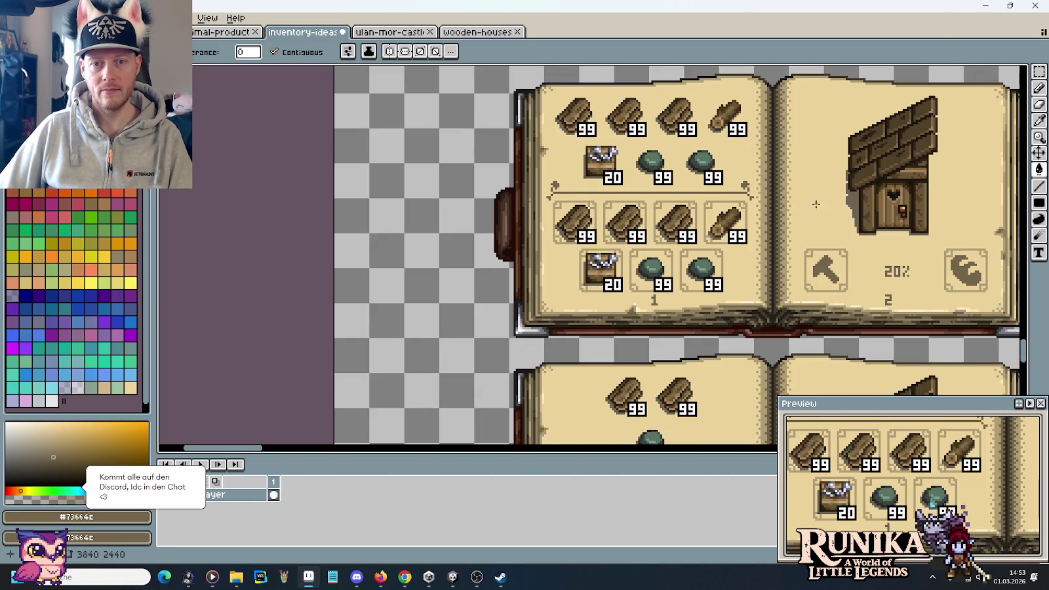
pyautogui.moveTo(813, 202); pyautogui.dragTo(783, 189)
pyautogui.scroll(-1, 782, 189)
pyautogui.scroll(-1, 626, 141)
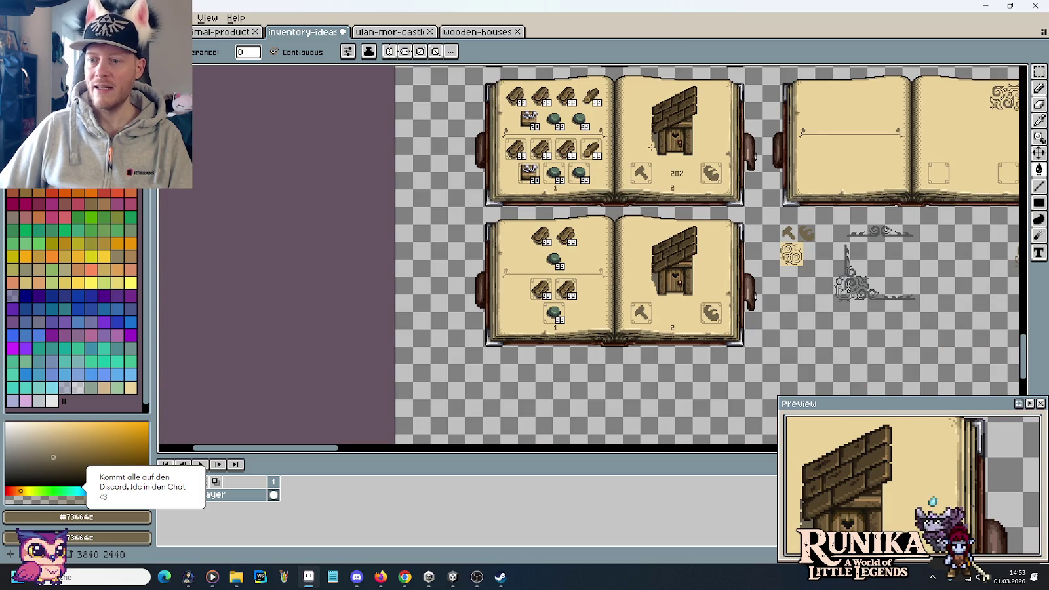
pyautogui.press('v')
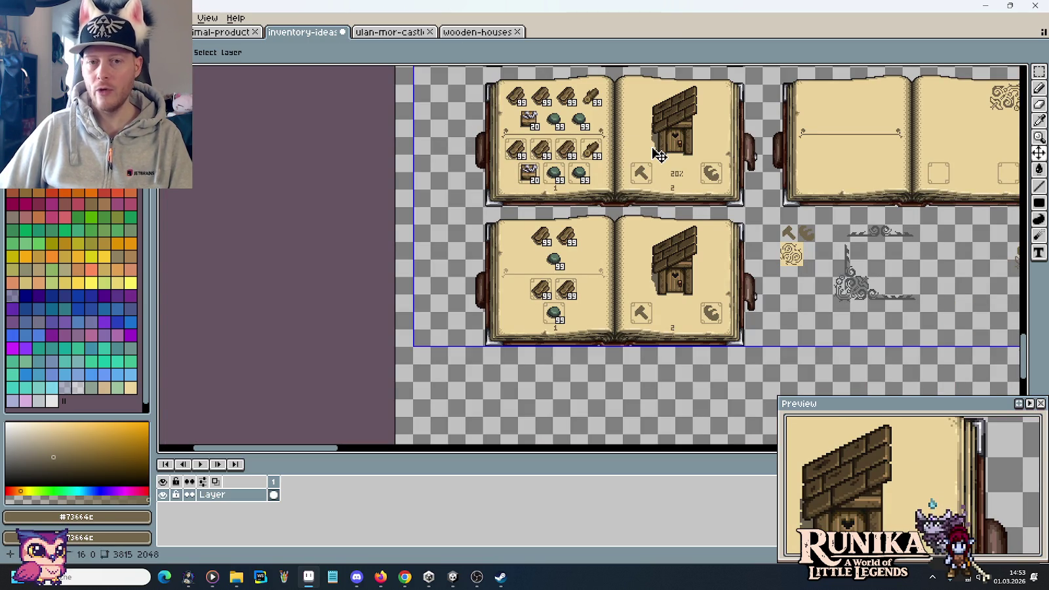
pyautogui.hotkey('ctrl', 'z')
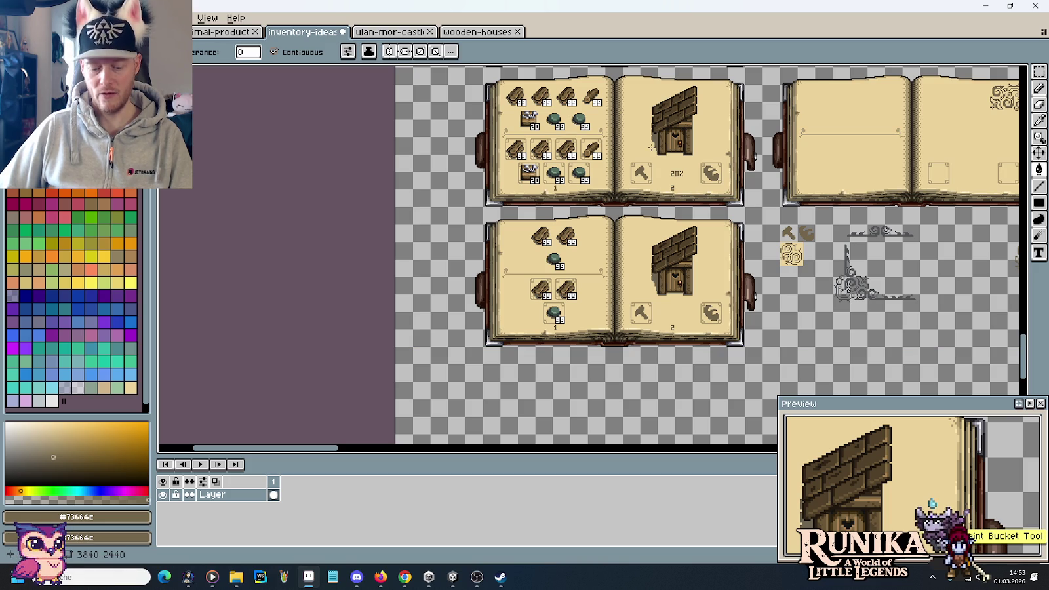
pyautogui.hscroll(5, 682, 164)
pyautogui.scroll(2, 703, 177)
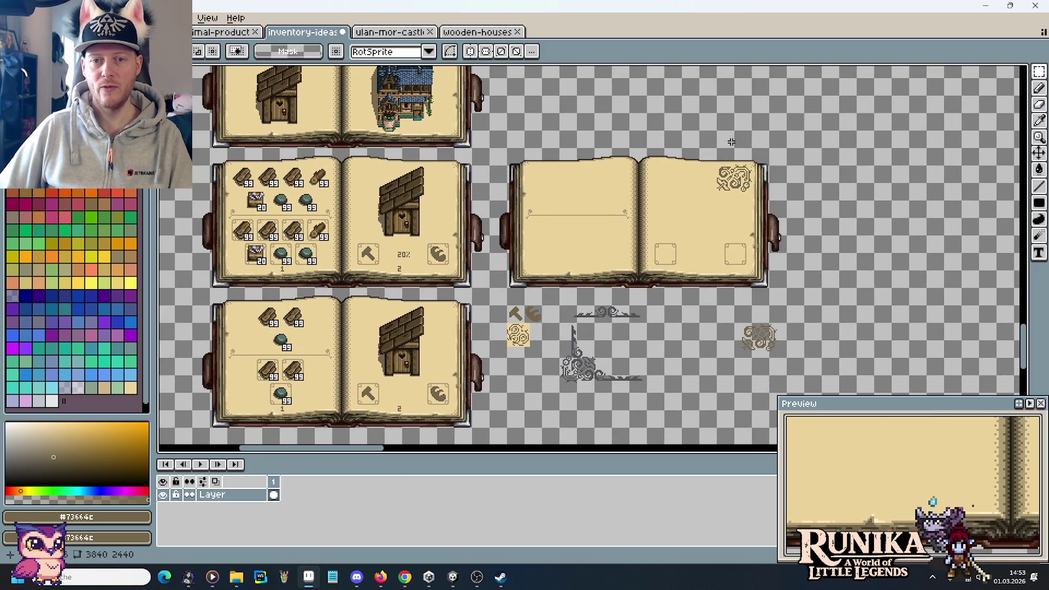
# Undo moving the swirl ornament into the book and clear the selection
pyautogui.hotkey('ctrl', 'z')
pyautogui.hotkey('ctrl', 'z')
pyautogui.hotkey('ctrl', 'z')
pyautogui.hotkey('ctrl', 'z')
pyautogui.hotkey('ctrl', 'd')
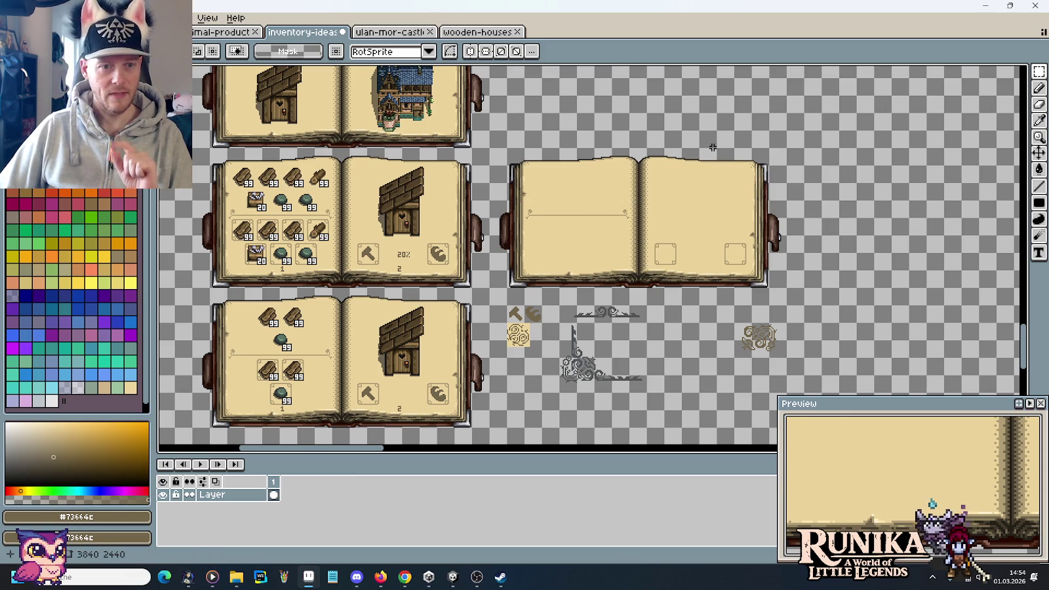
pyautogui.scroll(5, 755, 204)
pyautogui.scroll(3, 694, 241)
pyautogui.scroll(5, 693, 242)
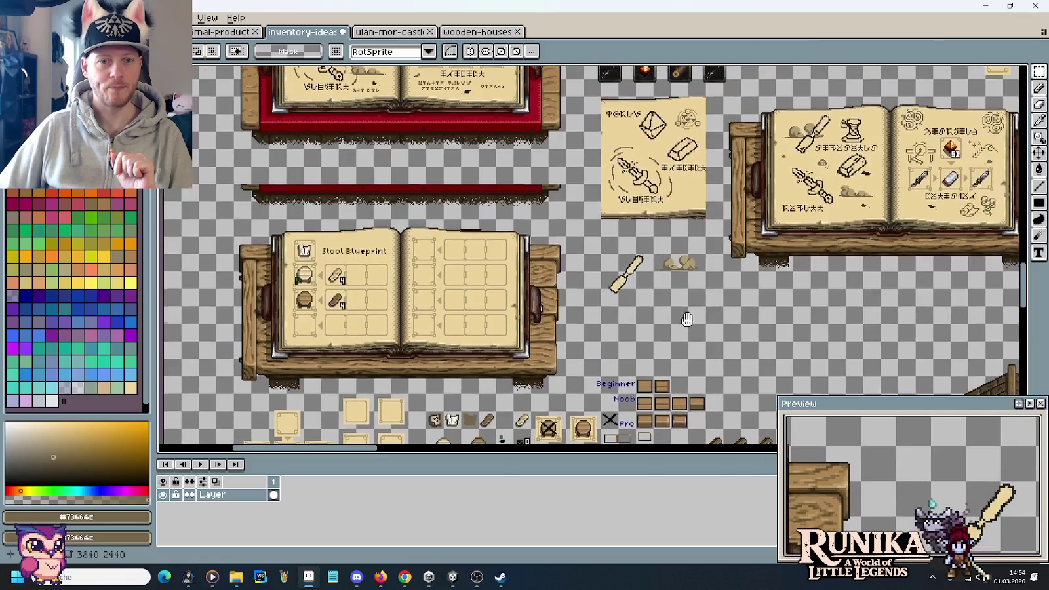
pyautogui.scroll(5, 590, 197)
pyautogui.scroll(2, 476, 143)
pyautogui.scroll(1, 475, 143)
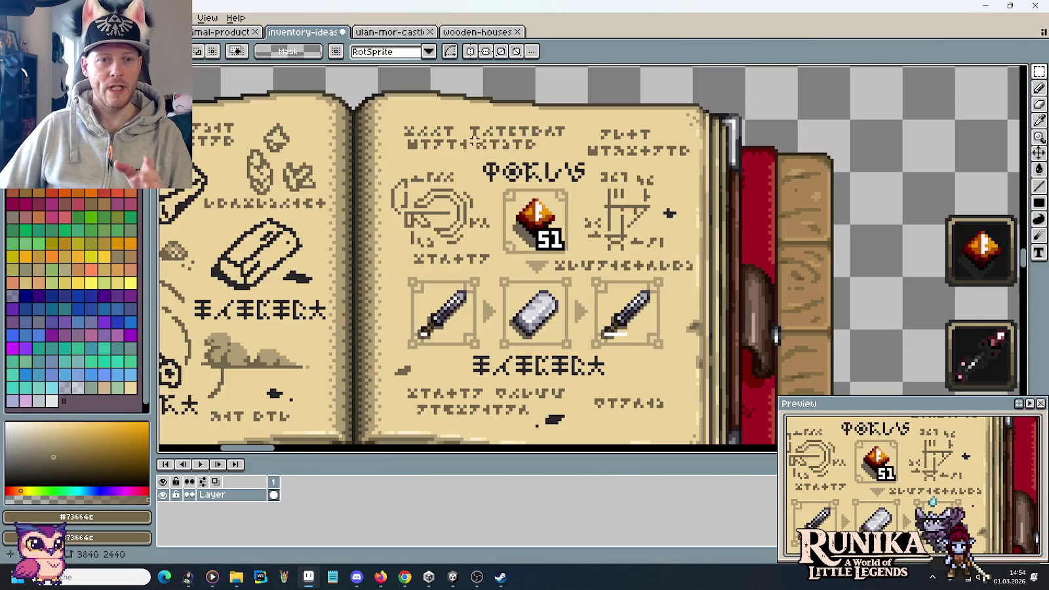
# Select the rune book's glyph block beside the gem slot and paste it onto the empty book's right page
pyautogui.moveTo(392, 114); pyautogui.dragTo(575, 155)
pyautogui.click(670, 177)
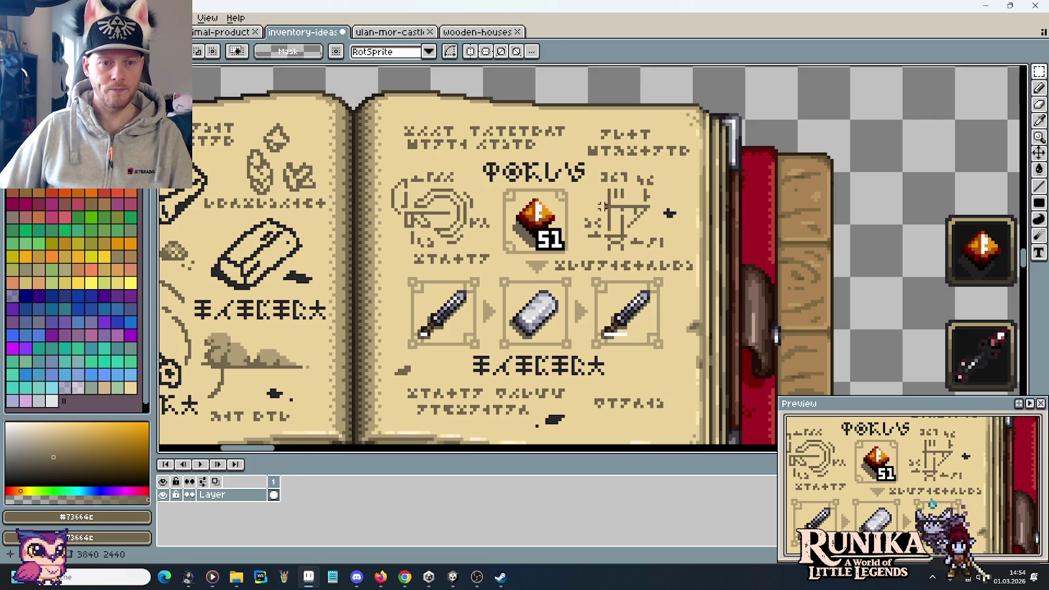
pyautogui.moveTo(580, 160); pyautogui.dragTo(683, 256)
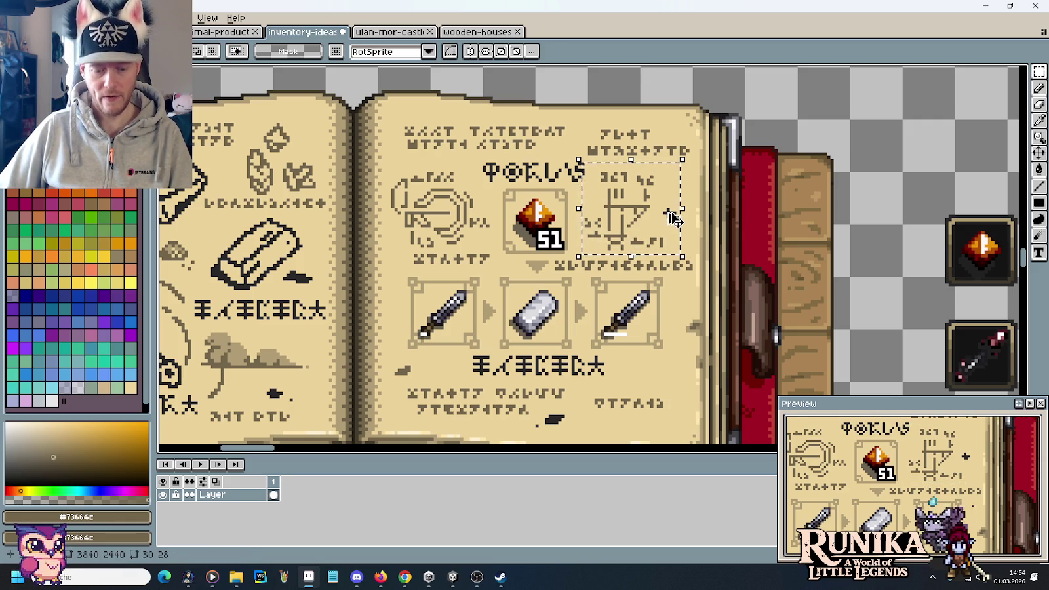
pyautogui.scroll(-3, 678, 227)
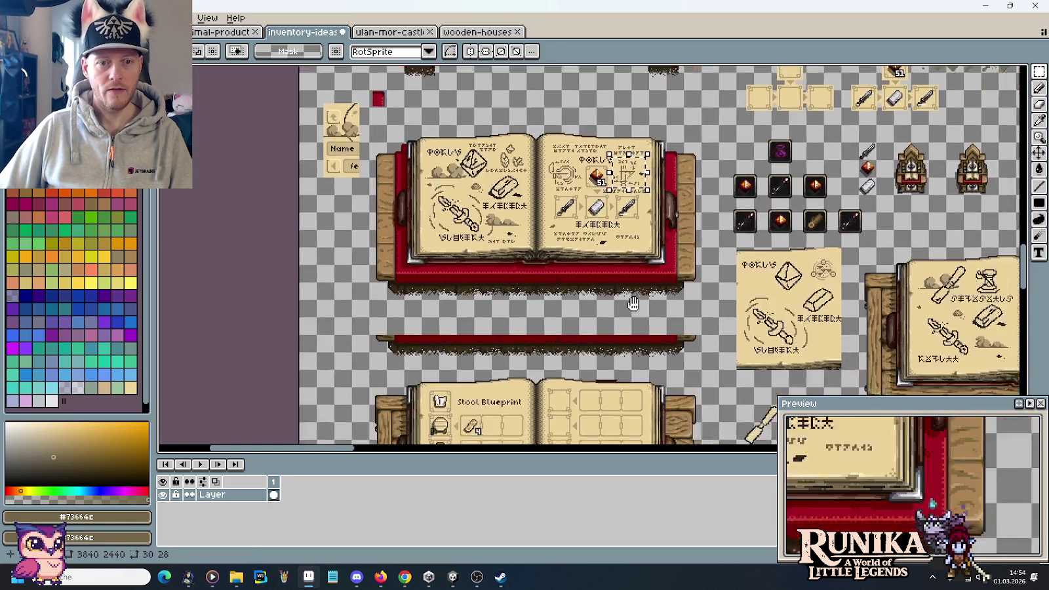
pyautogui.moveTo(762, 428)
pyautogui.mouseDown()
pyautogui.moveTo(602, 304)
pyautogui.moveTo(477, 255)
pyautogui.mouseUp()
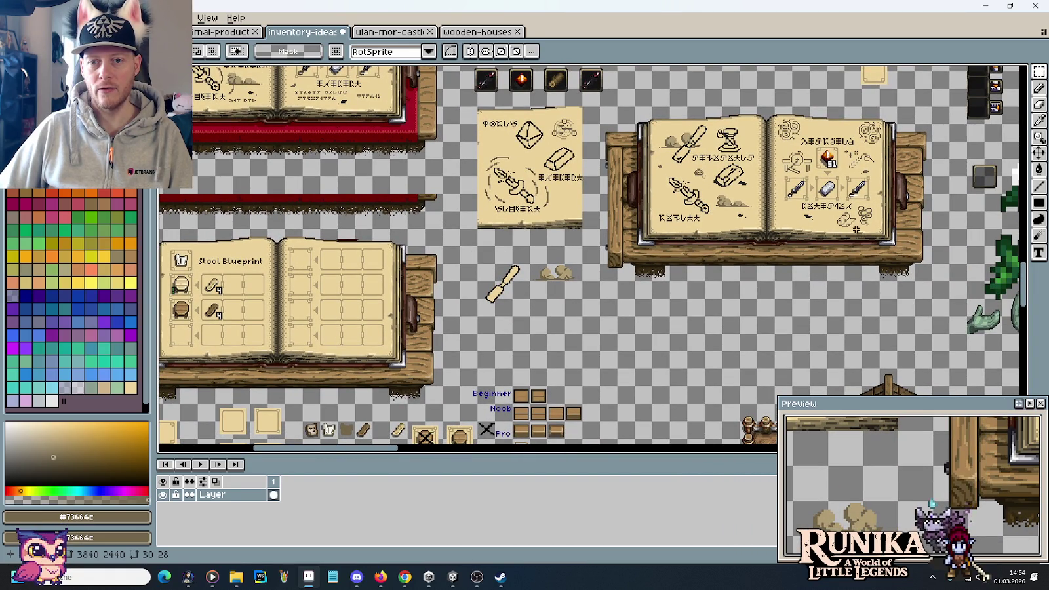
pyautogui.moveTo(710, 333)
pyautogui.mouseDown()
pyautogui.moveTo(651, 280)
pyautogui.moveTo(655, 268)
pyautogui.mouseUp()
pyautogui.scroll(2, 691, 250)
pyautogui.hotkey('ctrl', 'v')
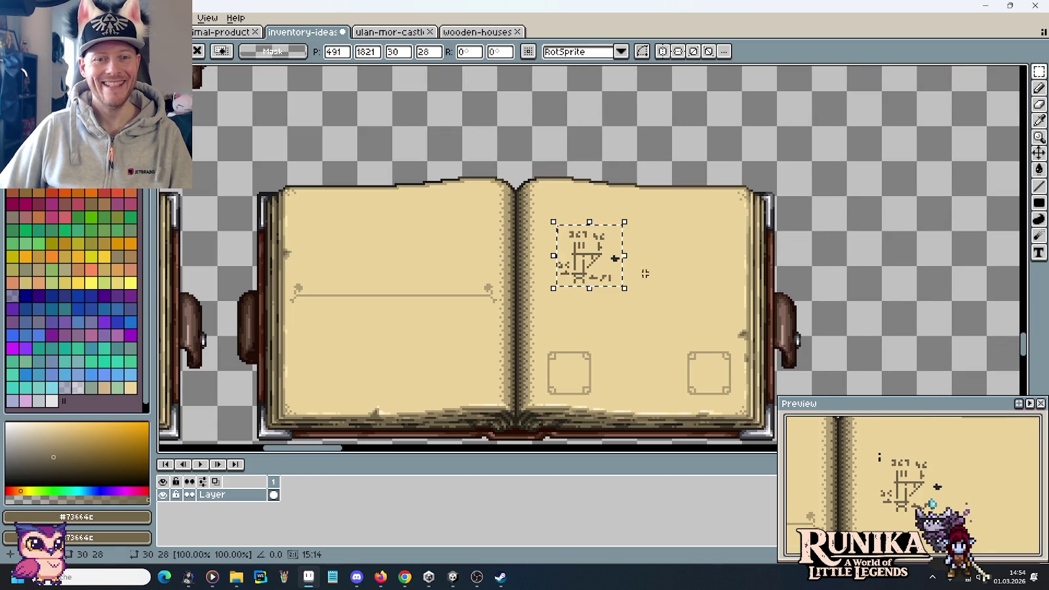
# Drop the pasted glyph sketch below the book and delete the leftover swirl ornament
pyautogui.moveTo(590, 266); pyautogui.dragTo(865, 313)
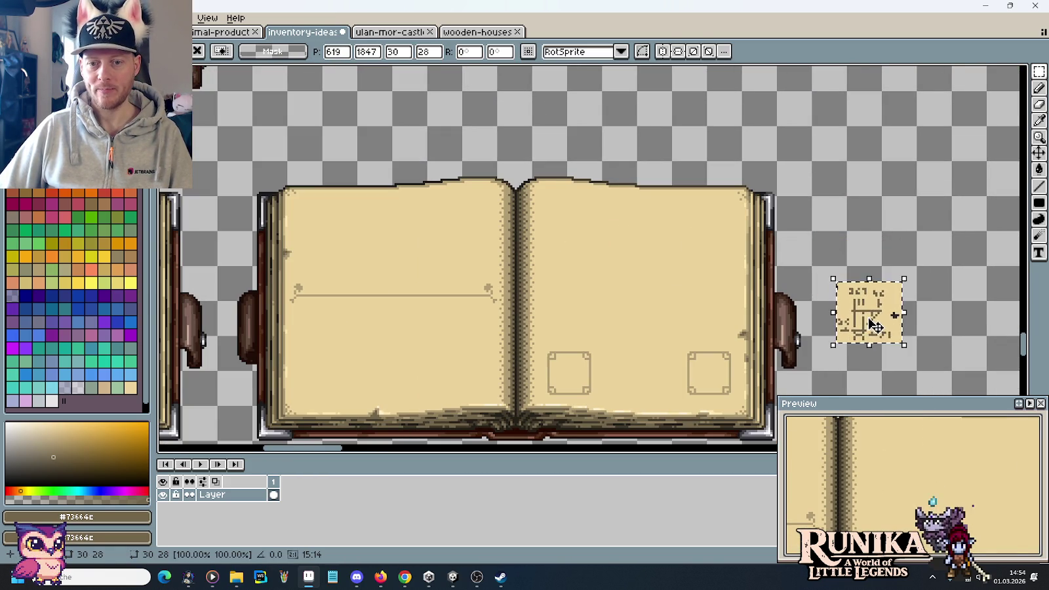
pyautogui.scroll(-5, 865, 312)
pyautogui.moveTo(852, 118)
pyautogui.mouseDown()
pyautogui.moveTo(654, 294)
pyautogui.moveTo(593, 324)
pyautogui.mouseUp()
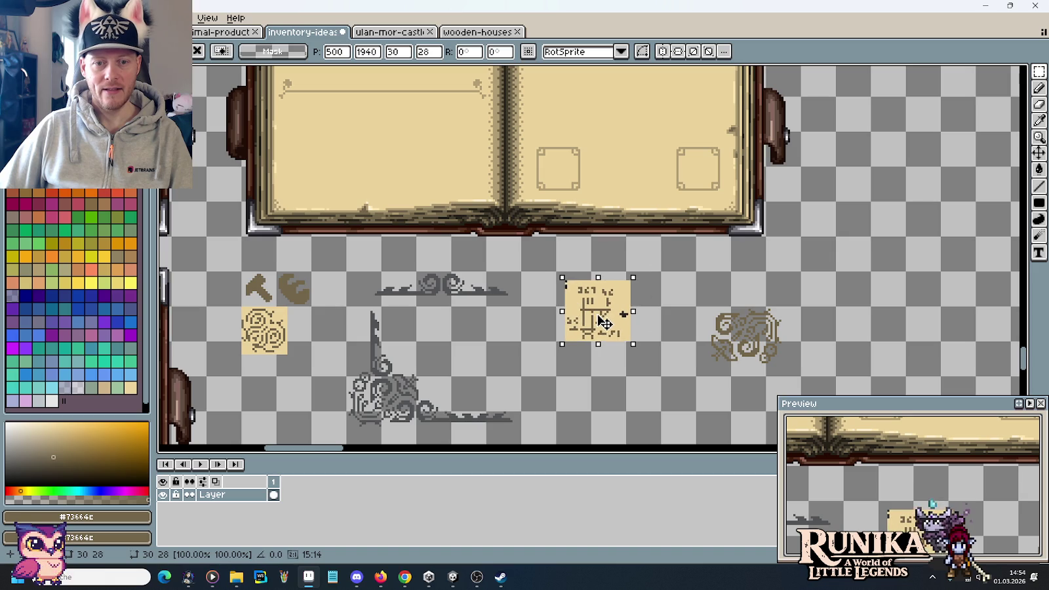
pyautogui.click(664, 316)
pyautogui.moveTo(697, 297); pyautogui.dragTo(793, 388)
pyautogui.press('Delete')
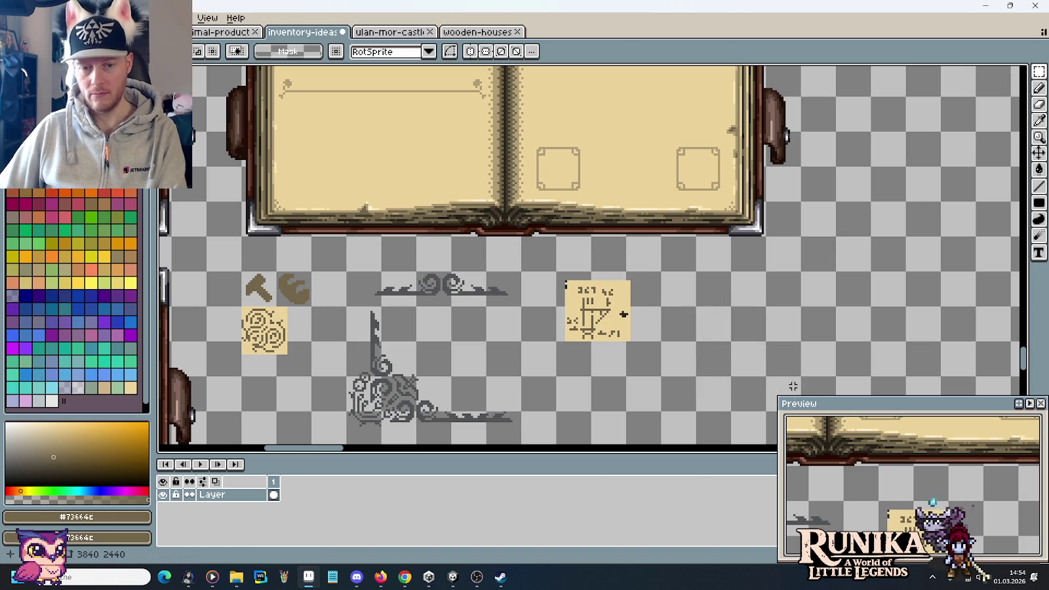
# Place the glyph sketch tile just right of the book page, then pick paper beige with the pencil
pyautogui.scroll(2, 568, 242)
pyautogui.moveTo(548, 322)
pyautogui.mouseDown()
pyautogui.moveTo(647, 413)
pyautogui.moveTo(854, 87)
pyautogui.mouseUp()
pyautogui.scroll(5, 854, 87)
pyautogui.moveTo(827, 258); pyautogui.dragTo(817, 254)
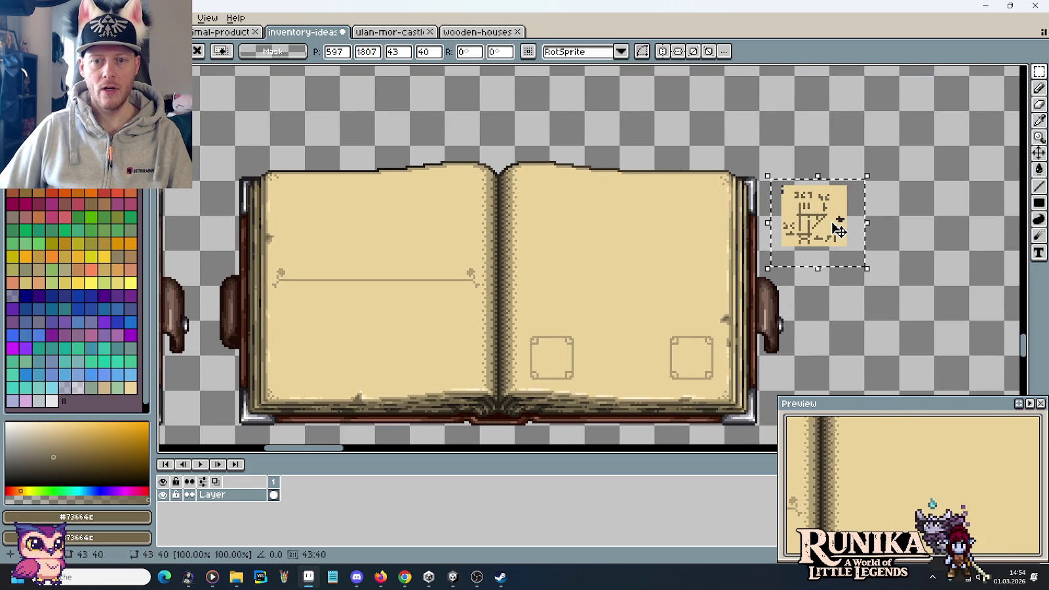
pyautogui.scroll(2, 813, 236)
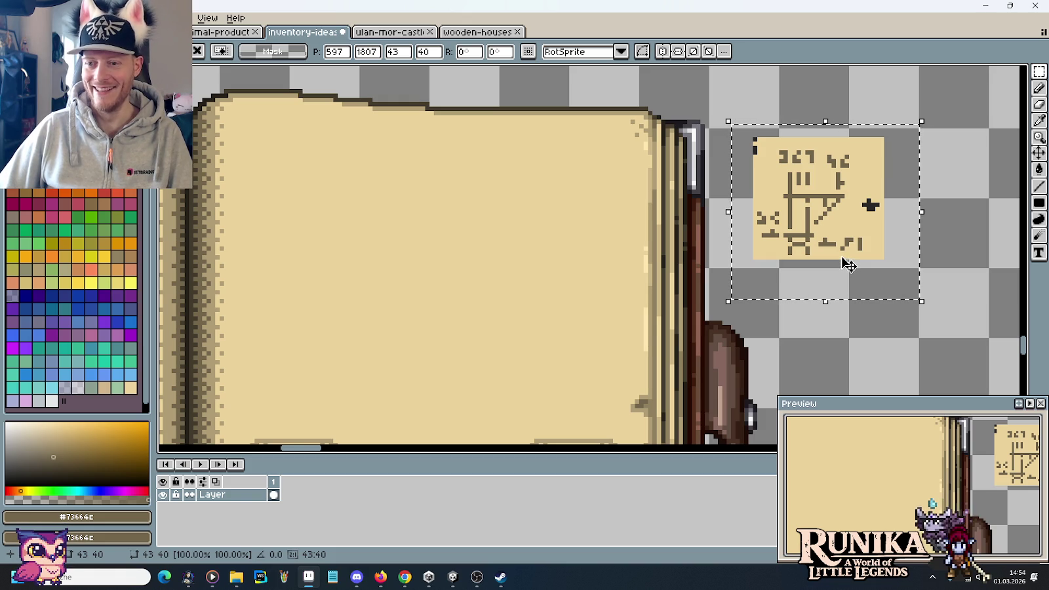
pyautogui.moveTo(864, 233); pyautogui.dragTo(903, 240)
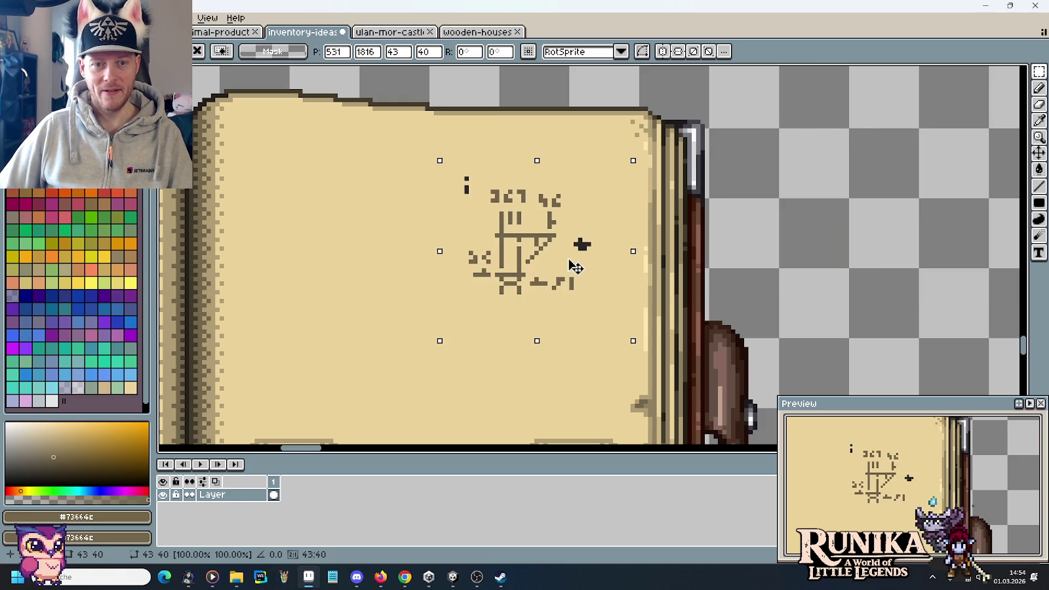
pyautogui.hotkey('ctrl', 'd')
pyautogui.press('b')
pyautogui.keyDown('alt'); pyautogui.click(812, 158); pyautogui.keyUp('alt')
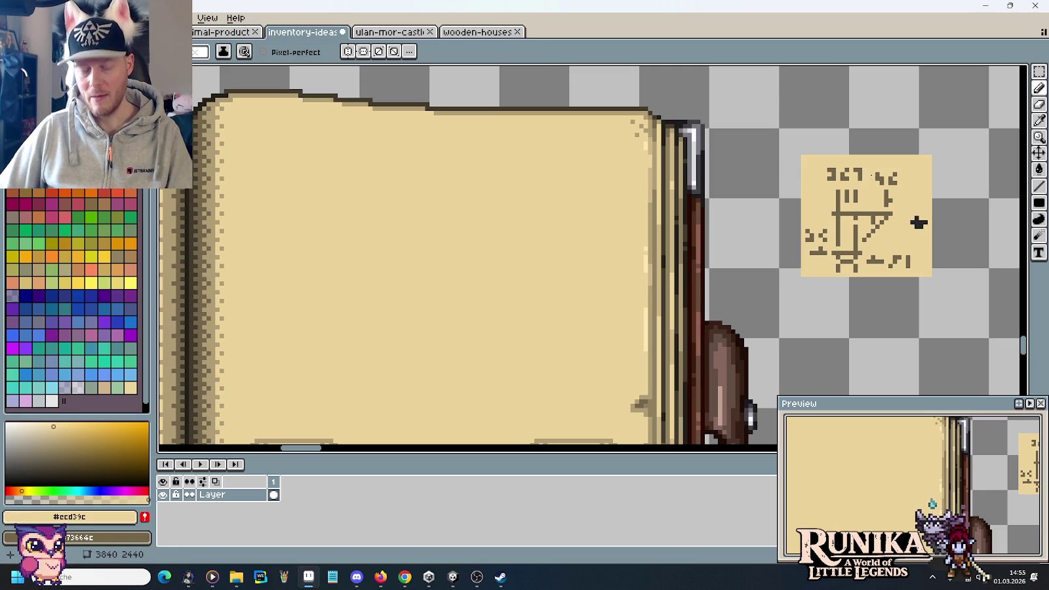
# Reposition the glyph note tile and duplicate it directly to its right
pyautogui.press('m')
pyautogui.moveTo(933, 230); pyautogui.dragTo(767, 221)
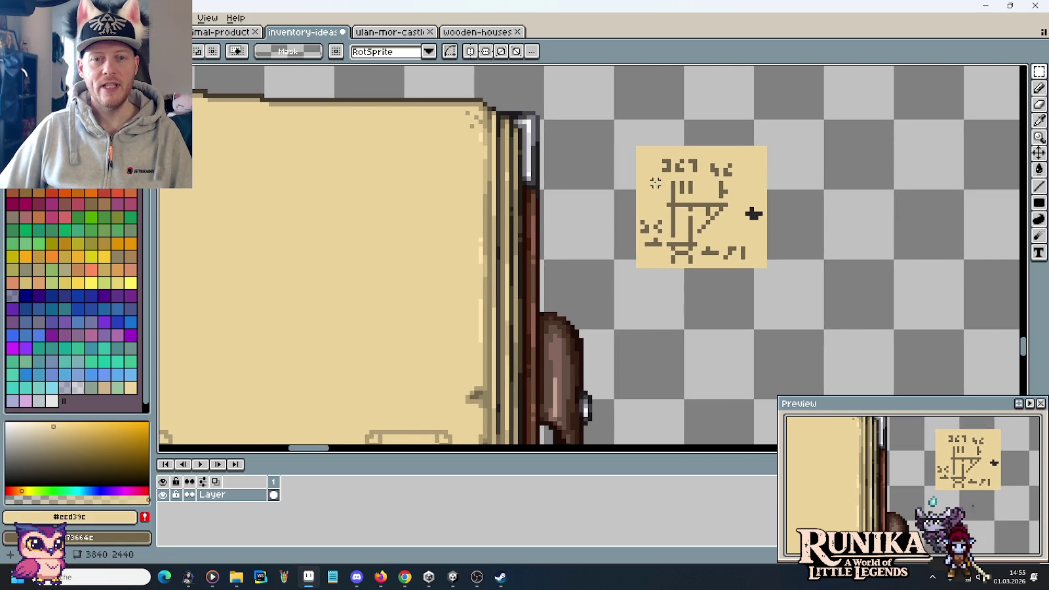
pyautogui.moveTo(625, 134); pyautogui.dragTo(794, 286)
pyautogui.moveTo(742, 232); pyautogui.dragTo(794, 276)
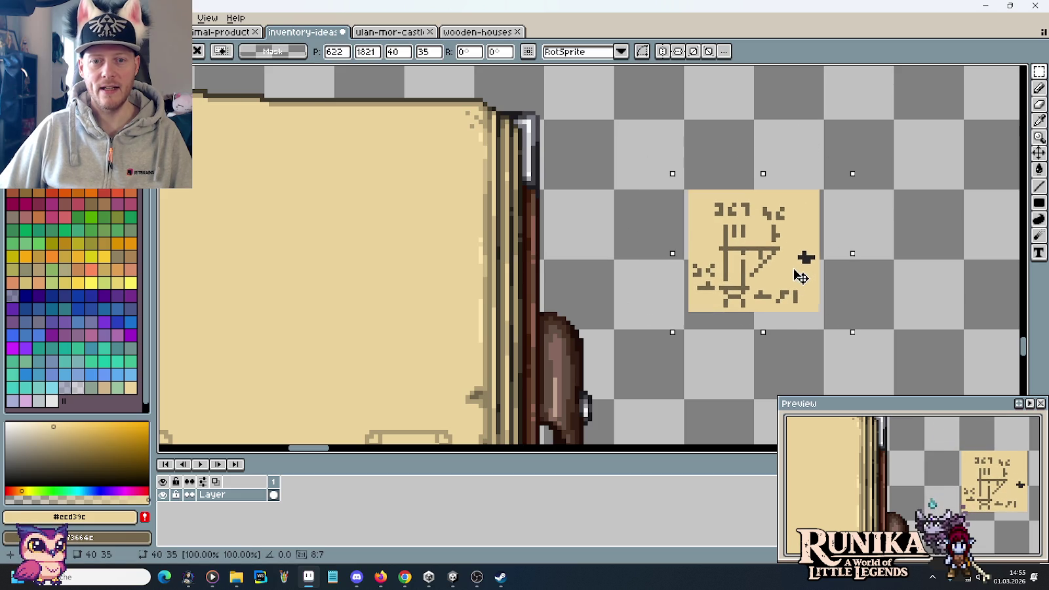
pyautogui.click(891, 318)
pyautogui.moveTo(682, 252); pyautogui.dragTo(721, 280)
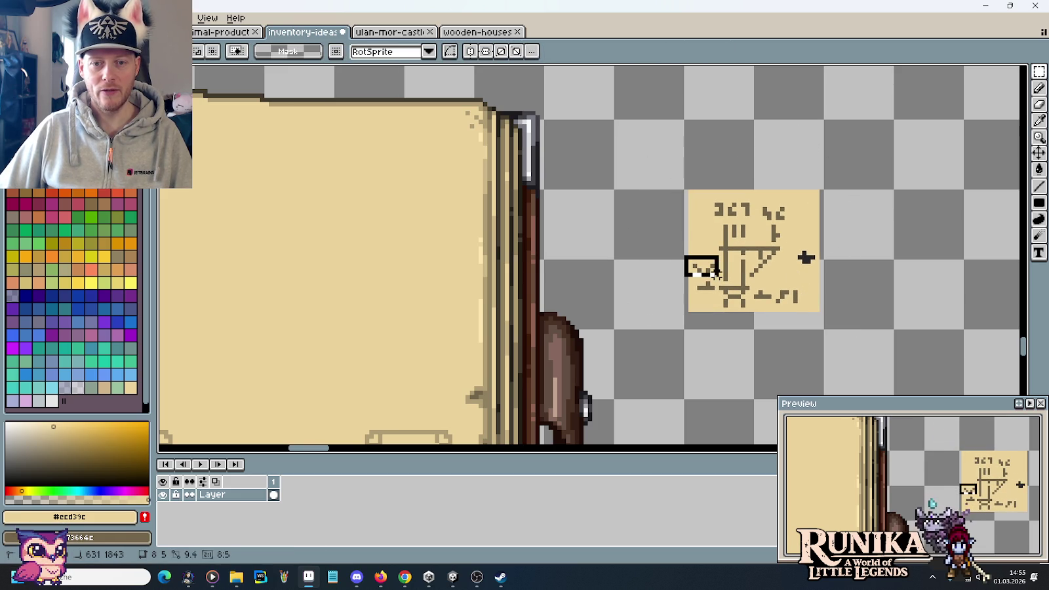
pyautogui.moveTo(821, 313); pyautogui.dragTo(685, 189)
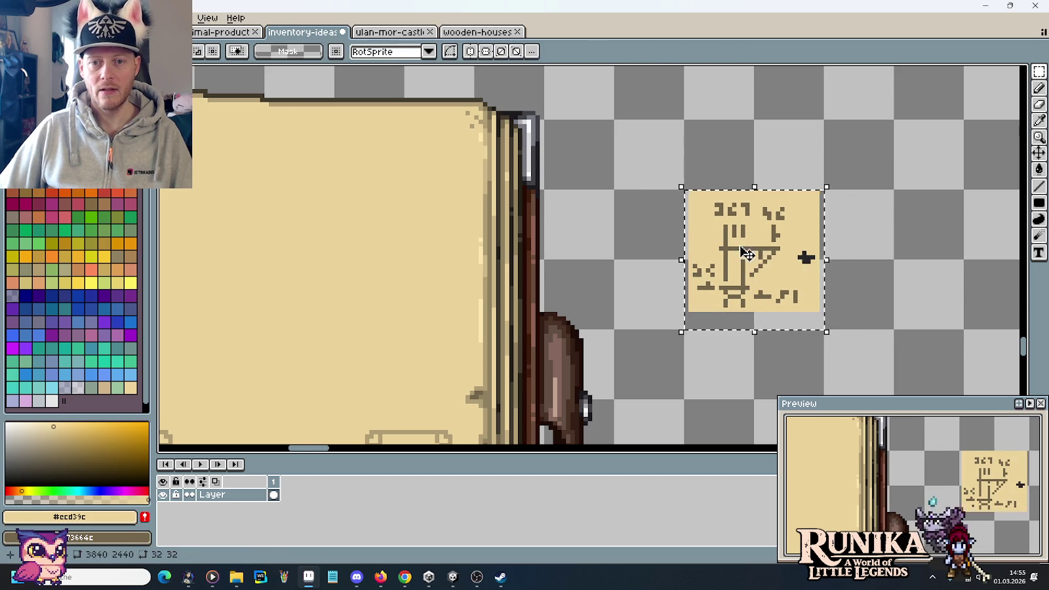
pyautogui.moveTo(754, 255); pyautogui.dragTo(894, 256)
pyautogui.click(720, 277)
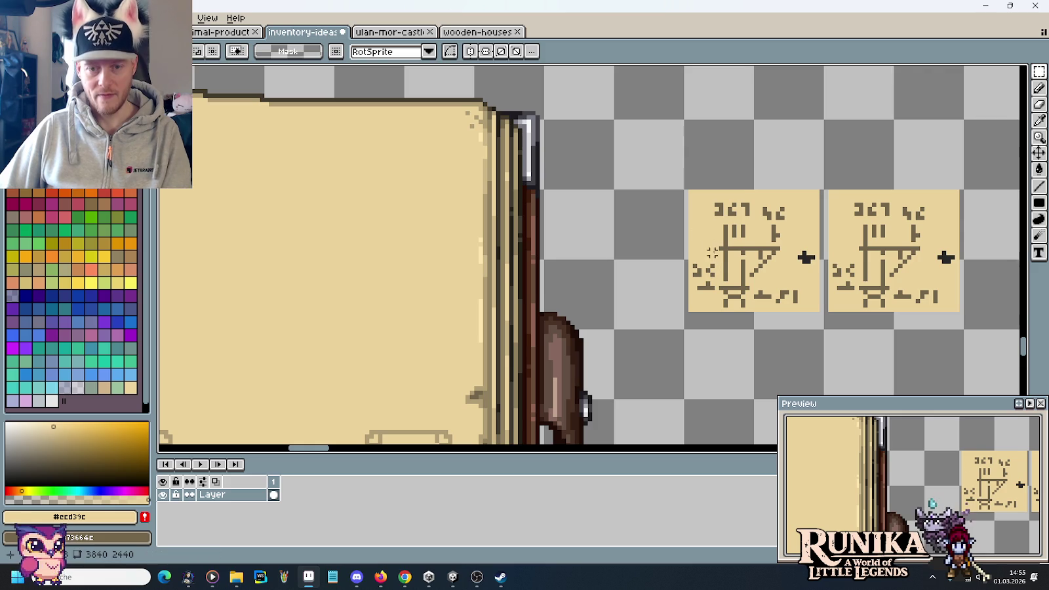
# Revert a stray edit and mirror the left tile horizontally
pyautogui.press('i')
pyautogui.press('b')
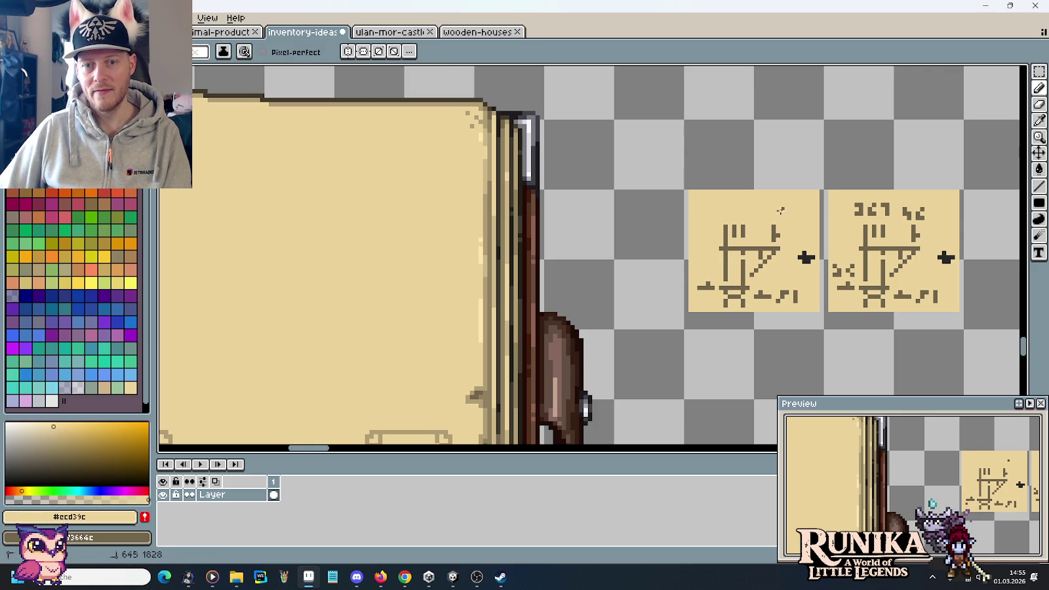
pyautogui.press('m')
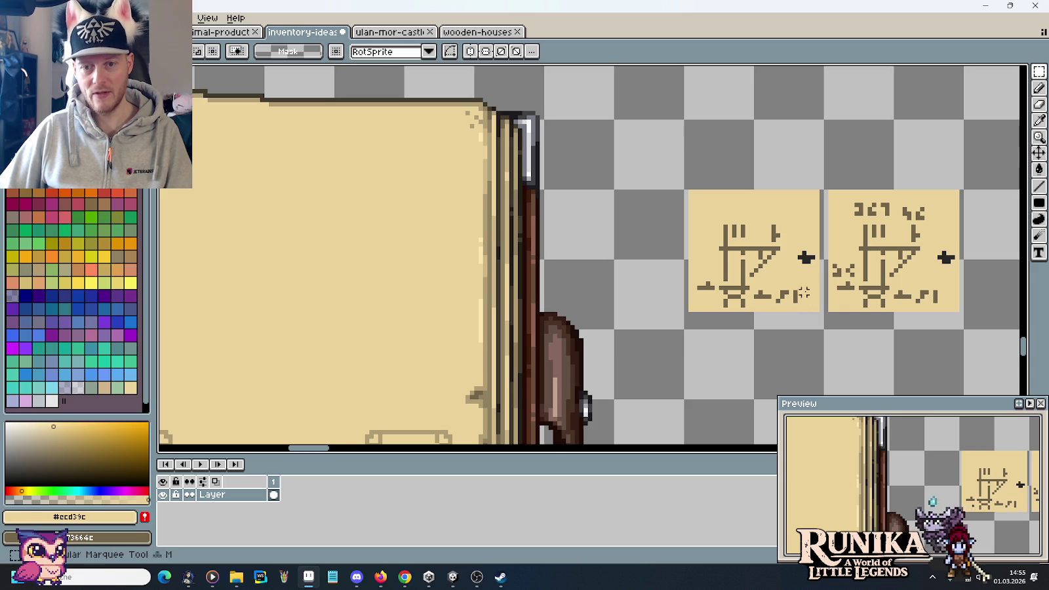
pyautogui.moveTo(760, 262); pyautogui.dragTo(821, 326)
pyautogui.hotkey('ctrl', 'z')
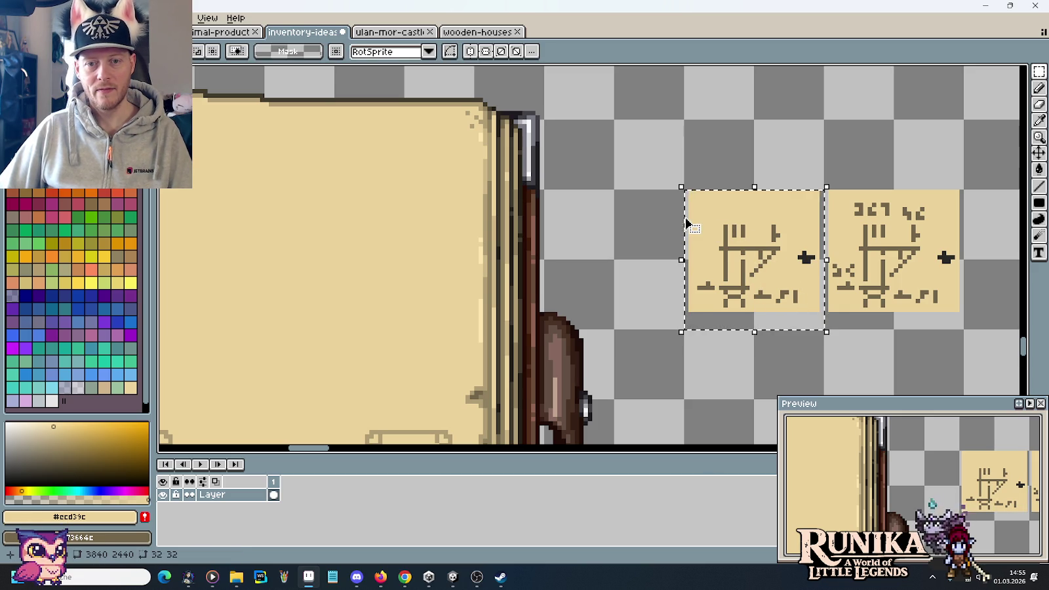
pyautogui.hotkey('ctrl', 'd')
pyautogui.press('b')
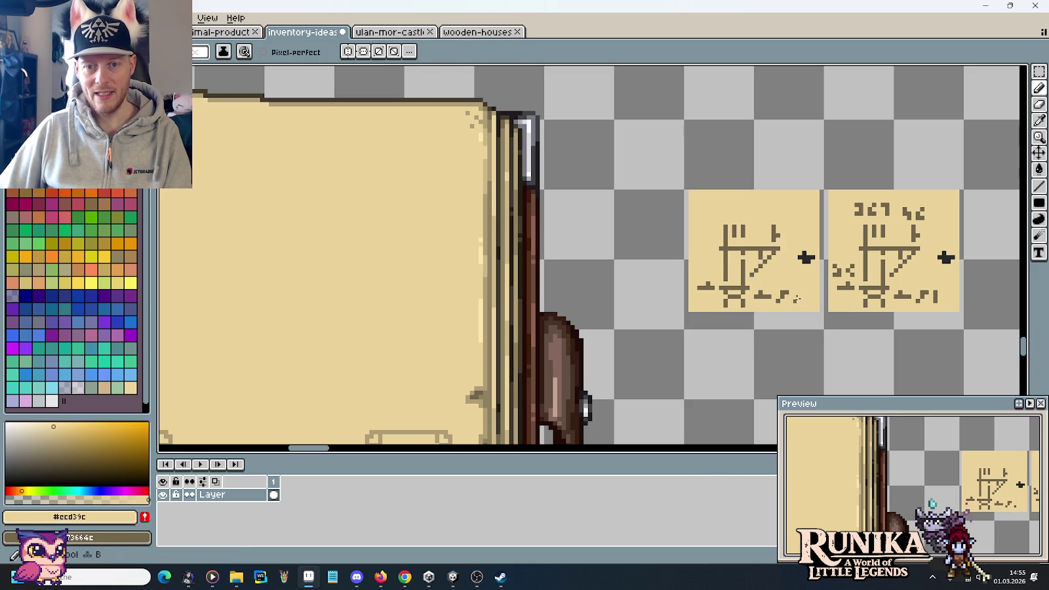
pyautogui.press('m')
pyautogui.moveTo(824, 330); pyautogui.dragTo(683, 189)
pyautogui.click(27, 18)
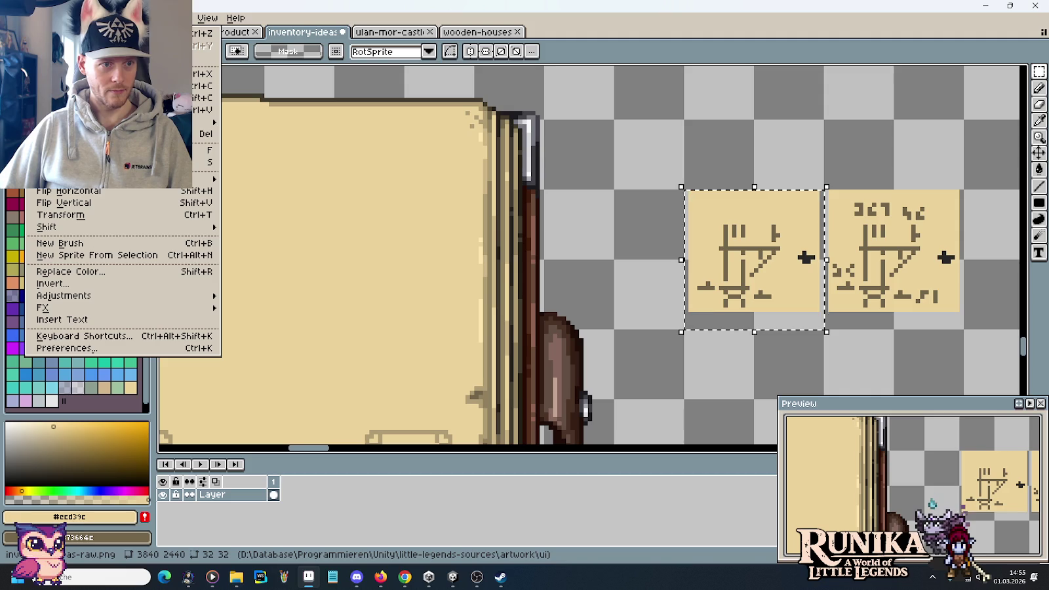
pyautogui.click(99, 190)
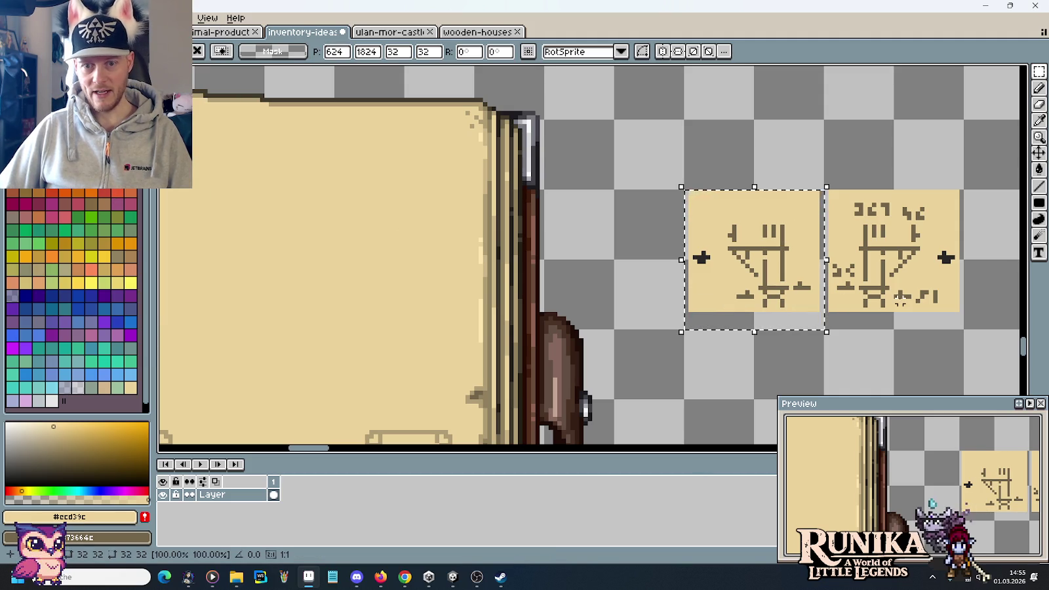
pyautogui.hotkey('ctrl', 'd')
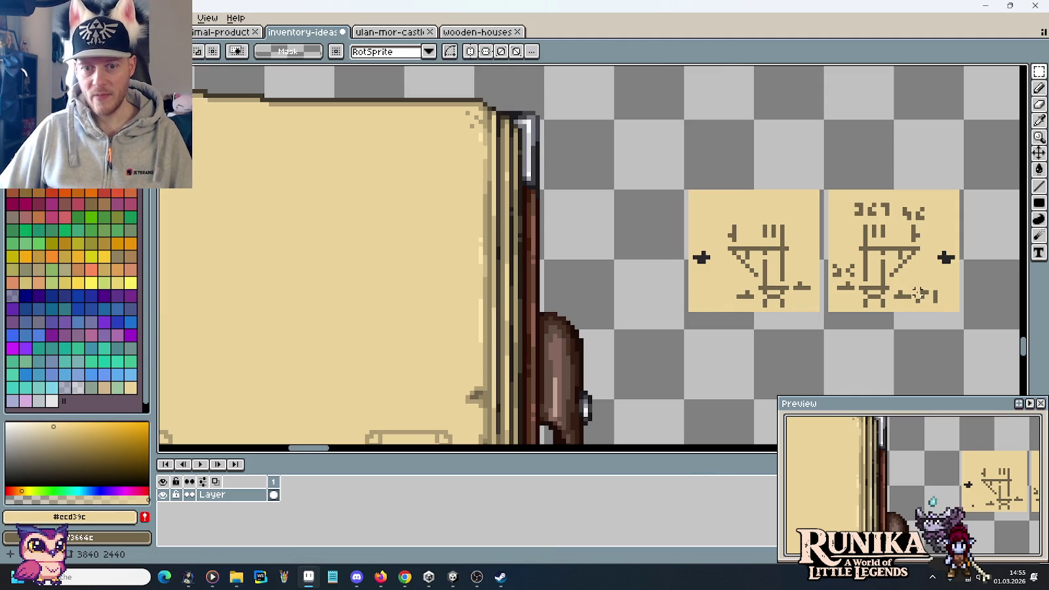
# Copy small glyph pieces from the right tile into the left tile
pyautogui.moveTo(913, 290)
pyautogui.mouseDown()
pyautogui.moveTo(944, 306)
pyautogui.moveTo(733, 308)
pyautogui.mouseUp()
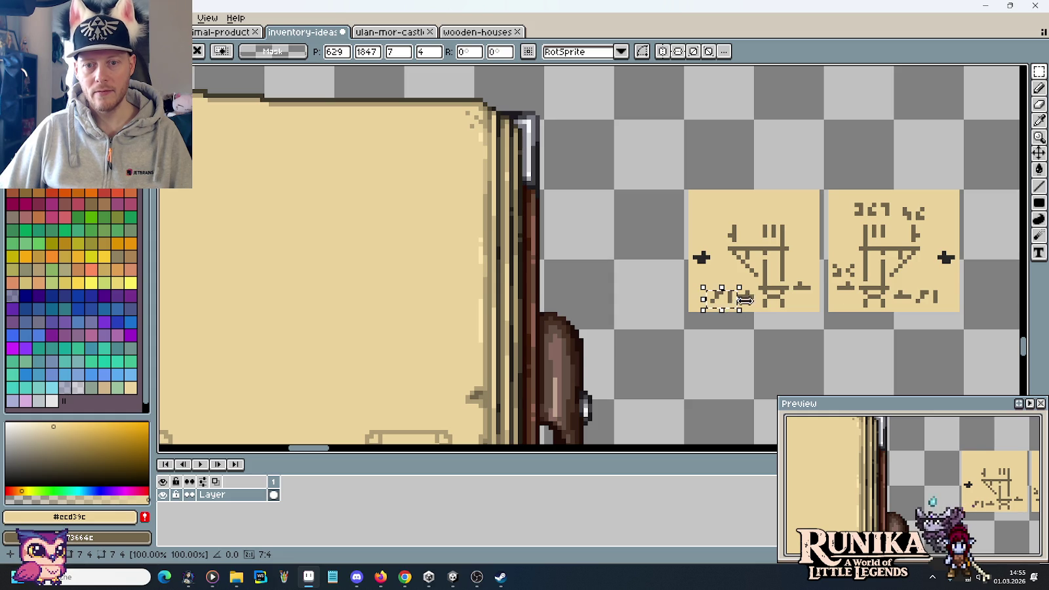
pyautogui.click(857, 273)
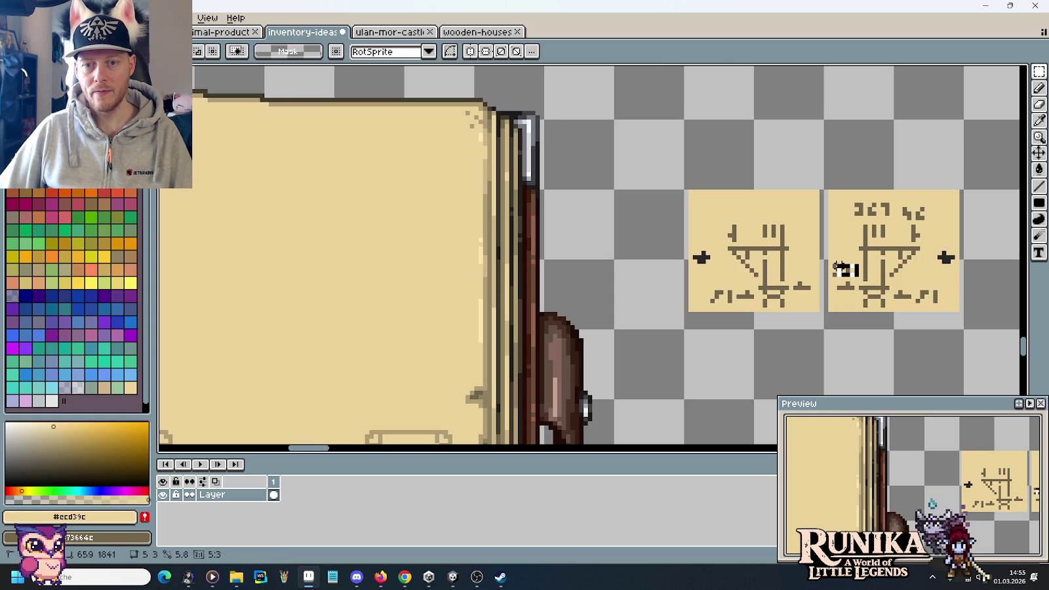
pyautogui.moveTo(828, 261)
pyautogui.mouseDown()
pyautogui.moveTo(859, 279)
pyautogui.moveTo(735, 282)
pyautogui.moveTo(801, 264)
pyautogui.moveTo(814, 273)
pyautogui.mouseUp()
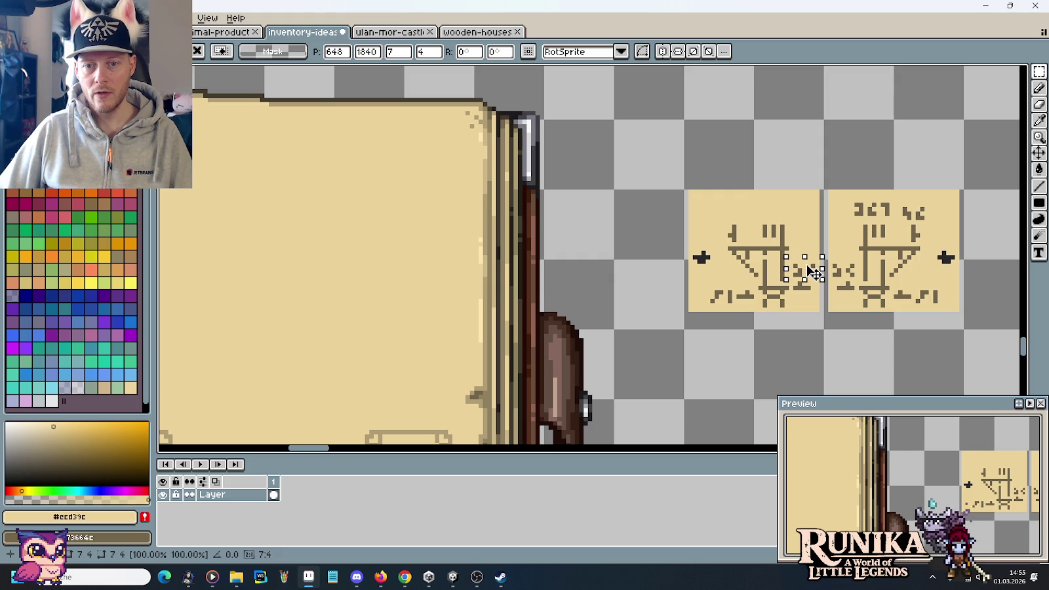
pyautogui.click(908, 246)
# Copy the right tile's top glyph group onto the top of the left tile
pyautogui.moveTo(847, 196)
pyautogui.mouseDown()
pyautogui.moveTo(892, 223)
pyautogui.moveTo(734, 185)
pyautogui.moveTo(781, 217)
pyautogui.mouseUp()
pyautogui.hotkey('ctrl', 'c')
pyautogui.hotkey('ctrl', 'v')
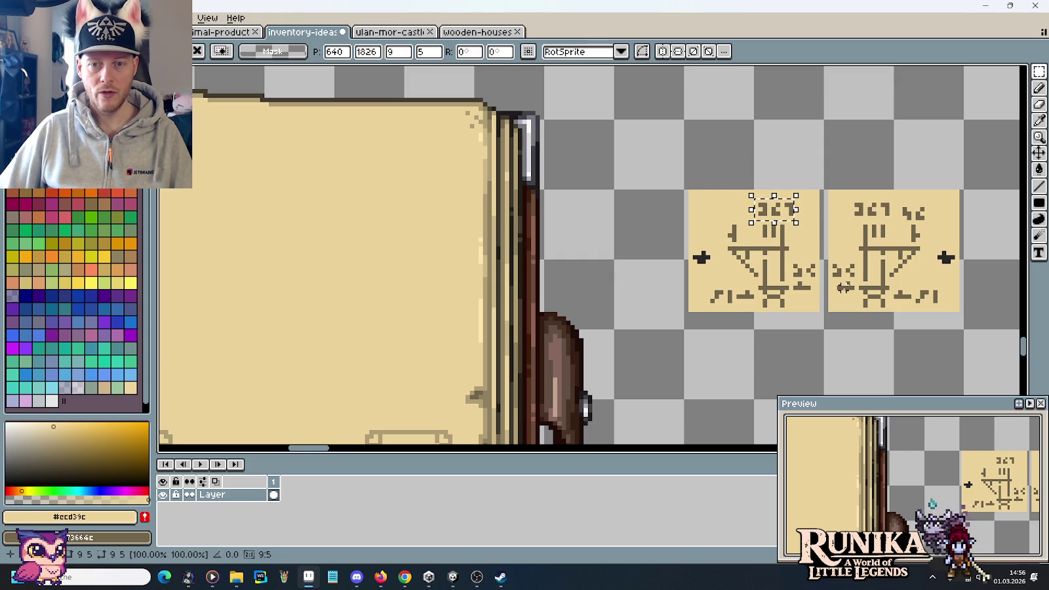
pyautogui.moveTo(900, 200); pyautogui.dragTo(939, 224)
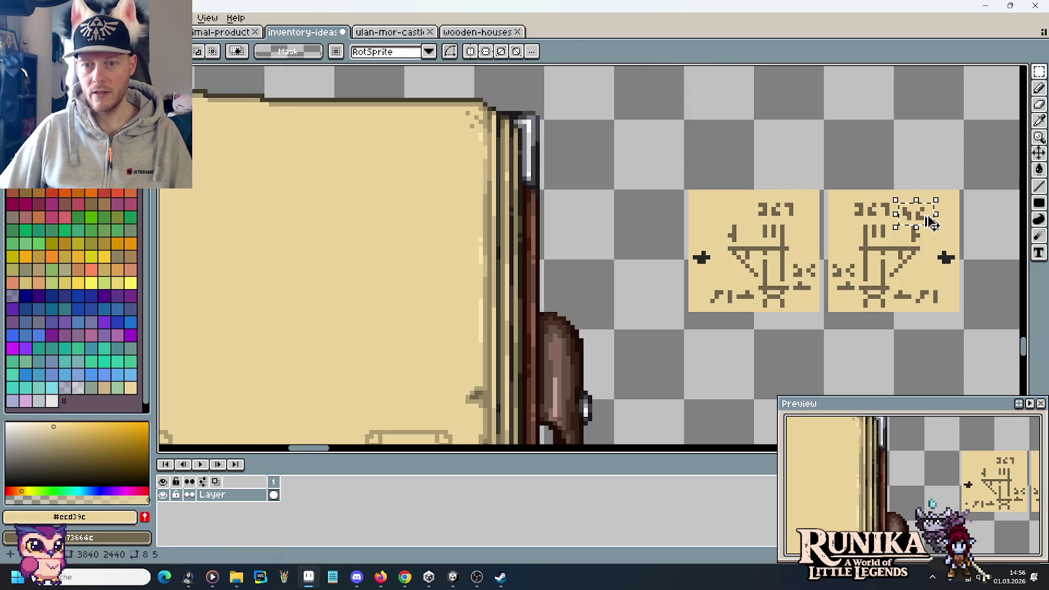
pyautogui.hotkey('ctrl', 'c')
pyautogui.hotkey('ctrl', 'v')
pyautogui.moveTo(863, 200); pyautogui.dragTo(744, 218)
pyautogui.press('Return')
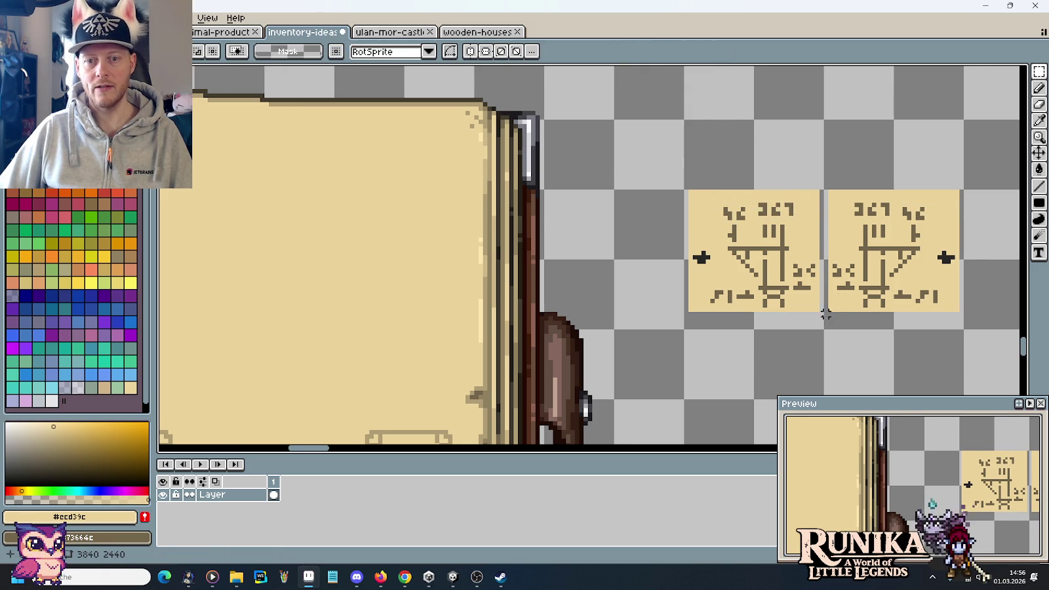
# Search the web in Chrome for 'medieval technical drawings'
pyautogui.scroll(-1, 800, 289)
pyautogui.scroll(-1, 789, 305)
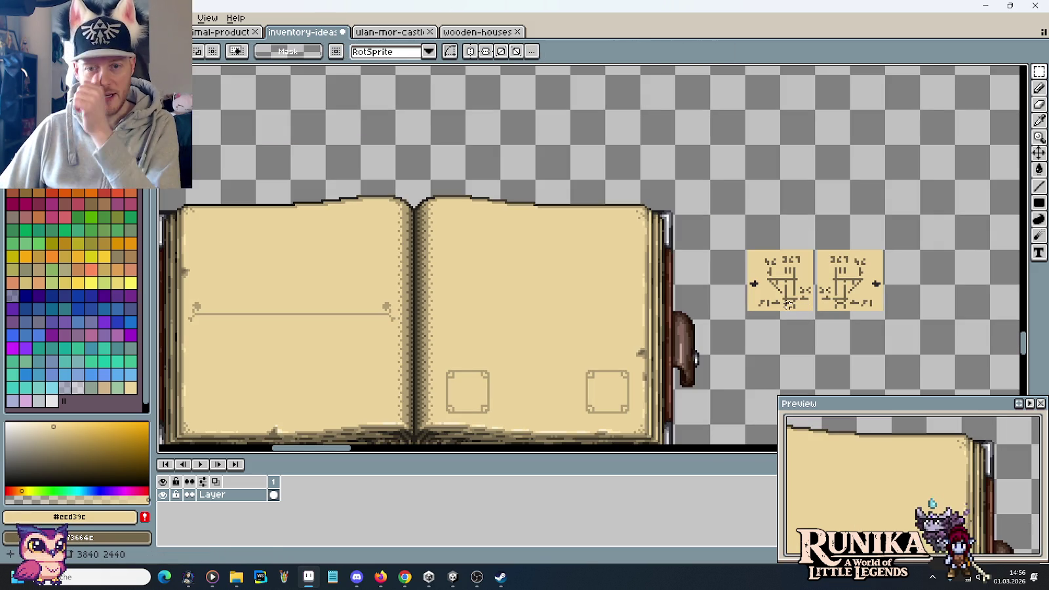
pyautogui.click(405, 577)
pyautogui.write('medieval technical drawings')
pyautogui.press('Return')
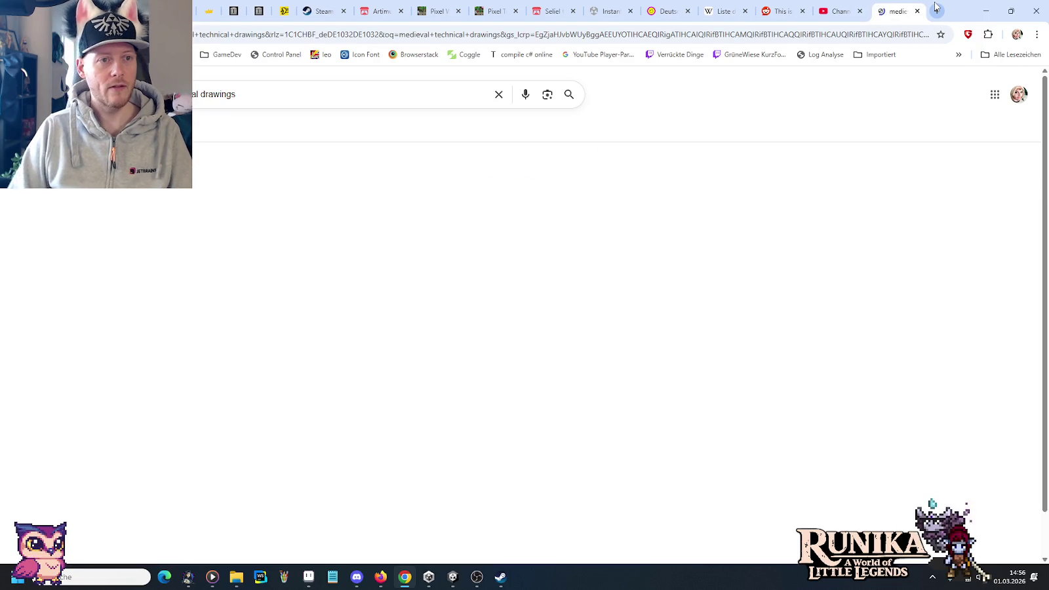
# Switch to image results and browse the 'ancient technical drawings' images
pyautogui.click(204, 130)
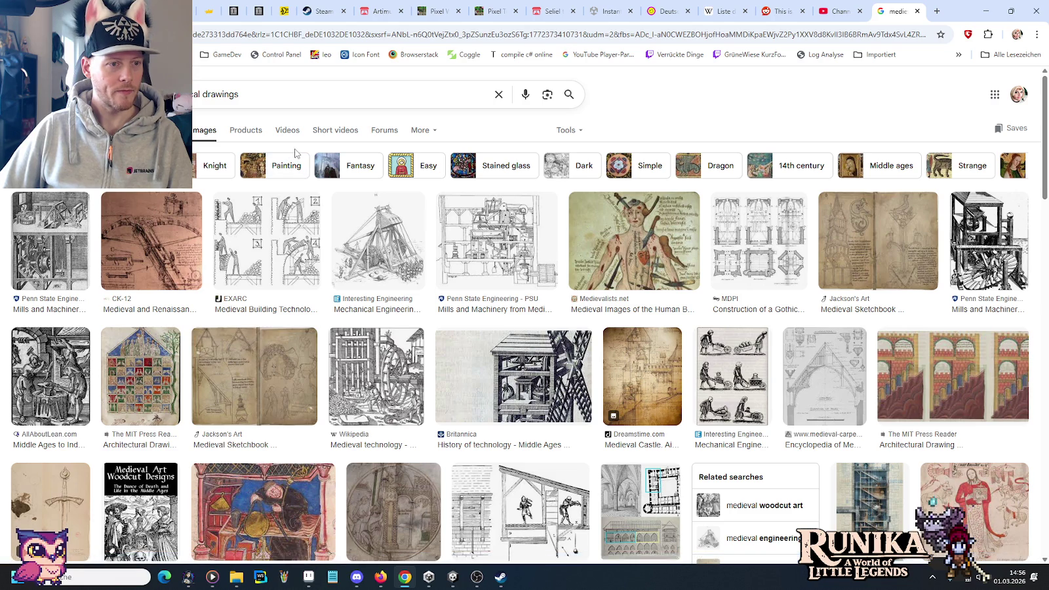
pyautogui.scroll(-2, 295, 154)
pyautogui.scroll(-2, 295, 154)
pyautogui.scroll(-2, 295, 154)
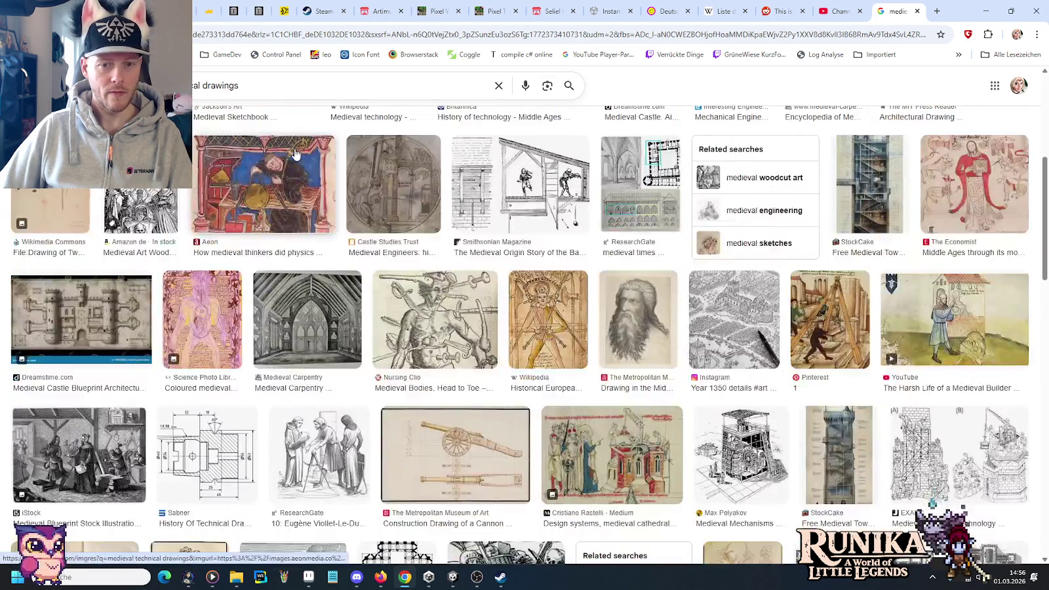
pyautogui.scroll(-2, 295, 154)
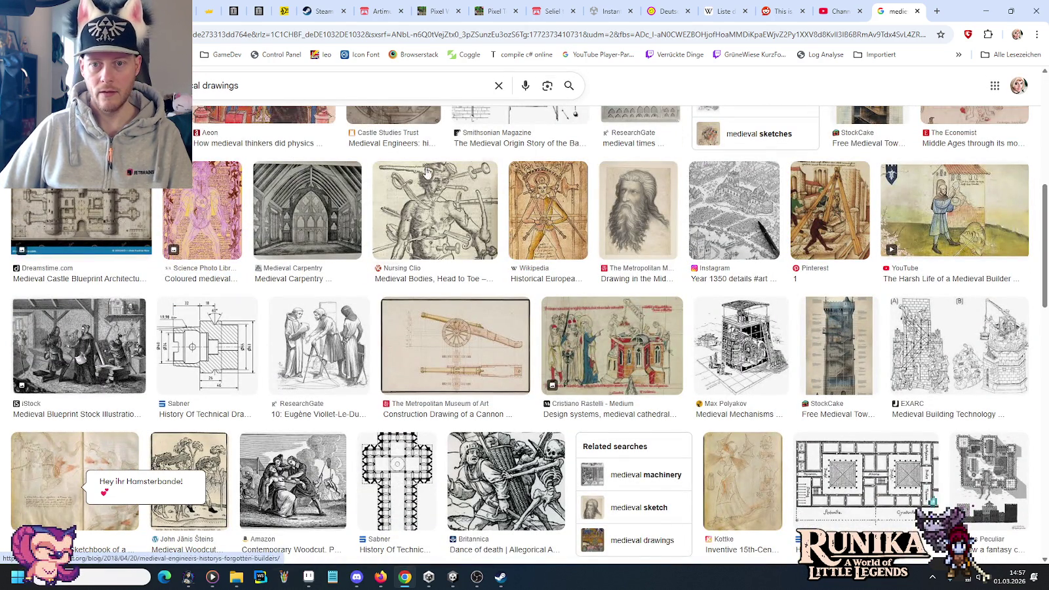
pyautogui.scroll(-4, 565, 204)
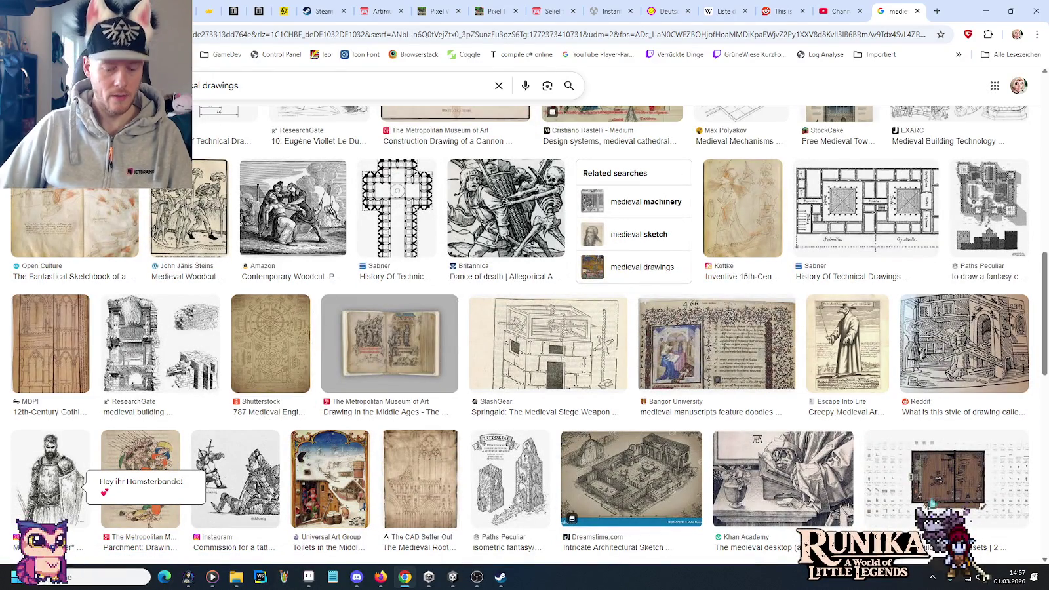
pyautogui.click(132, 86)
pyautogui.press('Return')
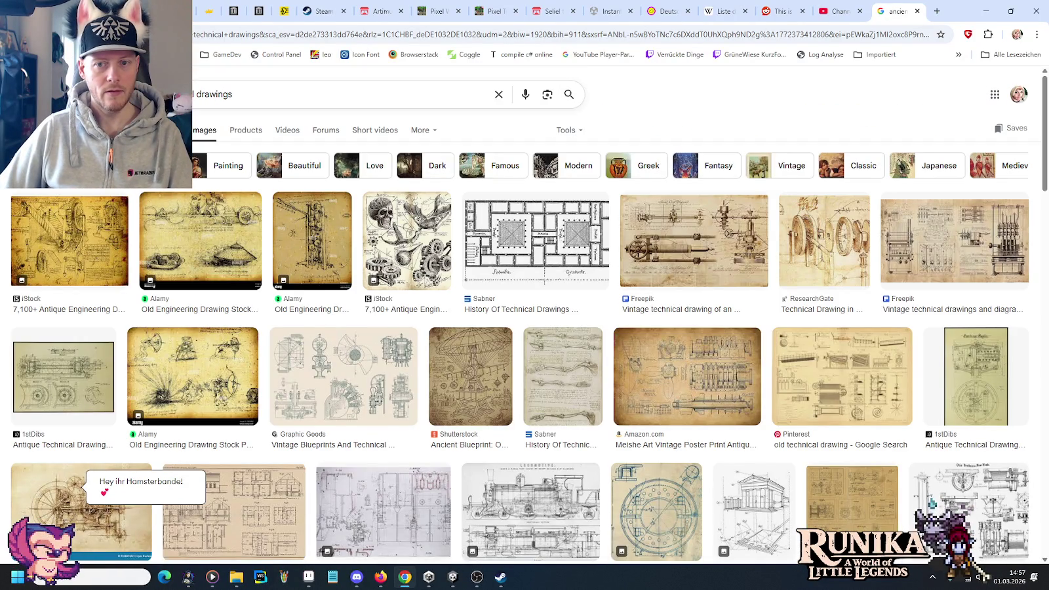
# Change the query to 'medieval architectural drawings' and run the search
pyautogui.click(131, 93)
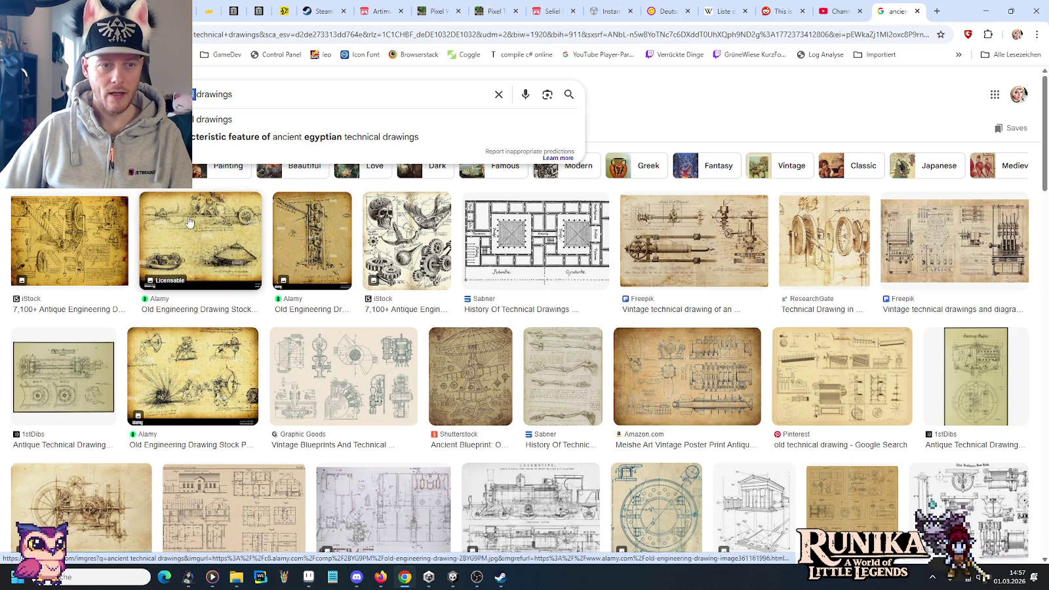
pyautogui.write('medieval')
pyautogui.hotkey('ctrl', 'BackSpace')
pyautogui.write('architectur')
pyautogui.write('al')
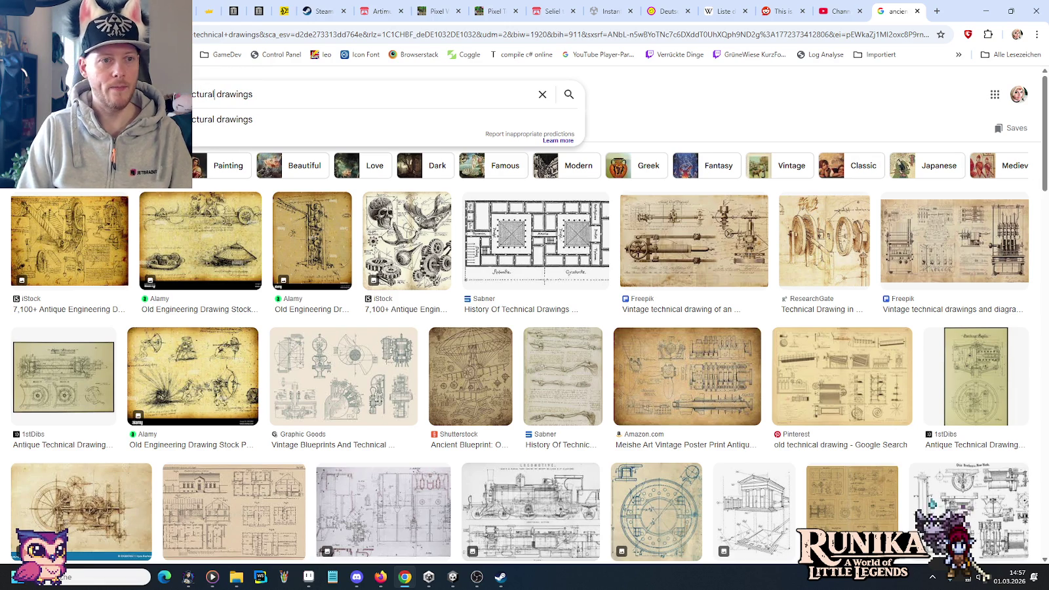
pyautogui.press('Return')
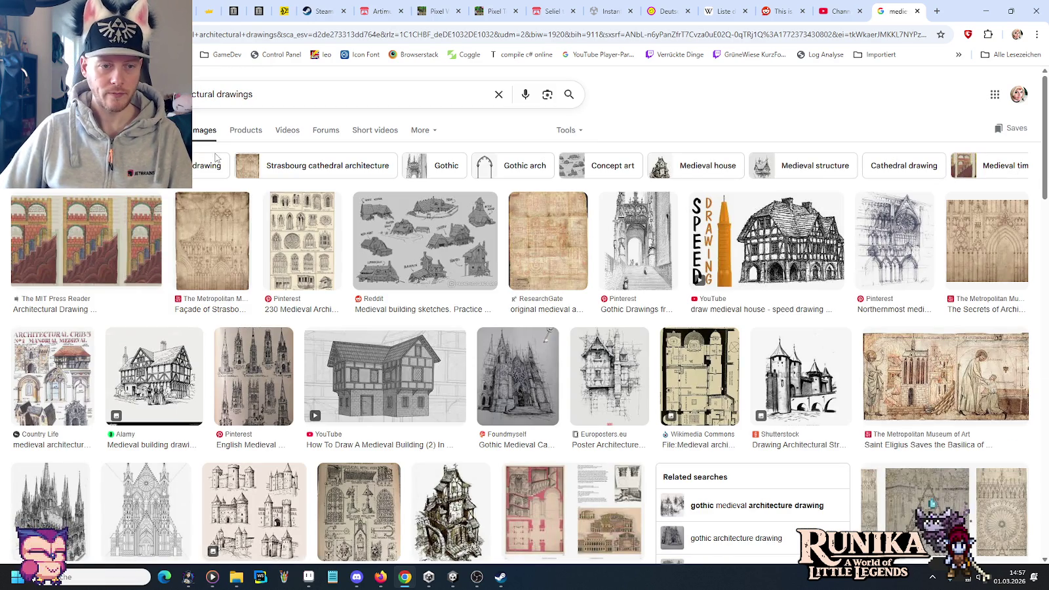
# Preview the architecture-details, Strasbourg façade, floor-plan, metalwork and architectural-history images
pyautogui.click(301, 241)
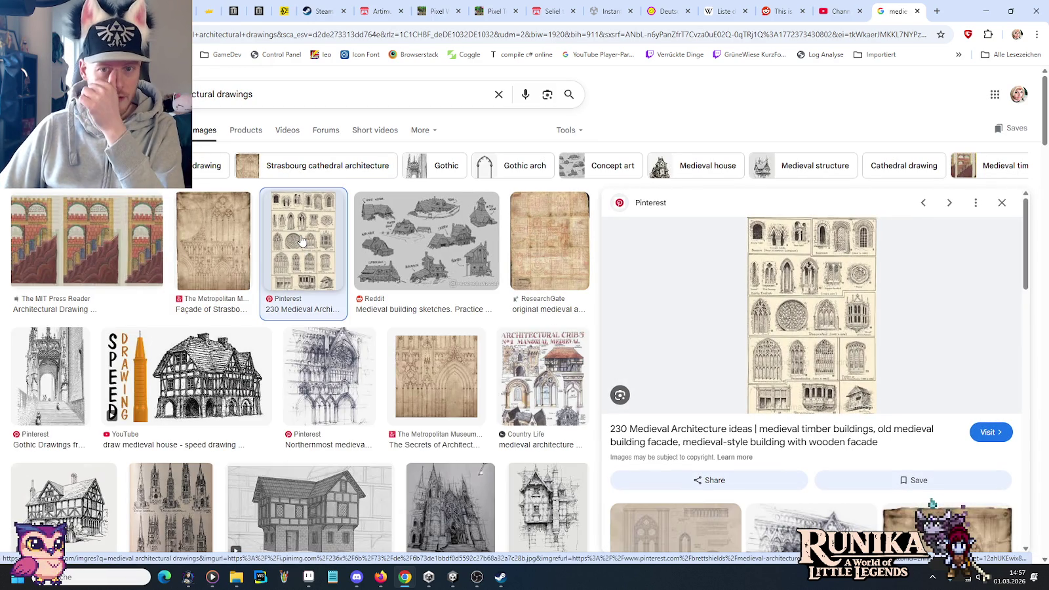
pyautogui.click(248, 237)
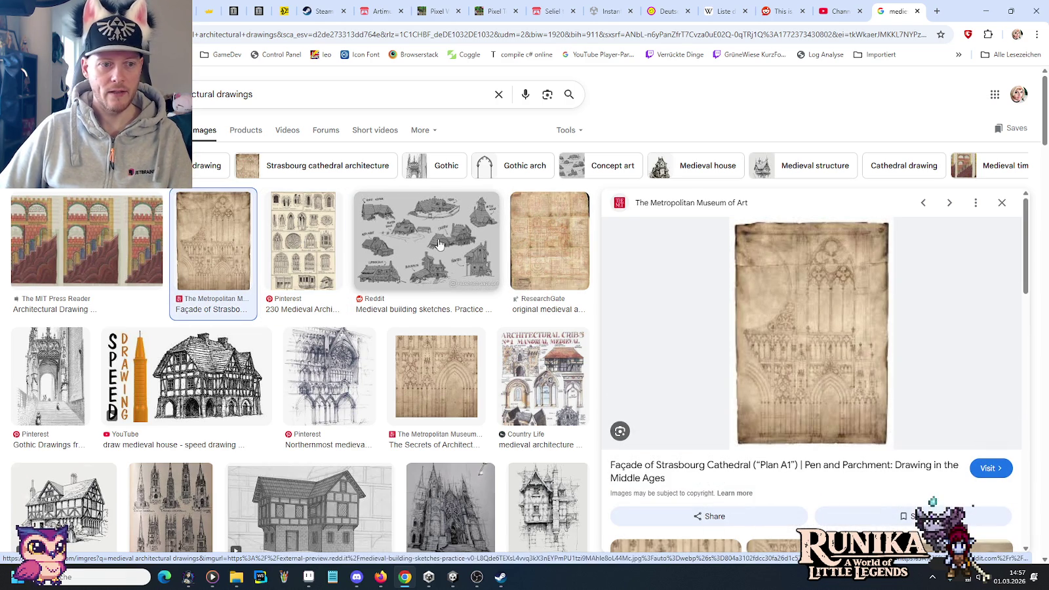
pyautogui.scroll(-3, 283, 295)
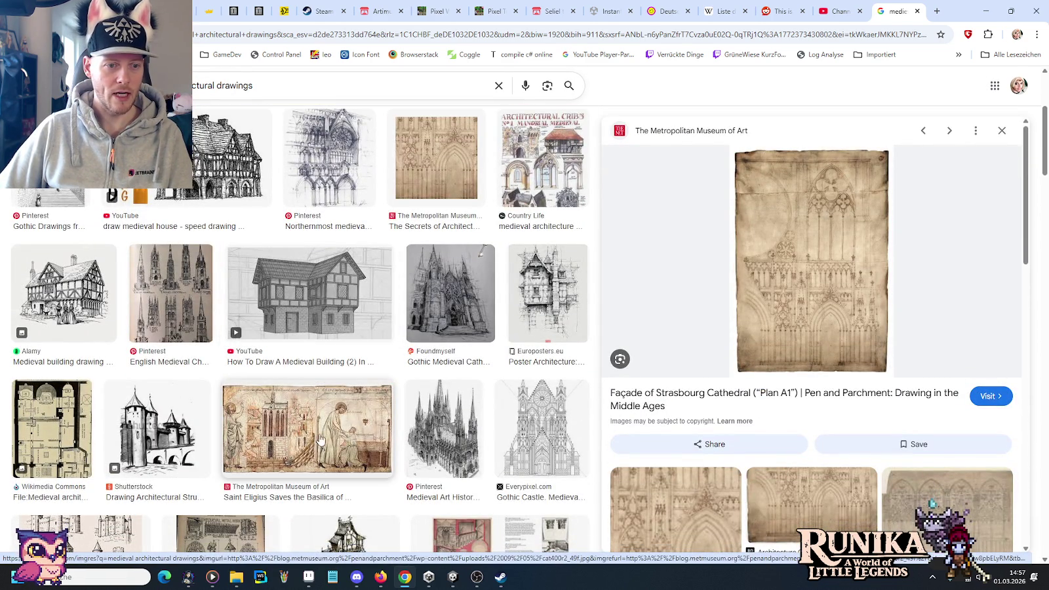
pyautogui.scroll(-2, 49, 328)
pyautogui.click(49, 327)
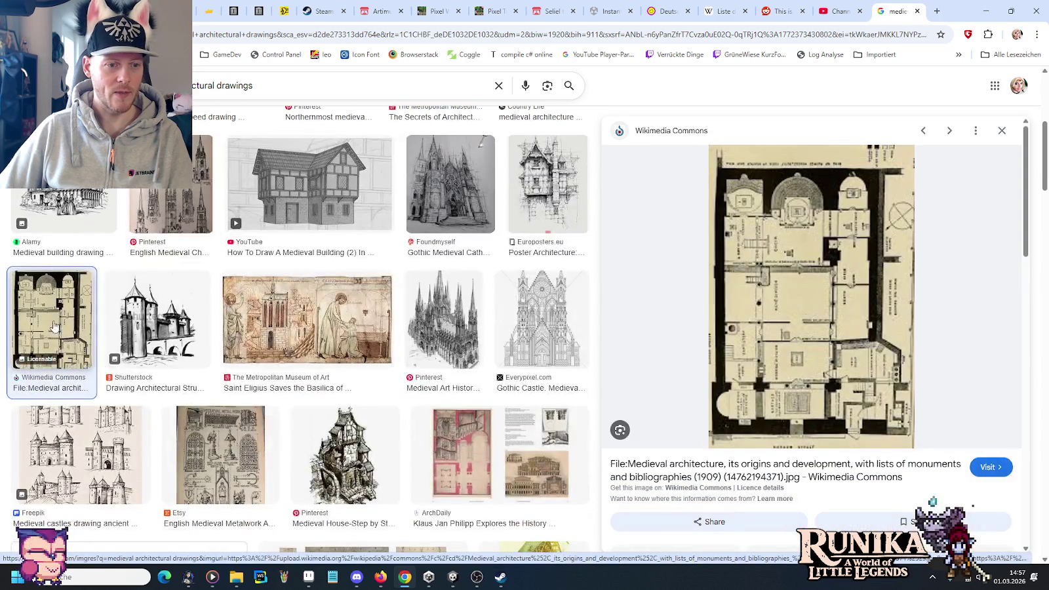
pyautogui.click(220, 438)
pyautogui.click(457, 439)
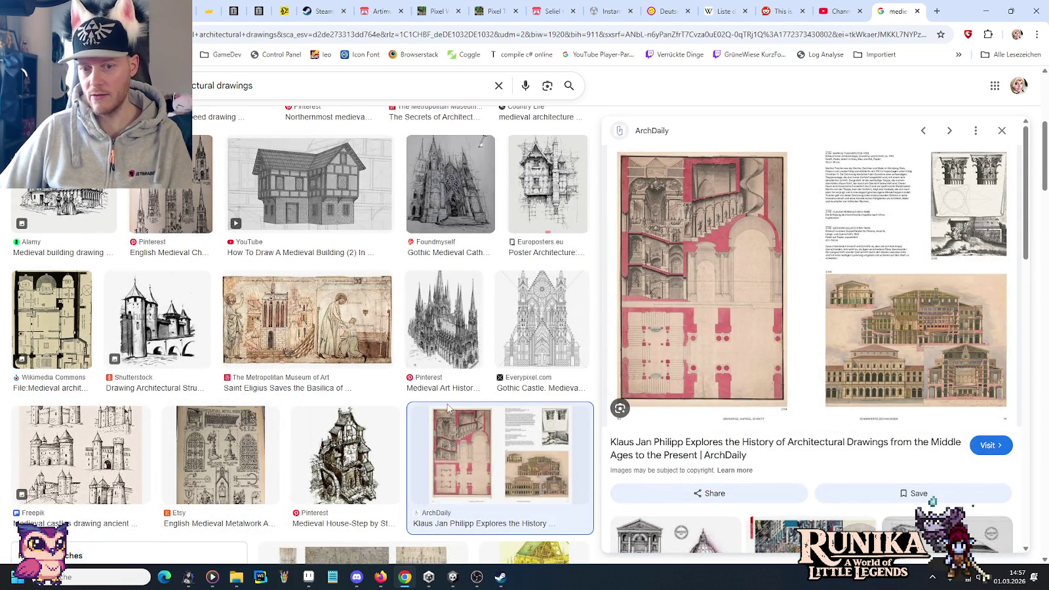
pyautogui.scroll(-1, 447, 408)
pyautogui.scroll(-1, 400, 394)
pyautogui.scroll(-2, 349, 380)
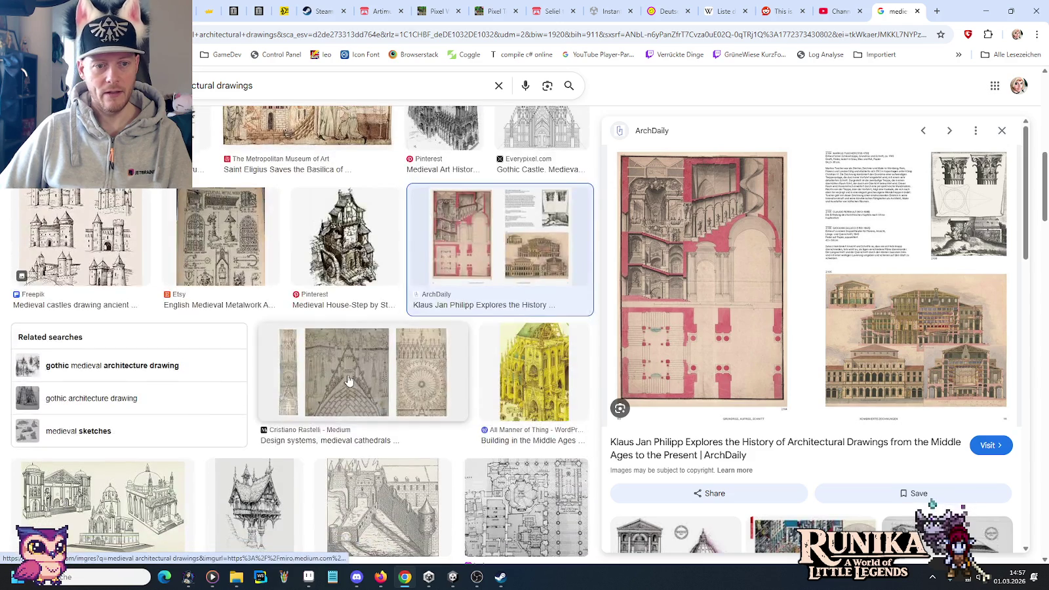
# Preview the cathedral design and tower house drawings, then the medieval buildings sketch sheet
pyautogui.click(350, 380)
pyautogui.scroll(-2, 308, 387)
pyautogui.click(269, 390)
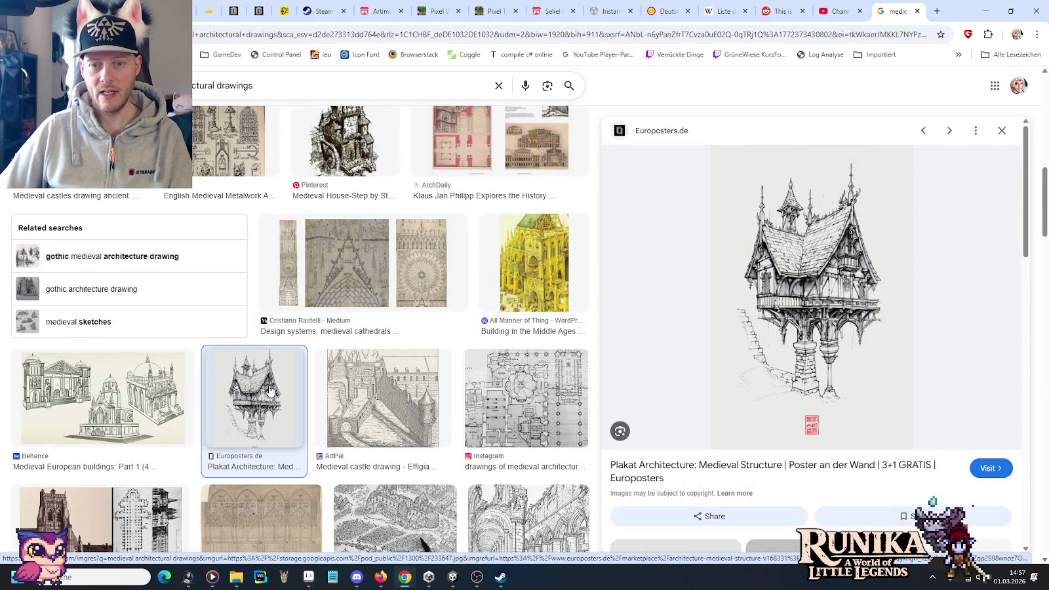
pyautogui.scroll(-2, 268, 390)
pyautogui.scroll(-1, 269, 390)
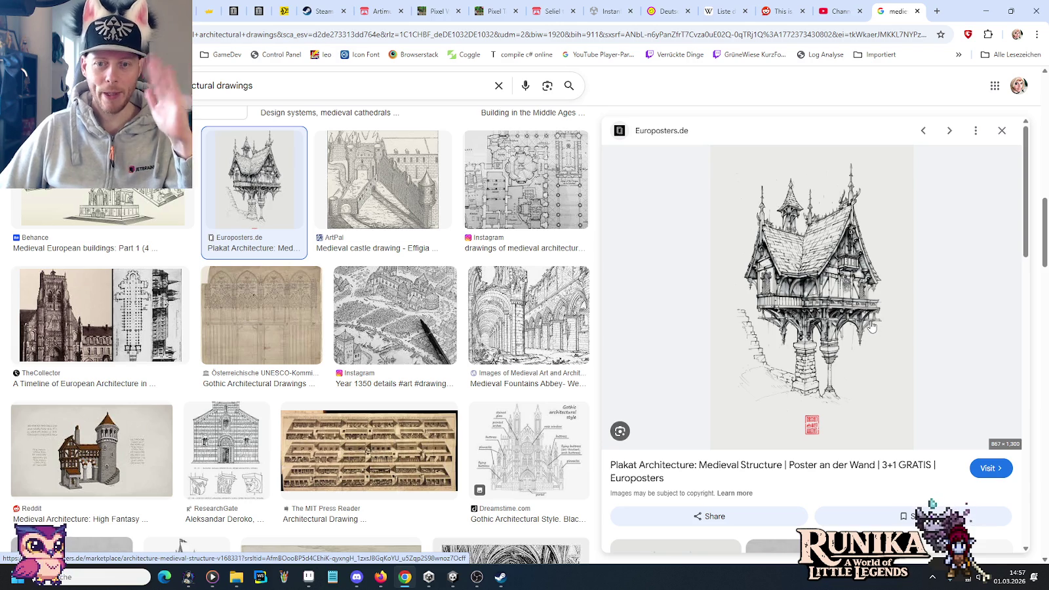
pyautogui.scroll(-3, 267, 286)
pyautogui.scroll(-1, 267, 287)
pyautogui.scroll(-1, 216, 298)
pyautogui.scroll(-1, 164, 308)
pyautogui.click(118, 323)
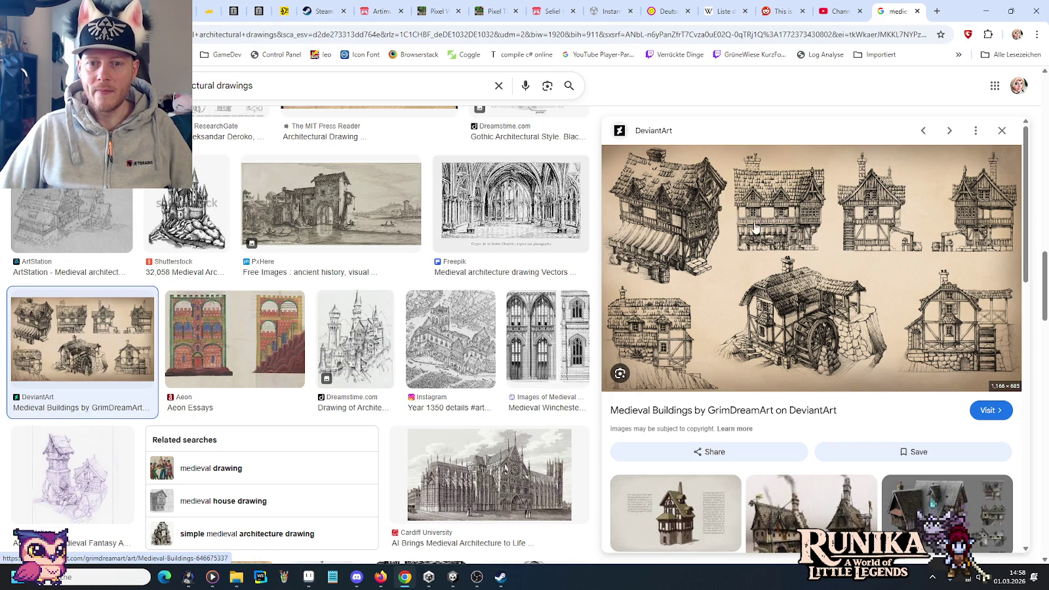
pyautogui.rightClick(784, 221)
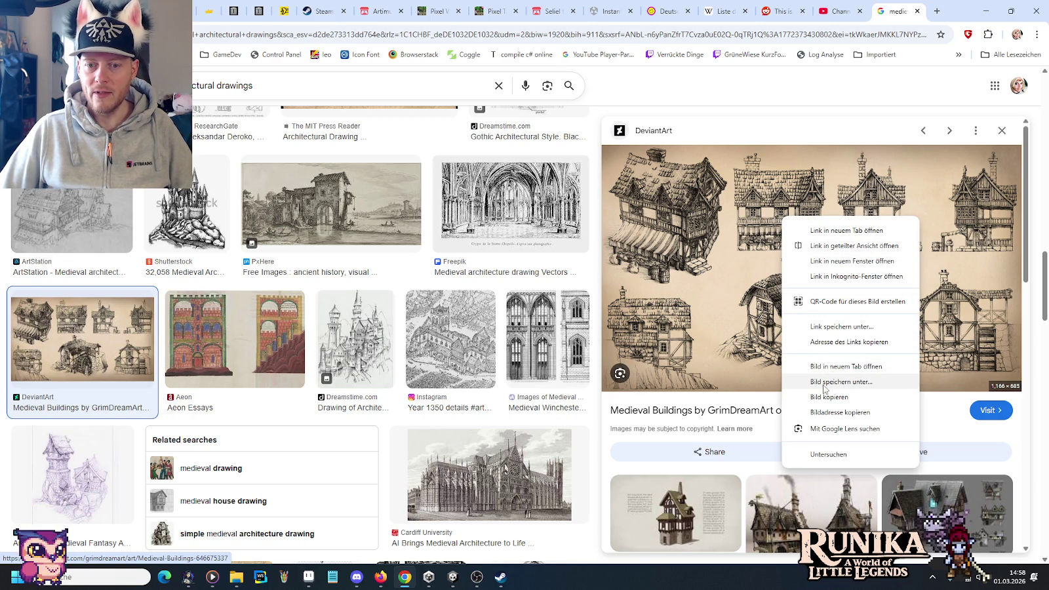
# Save the buildings sheet as a JPG into little-legends-sources > artwork > buildings samples
pyautogui.click(768, 135)
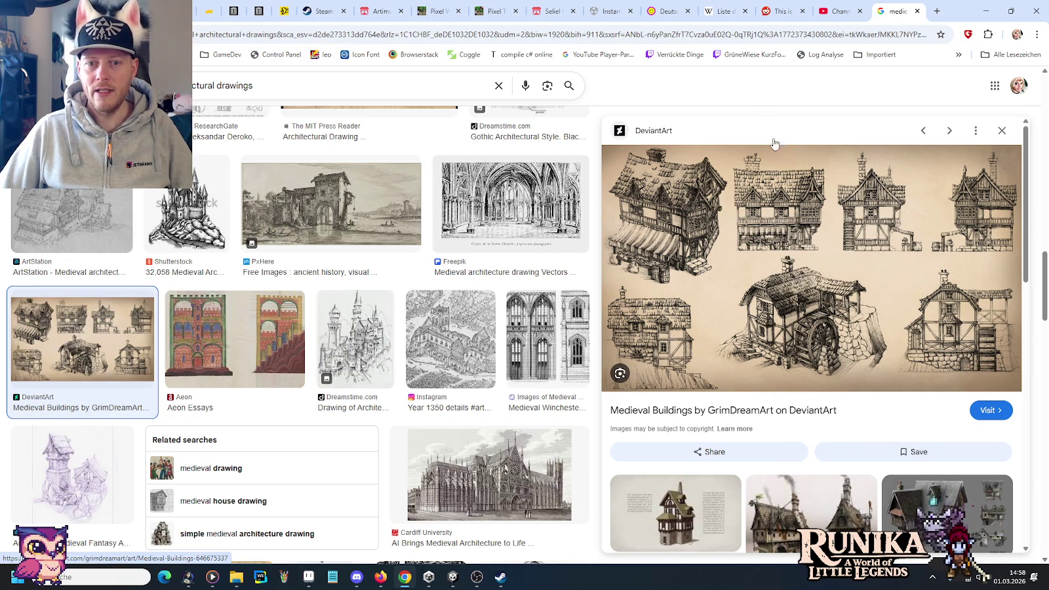
pyautogui.rightClick(774, 221)
pyautogui.click(831, 388)
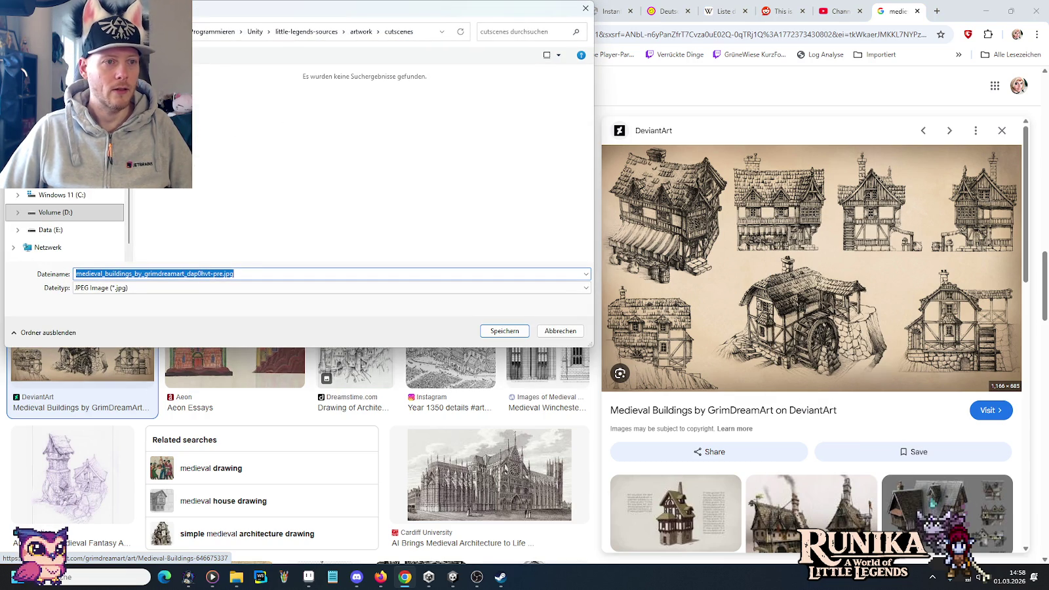
pyautogui.scroll(5, 66, 222)
pyautogui.click(66, 230)
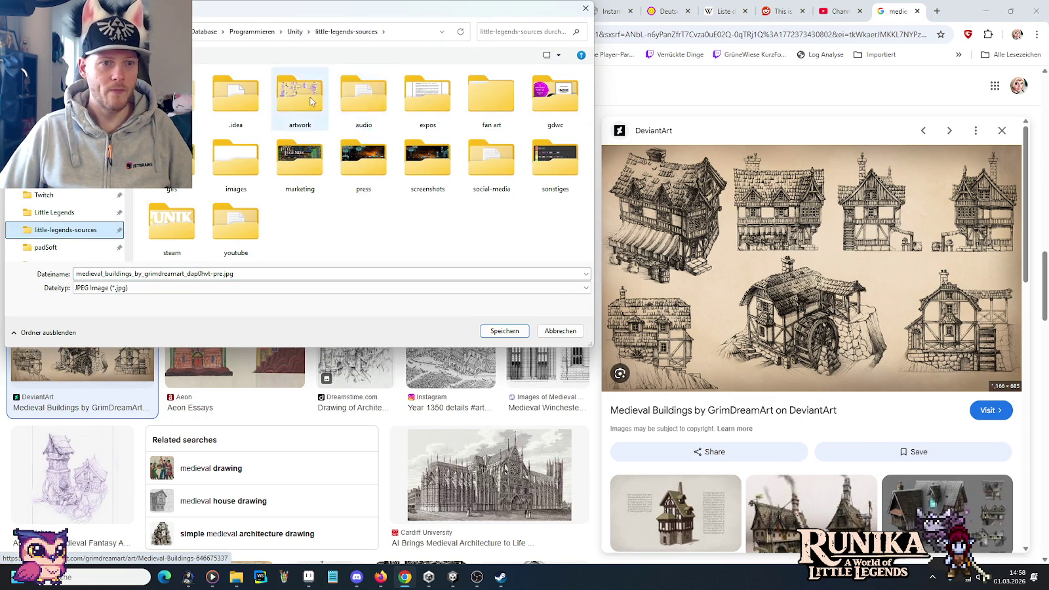
pyautogui.doubleClick(302, 95)
pyautogui.doubleClick(372, 92)
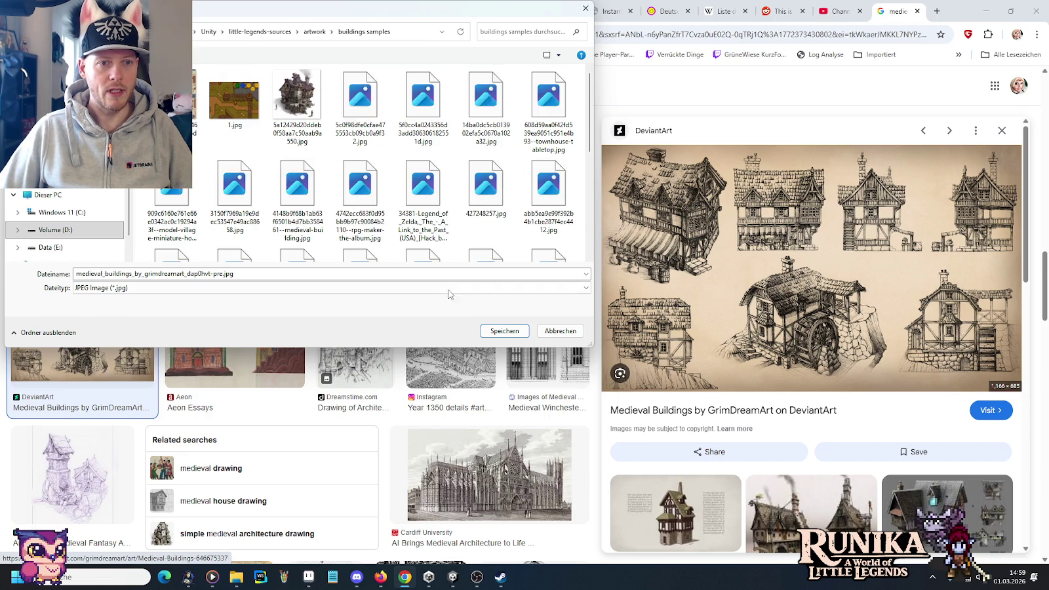
pyautogui.click(502, 331)
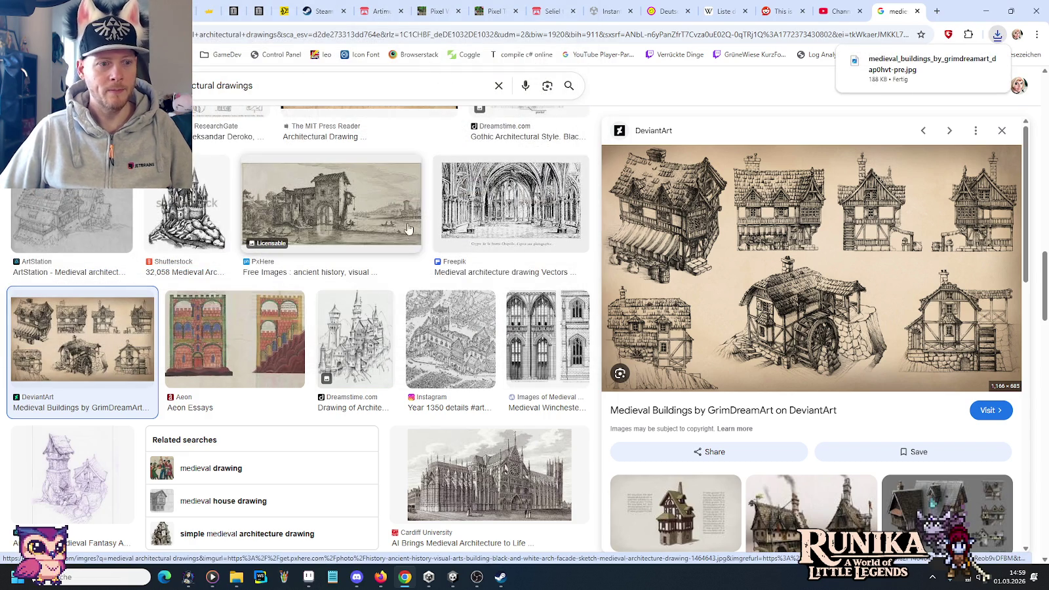
pyautogui.scroll(-5, 497, 245)
# Preview the game buildings, StockCake cathedral studies, Getty canopy-and-windows and Caernarvon Castle images
pyautogui.scroll(-5, 748, 301)
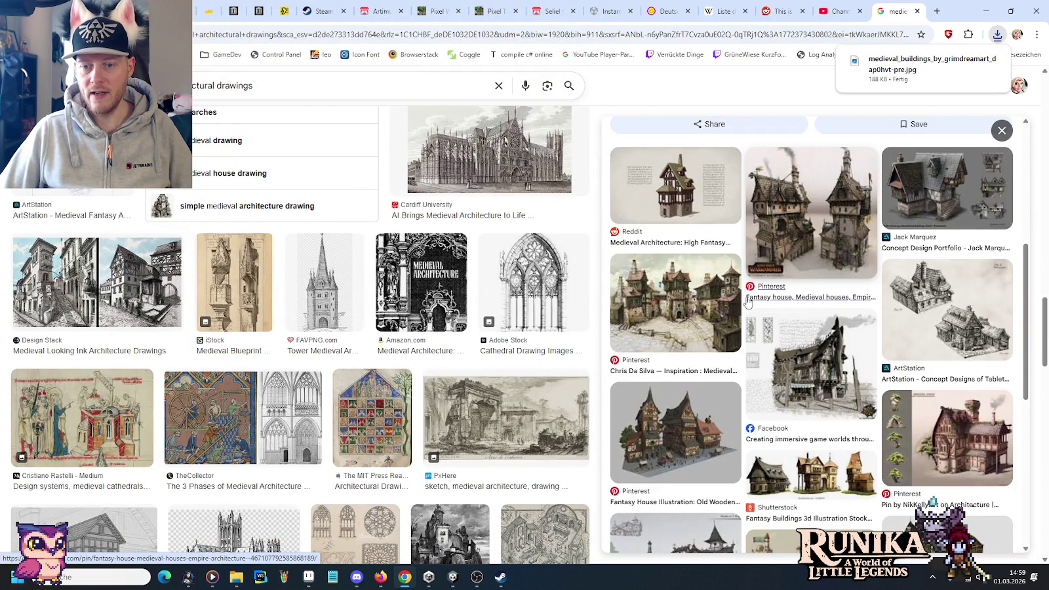
pyautogui.scroll(-3, 747, 301)
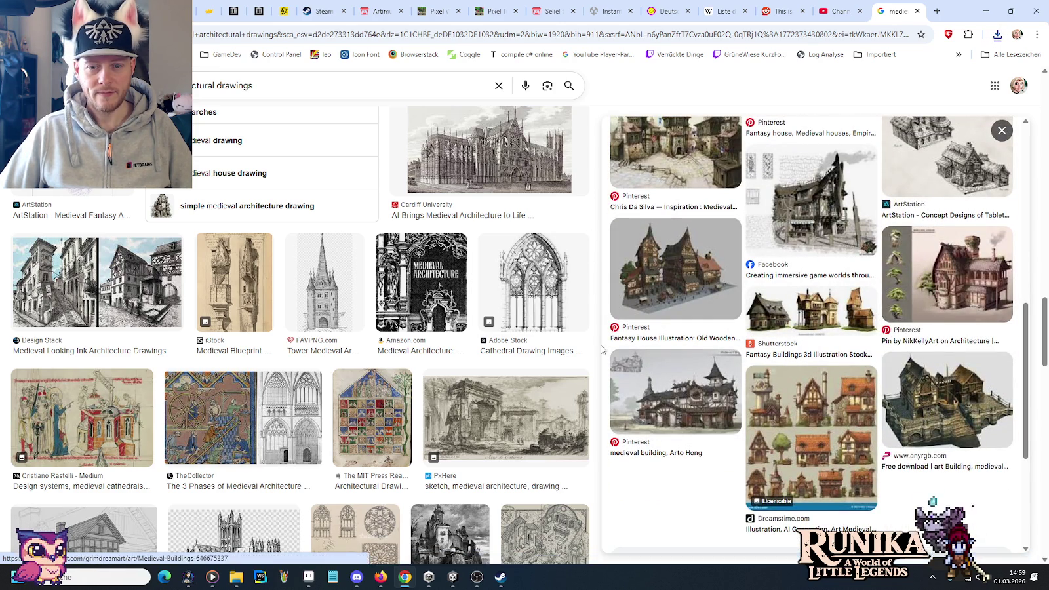
pyautogui.click(804, 413)
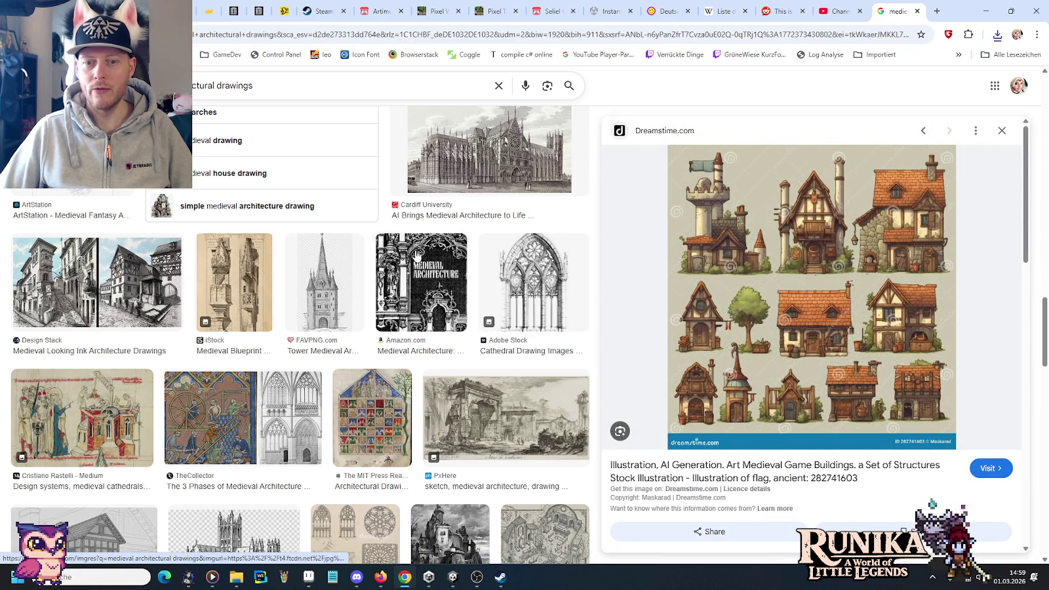
pyautogui.scroll(-2, 280, 224)
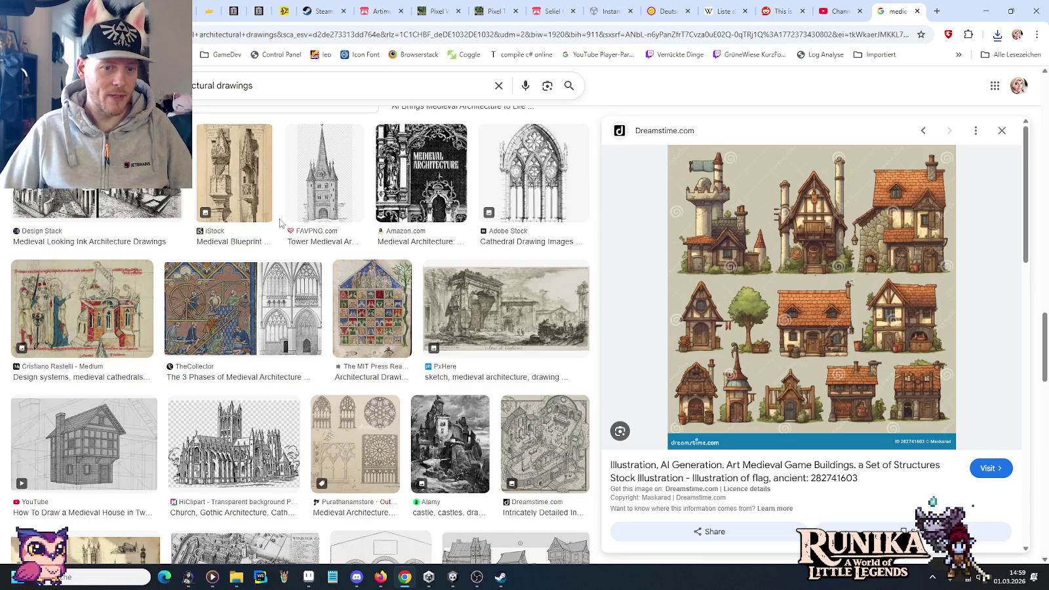
pyautogui.scroll(-1, 285, 224)
pyautogui.scroll(-3, 291, 227)
pyautogui.scroll(-1, 292, 226)
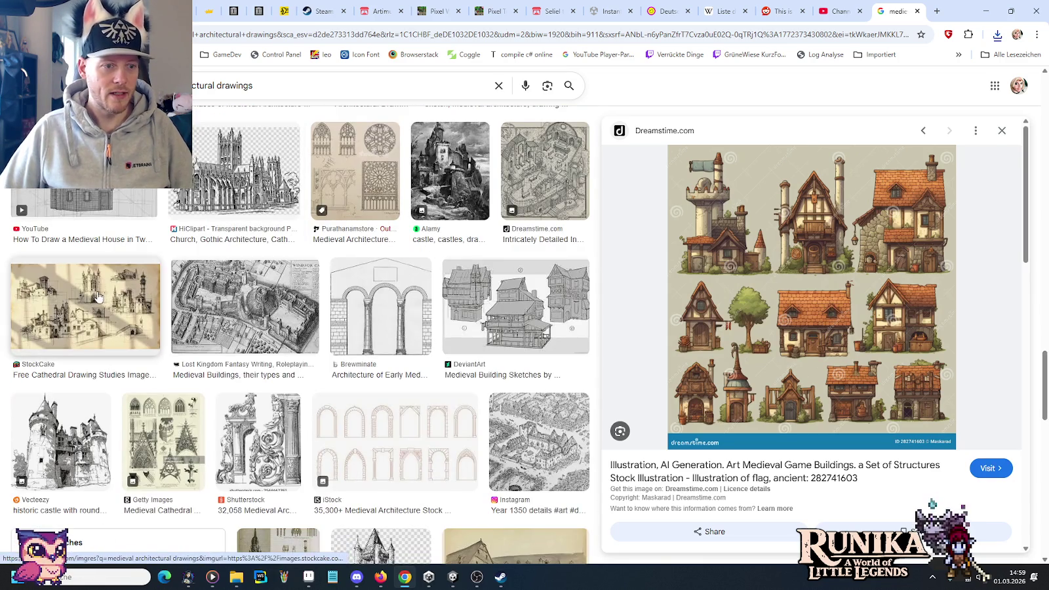
pyautogui.click(97, 297)
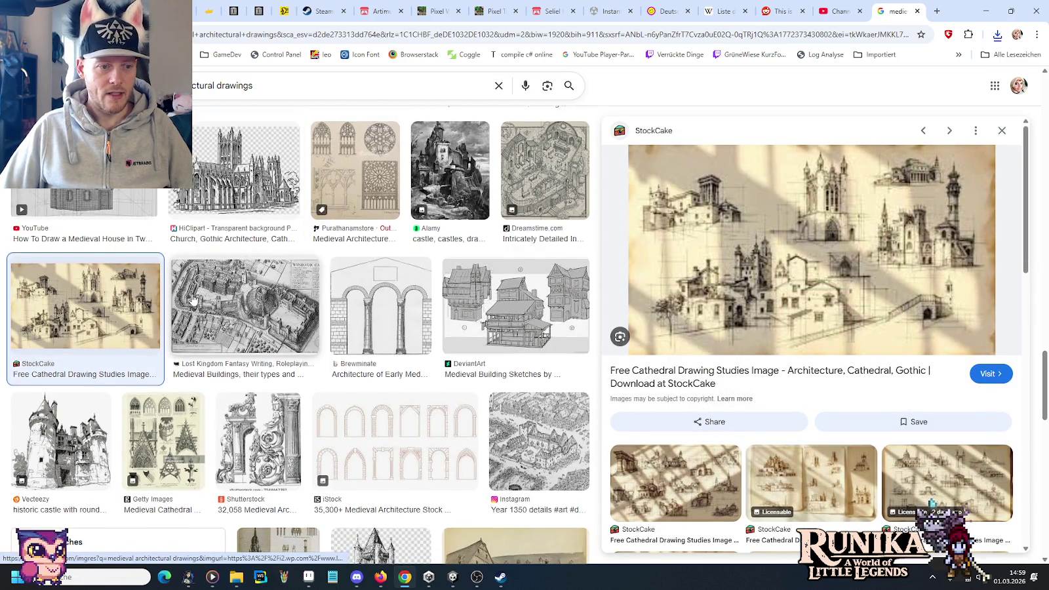
pyautogui.scroll(-2, 138, 302)
pyautogui.click(167, 308)
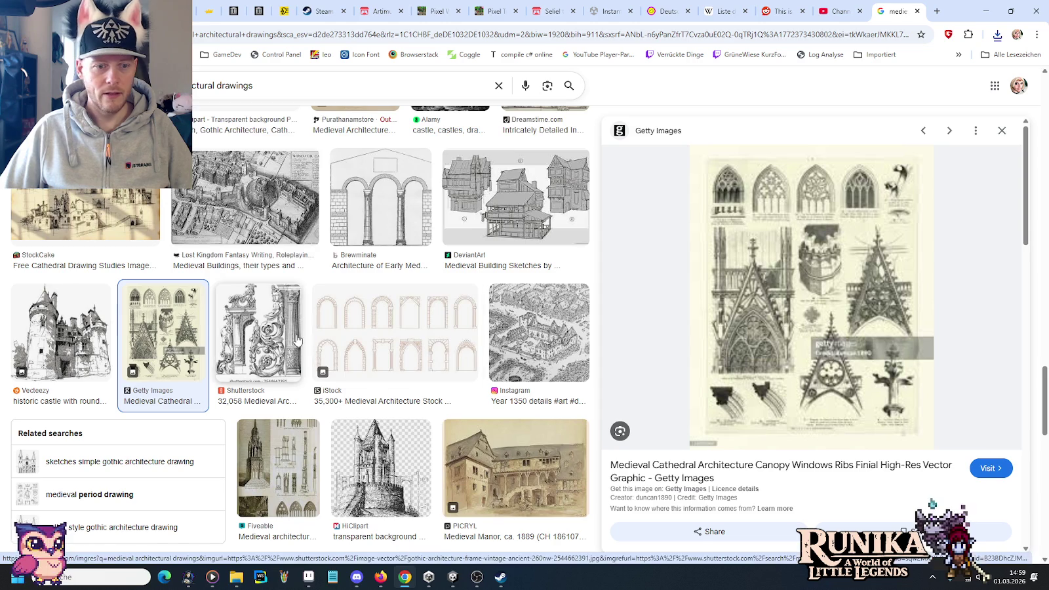
pyautogui.scroll(-4, 296, 339)
pyautogui.scroll(-1, 292, 341)
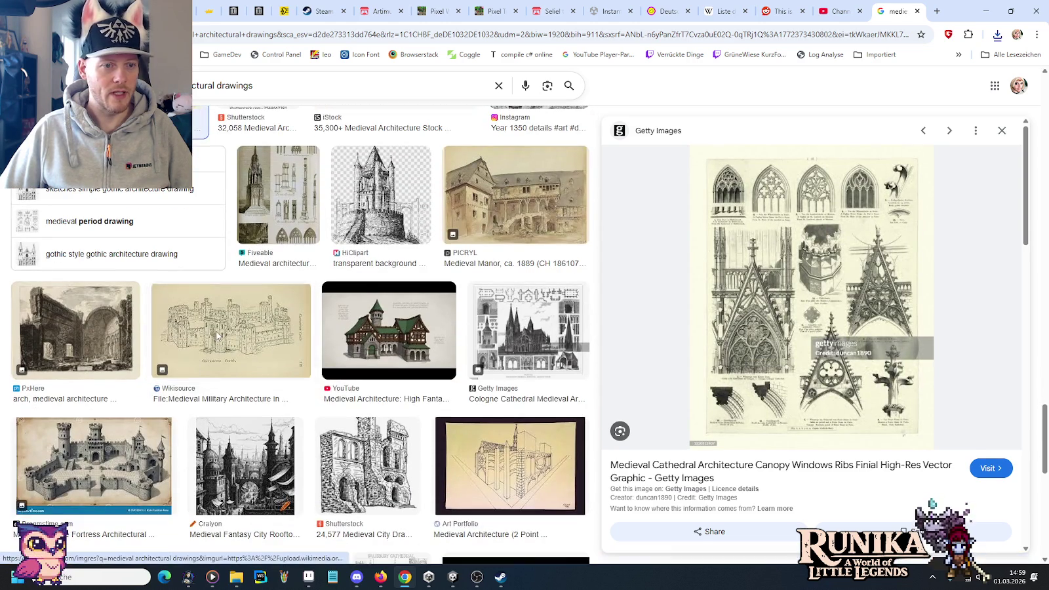
pyautogui.click(220, 337)
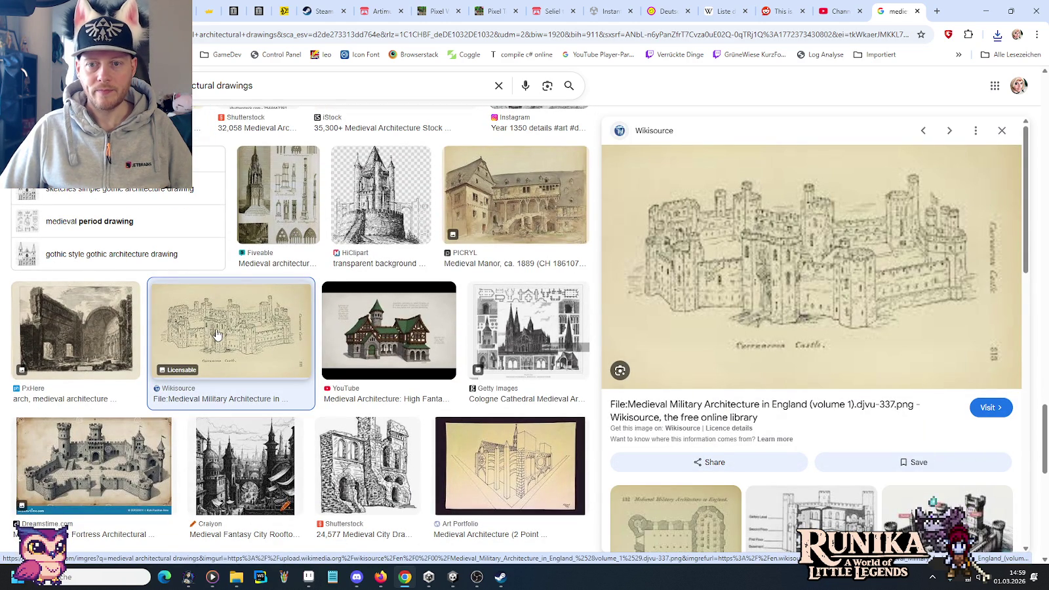
# Preview the two-point perspective cathedral, Worms Cathedral print and Specimens of Gothic architecture sheet
pyautogui.scroll(-2, 218, 335)
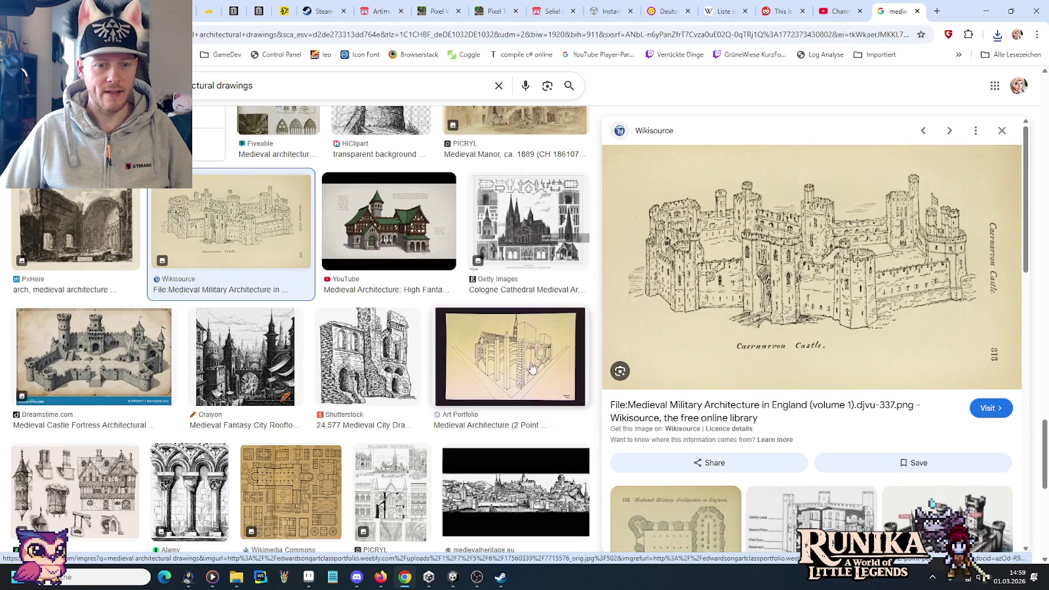
pyautogui.click(521, 366)
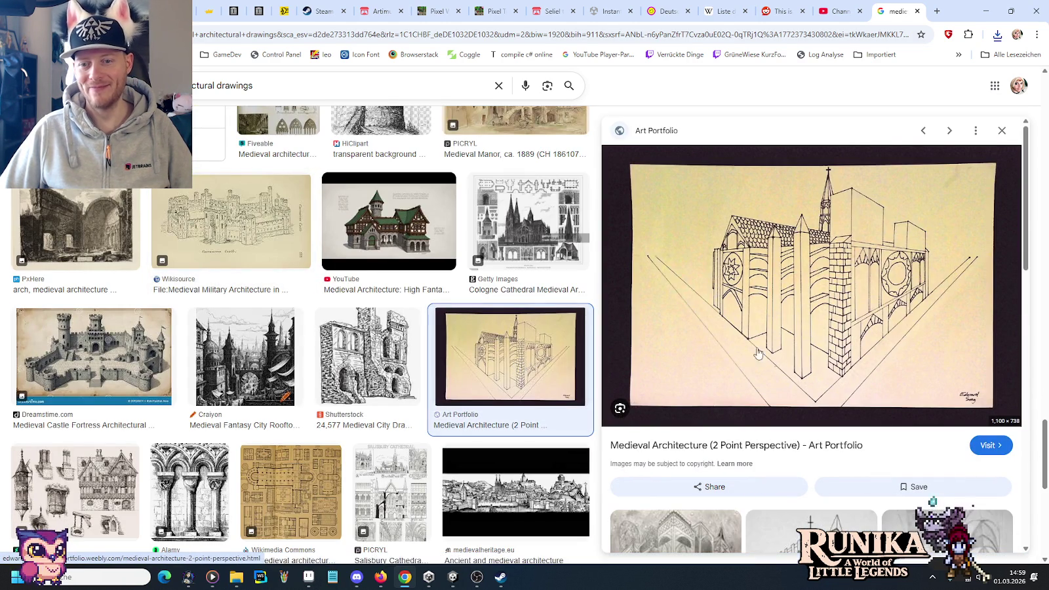
pyautogui.scroll(-2, 121, 323)
pyautogui.scroll(-2, 121, 327)
pyautogui.scroll(-1, 120, 331)
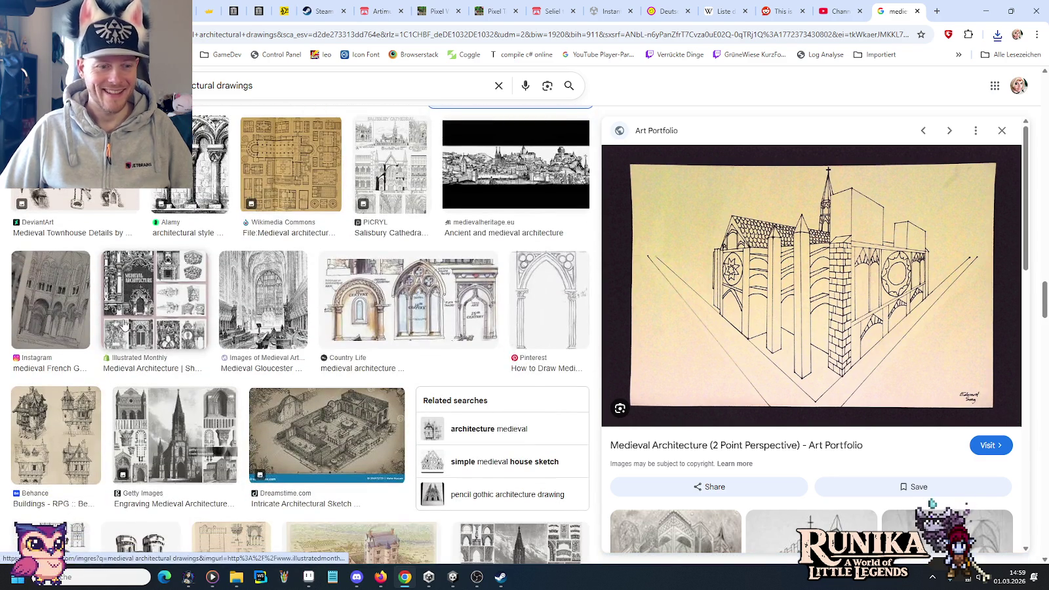
pyautogui.scroll(-1, 120, 332)
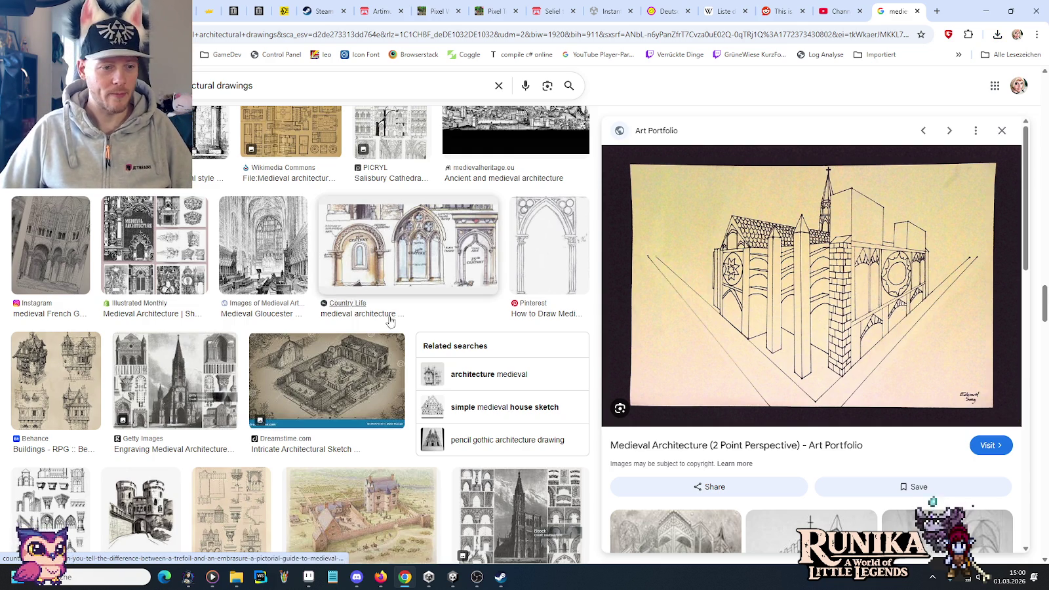
pyautogui.scroll(-3, 231, 360)
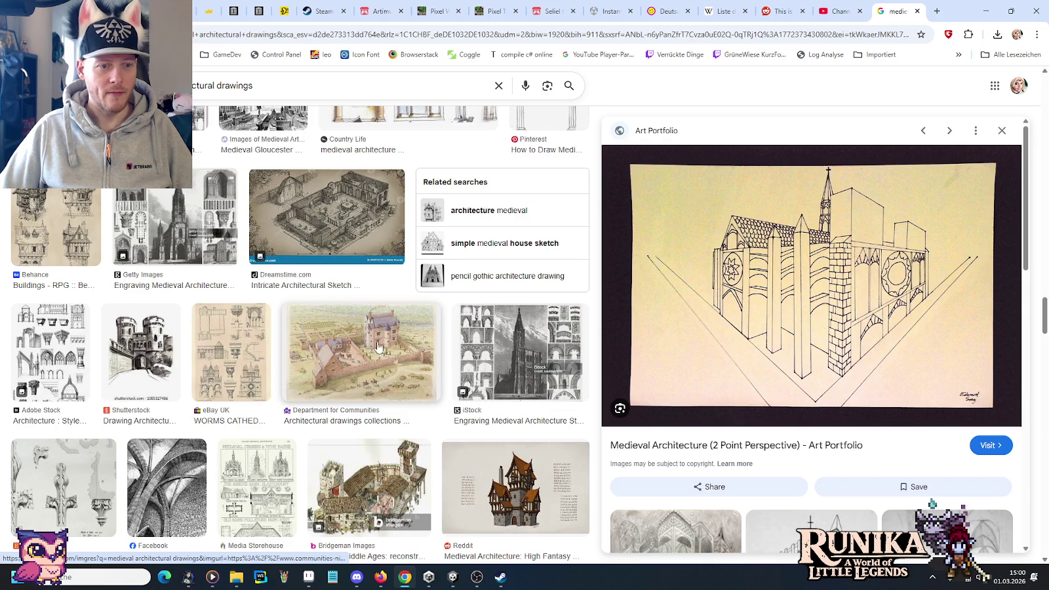
pyautogui.click(208, 351)
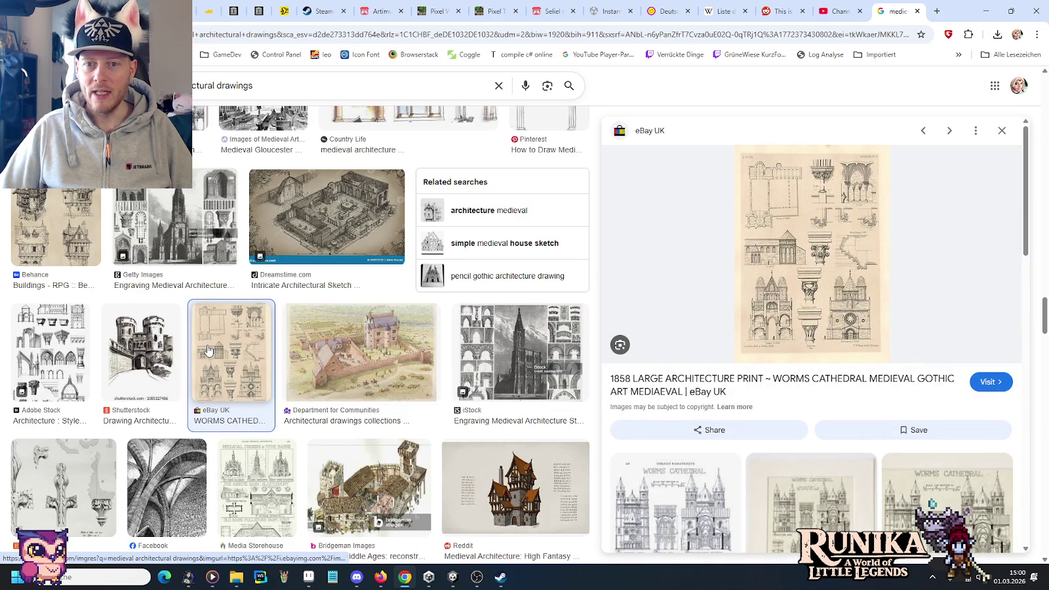
pyautogui.moveTo(812, 253)
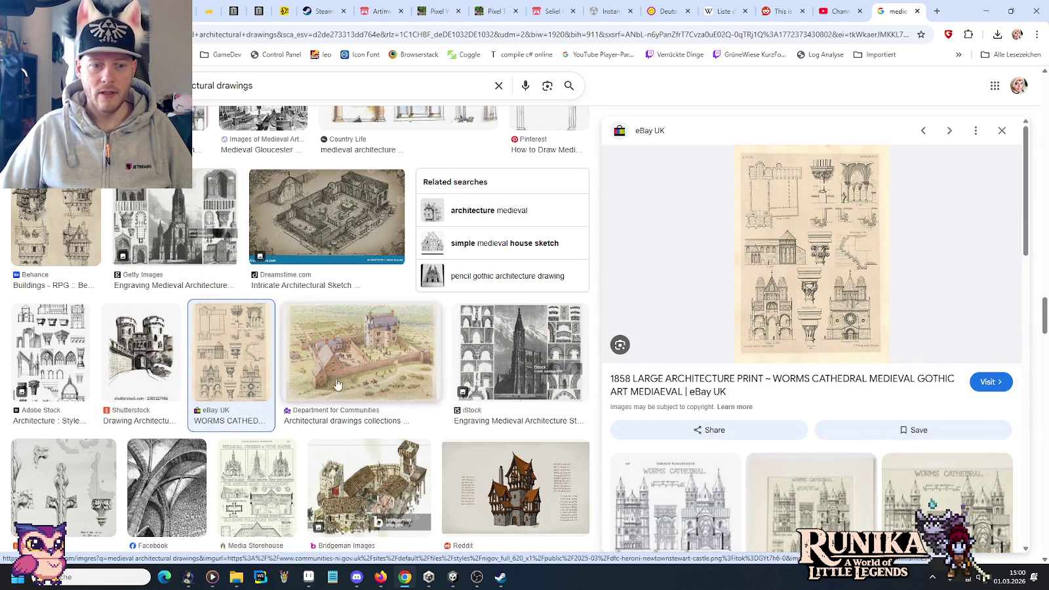
pyautogui.scroll(-1, 332, 382)
pyautogui.scroll(-3, 331, 381)
pyautogui.scroll(-2, 332, 382)
pyautogui.scroll(-2, 332, 381)
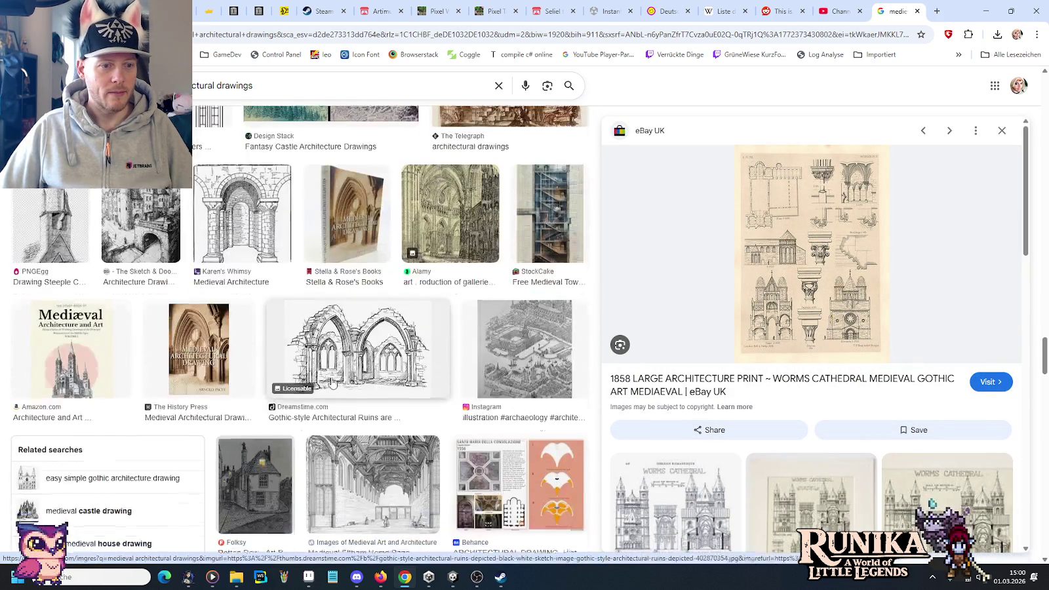
pyautogui.scroll(-4, 332, 381)
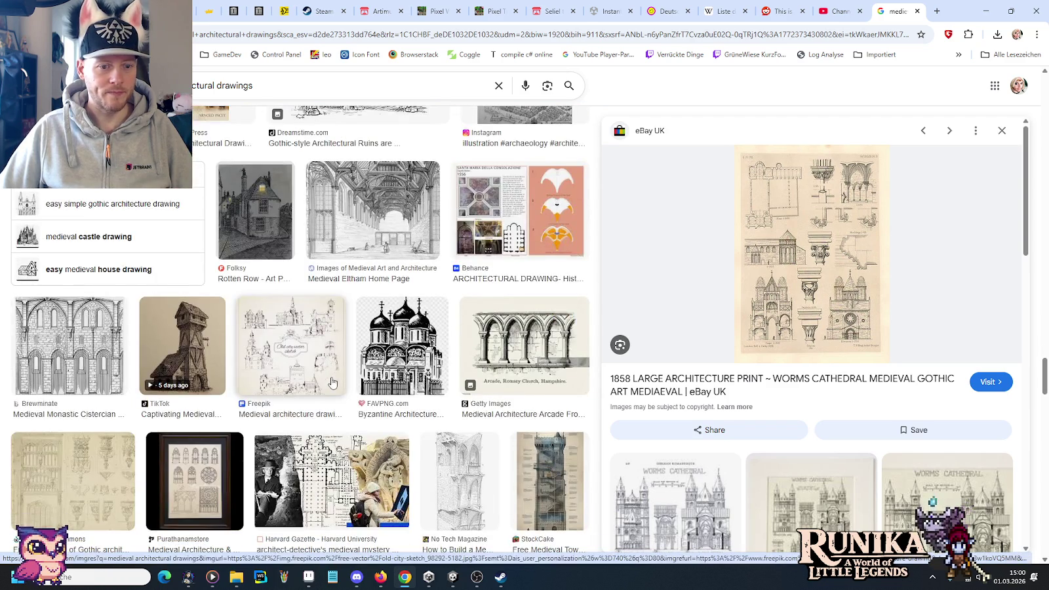
pyautogui.scroll(-3, 331, 381)
pyautogui.click(104, 248)
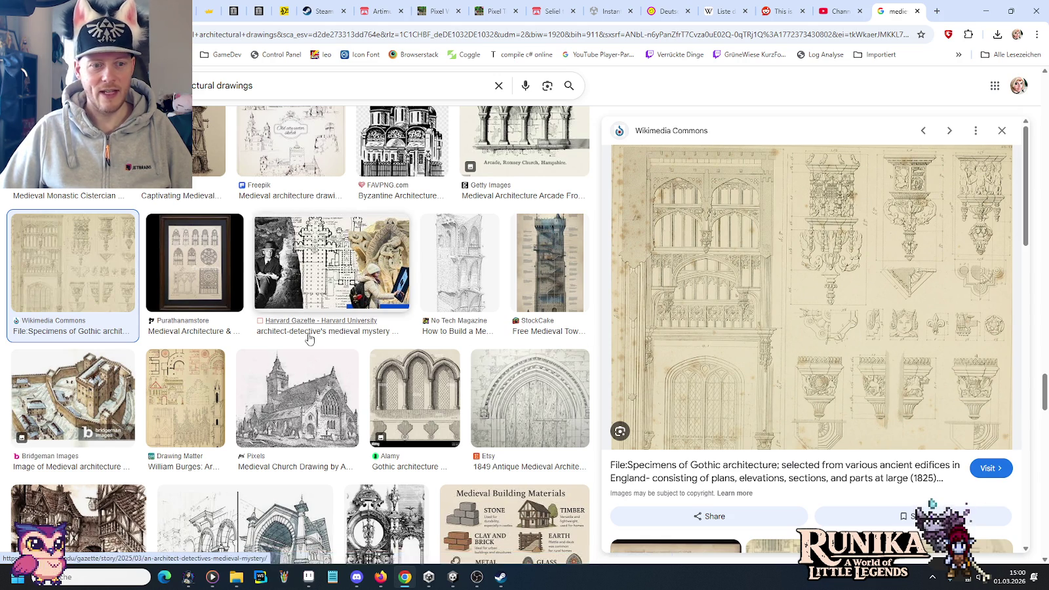
# Preview the round-tower chapel, Year 1350 tower, Art Journal plate and gothic cathedral elevations
pyautogui.scroll(-2, 304, 330)
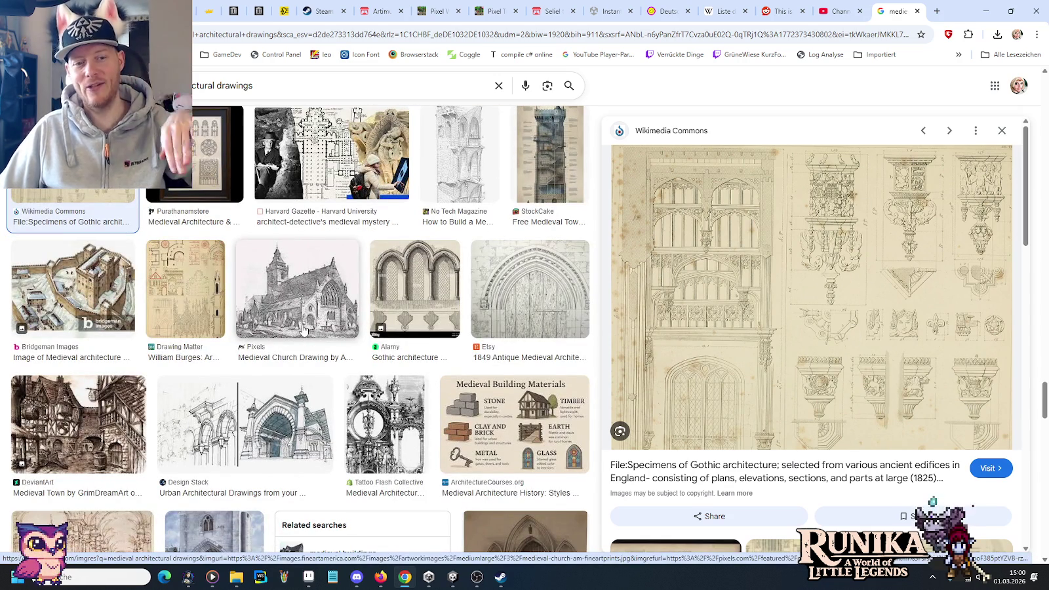
pyautogui.scroll(-3, 301, 324)
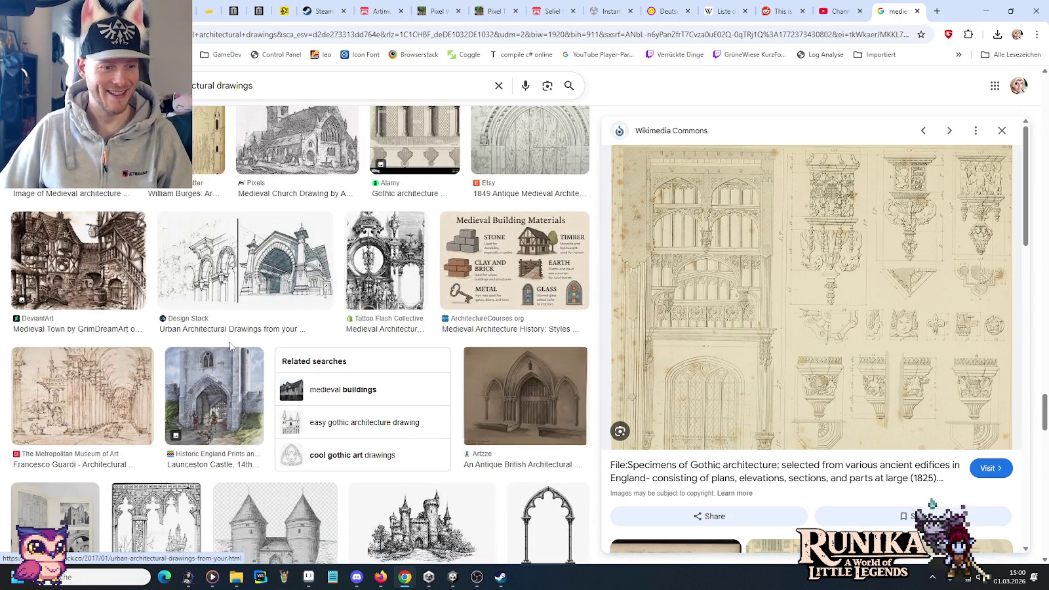
pyautogui.scroll(-3, 176, 387)
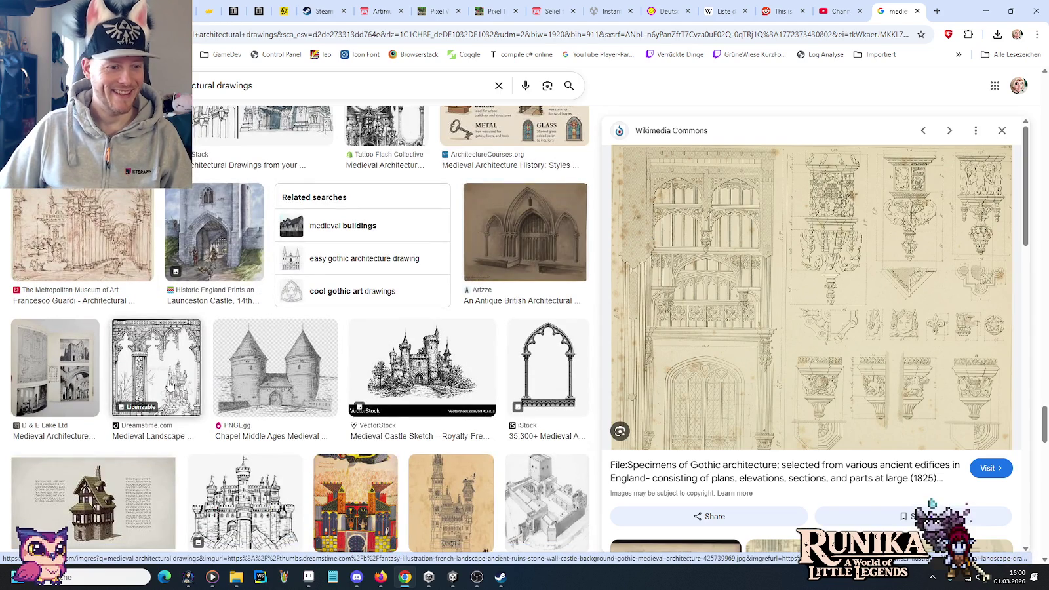
pyautogui.click(305, 366)
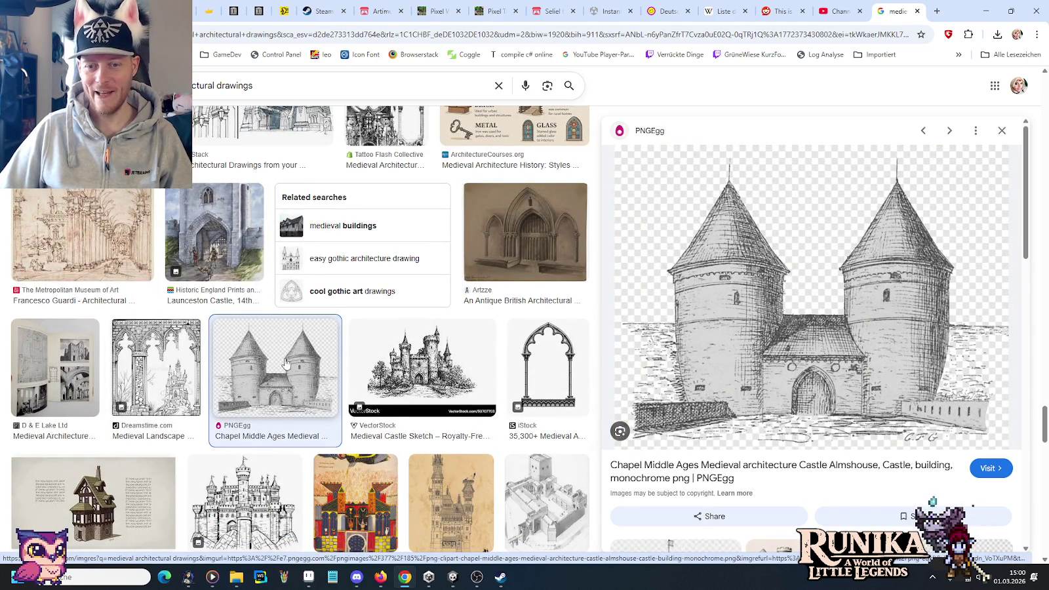
pyautogui.scroll(-3, 291, 365)
pyautogui.click(462, 307)
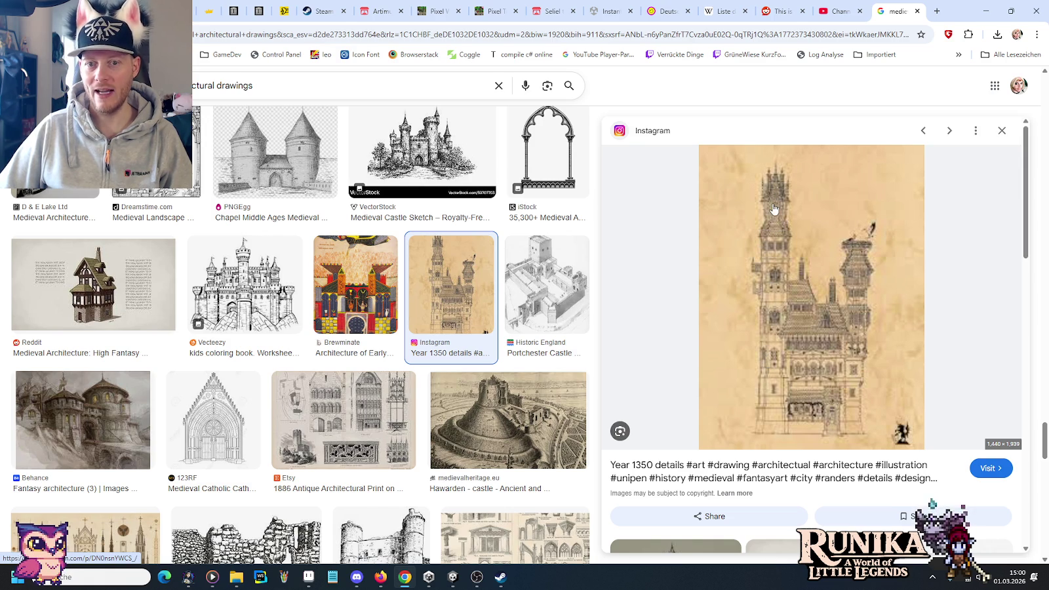
pyautogui.scroll(-4, 518, 262)
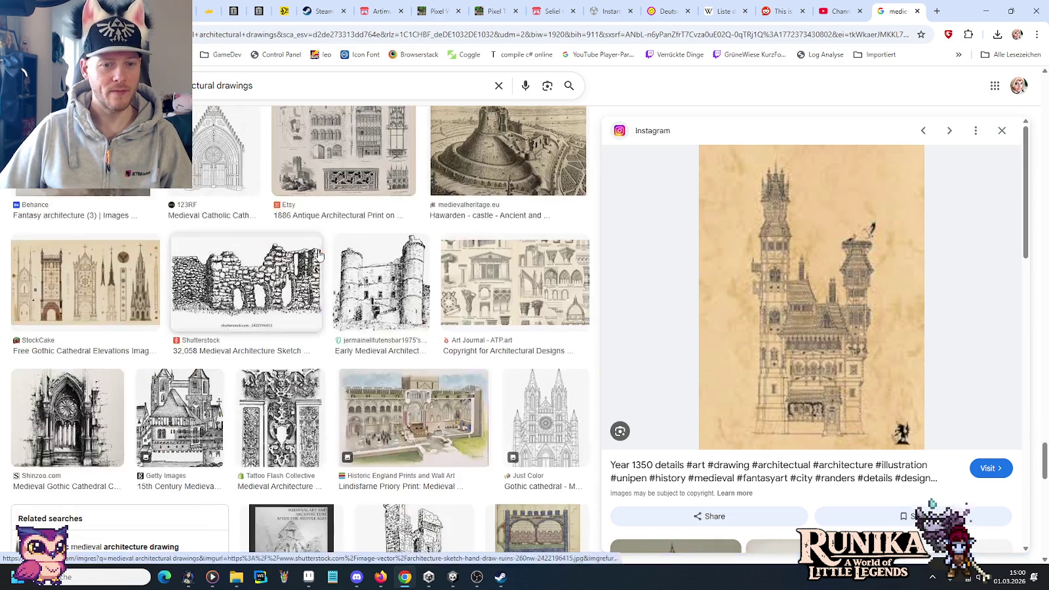
pyautogui.click(518, 262)
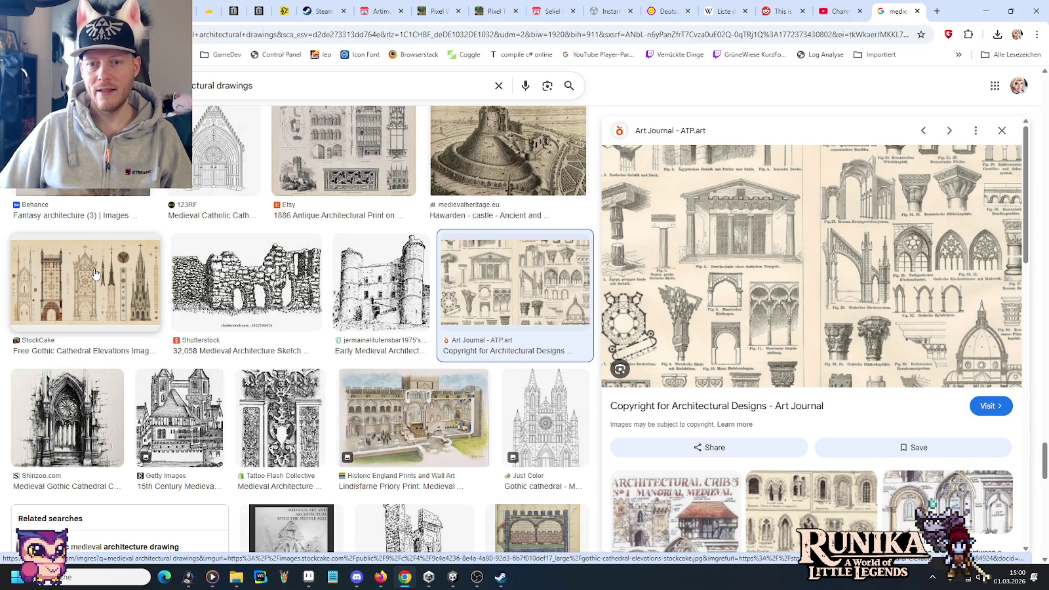
pyautogui.click(95, 274)
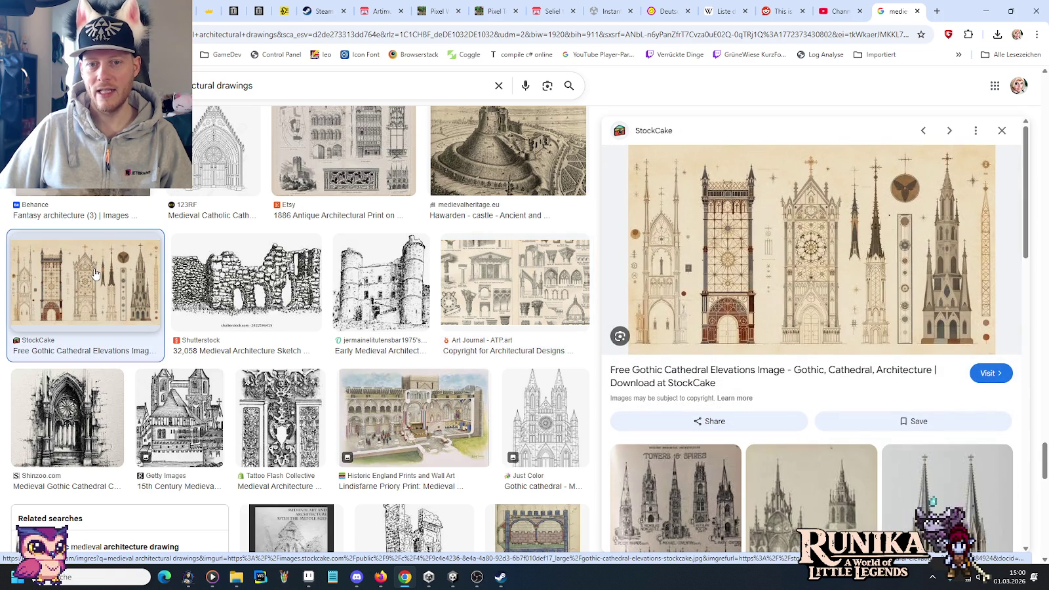
# Preview the Wikimedia arch-and-vault diagrams and Origins of Medieval Architecture page, then return to Aseprite
pyautogui.scroll(-3, 196, 282)
pyautogui.scroll(-1, 331, 300)
pyautogui.scroll(-2, 331, 300)
pyautogui.scroll(-5, 331, 301)
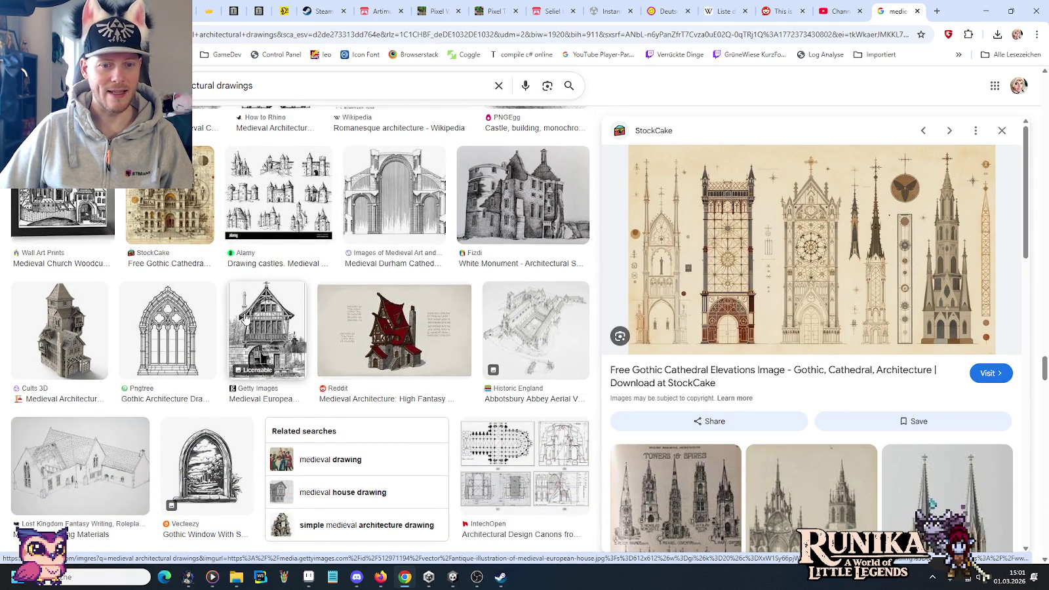
pyautogui.scroll(-2, 244, 318)
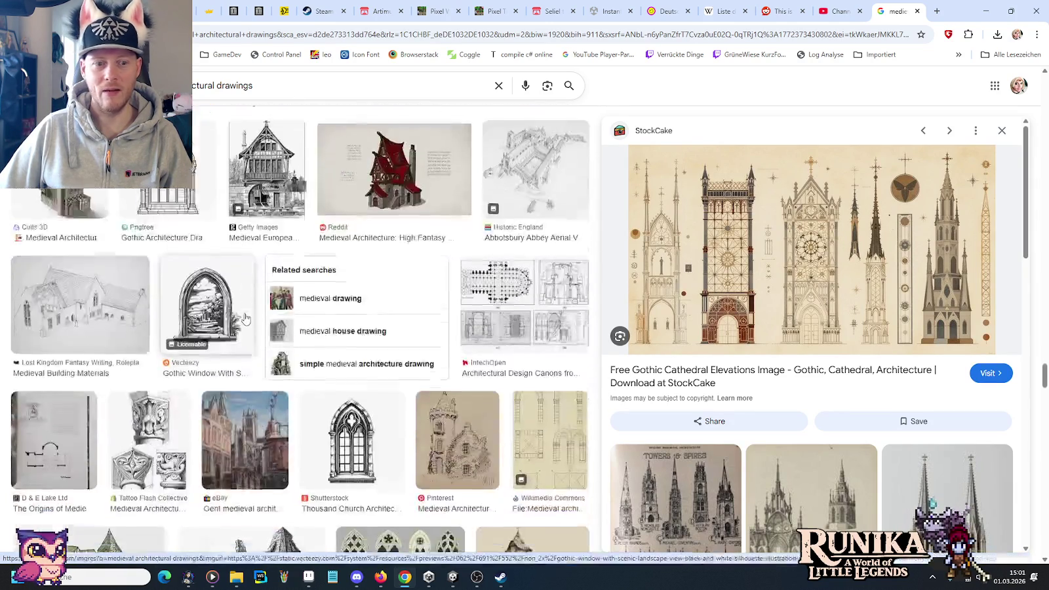
pyautogui.scroll(-2, 244, 318)
pyautogui.click(558, 313)
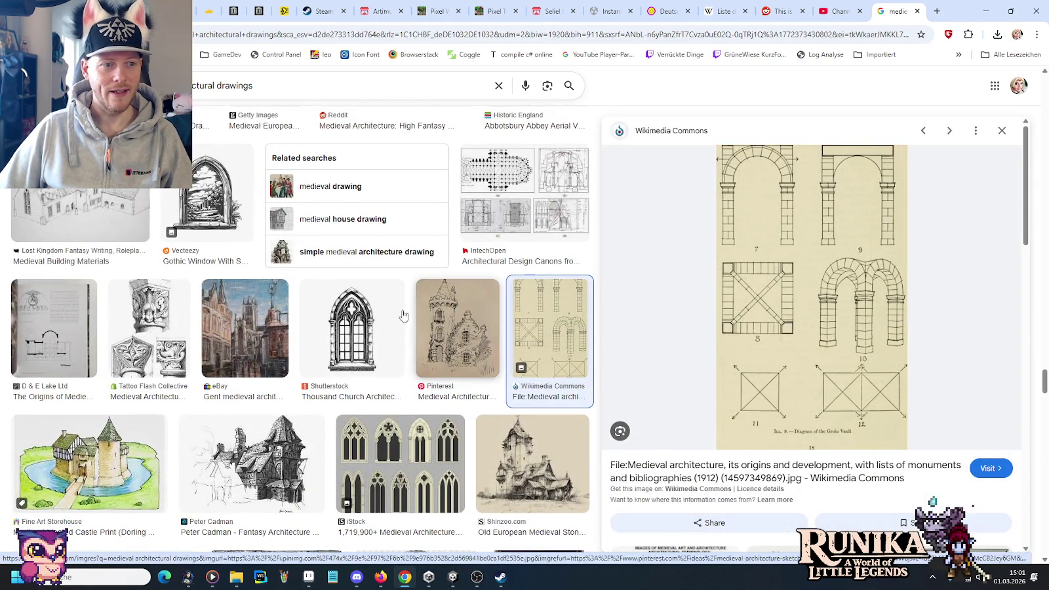
pyautogui.click(53, 308)
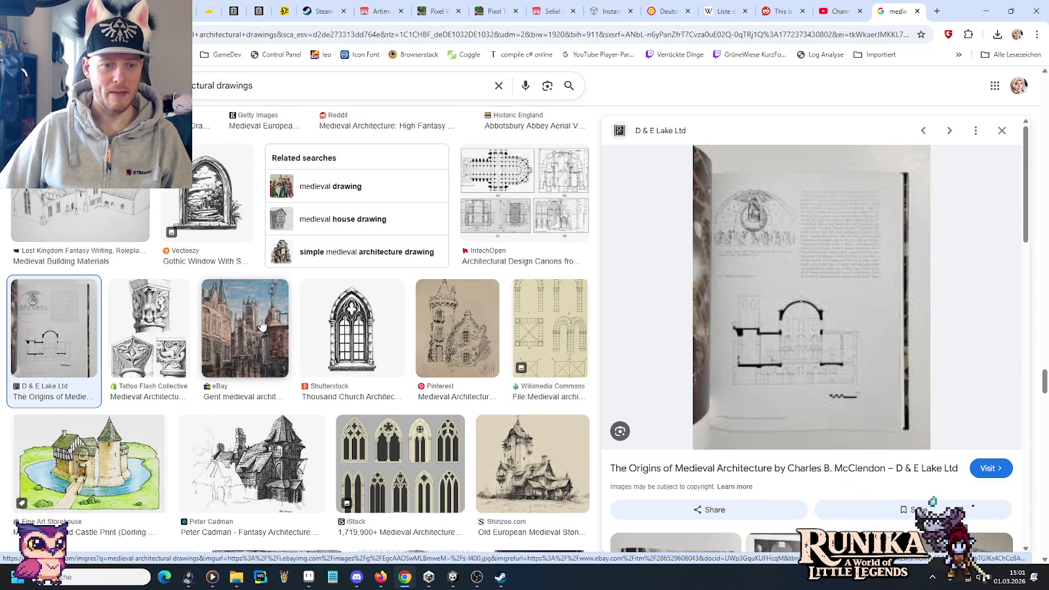
pyautogui.scroll(-2, 261, 325)
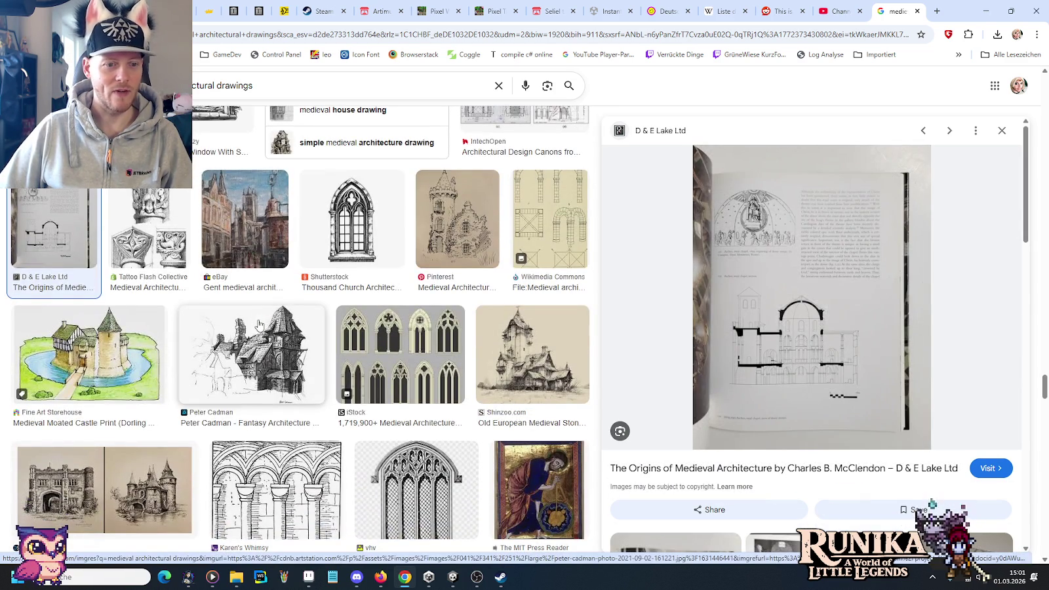
pyautogui.scroll(-1, 754, 317)
pyautogui.scroll(-3, 754, 316)
pyautogui.scroll(-3, 754, 317)
pyautogui.scroll(-2, 853, 302)
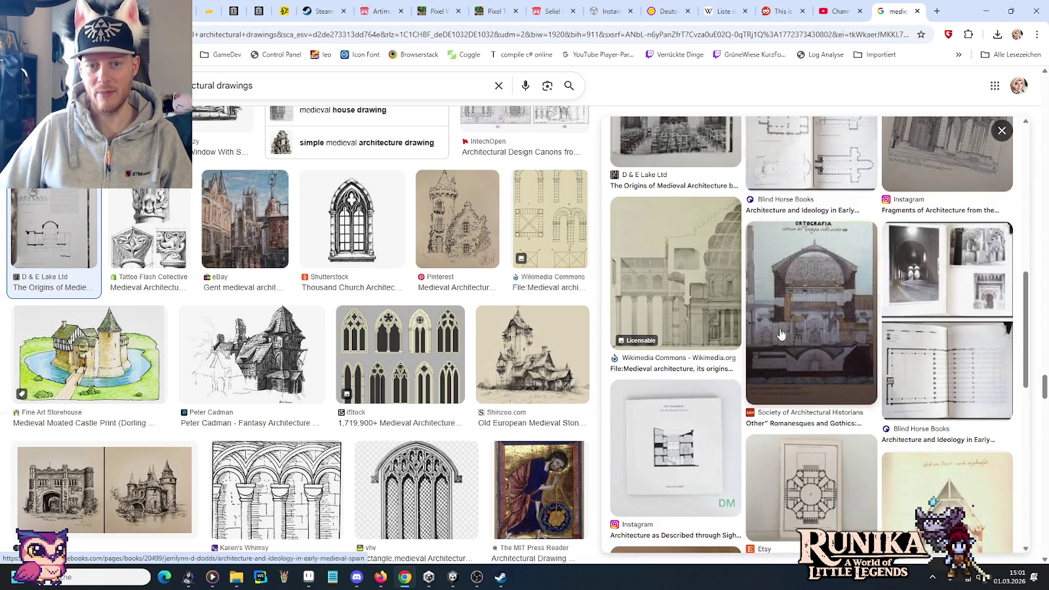
pyautogui.scroll(-2, 911, 289)
pyautogui.scroll(-2, 910, 289)
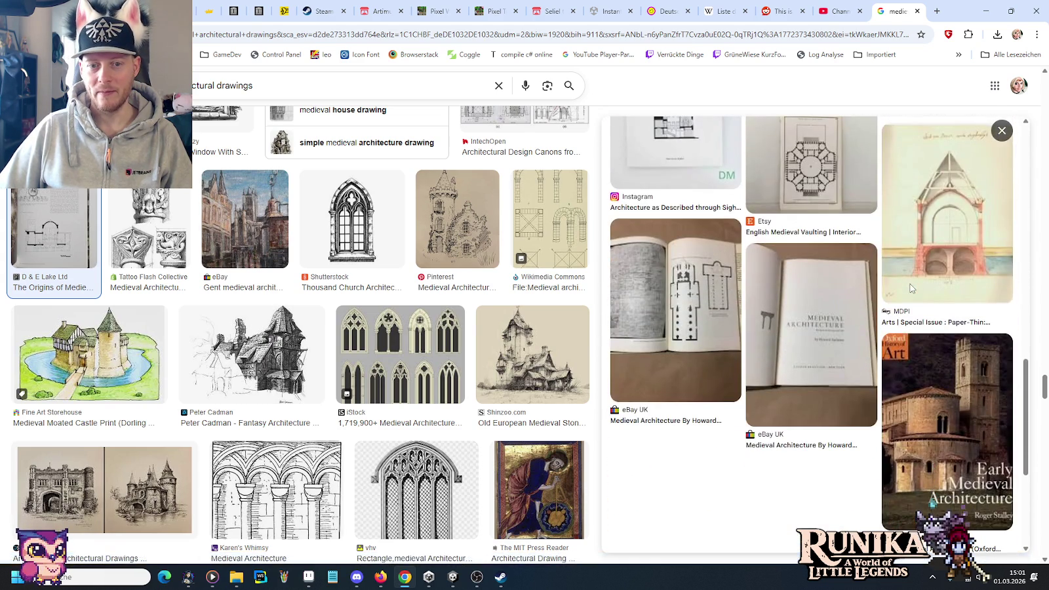
pyautogui.click(986, 11)
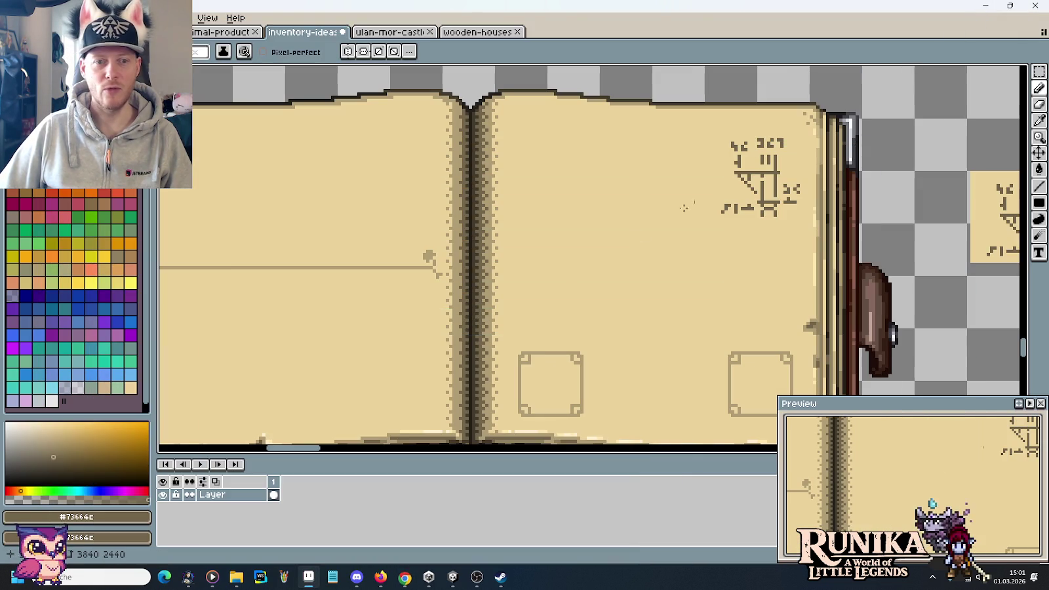
# Sketch a short vertical stroke beside the square on the book's right page
pyautogui.moveTo(675, 255); pyautogui.dragTo(615, 251)
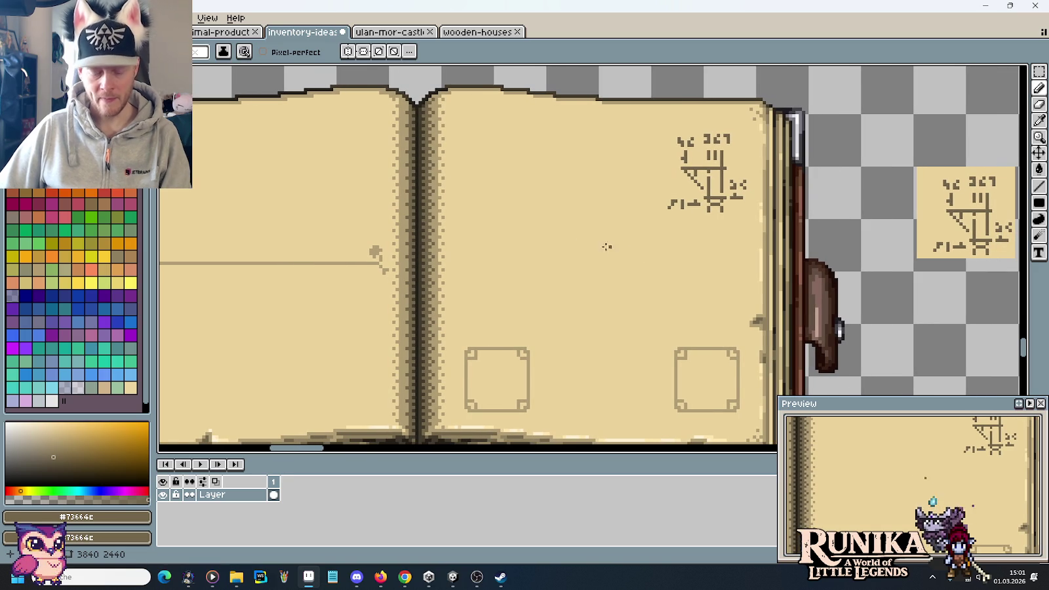
pyautogui.scroll(1, 477, 277)
pyautogui.moveTo(472, 273); pyautogui.dragTo(472, 245)
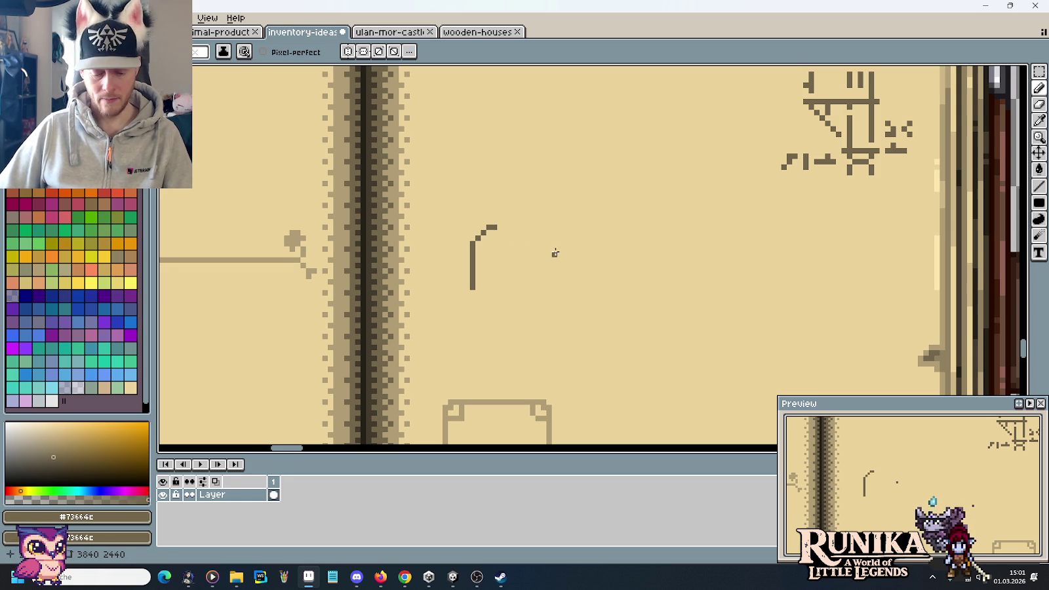
# Switch to the Rectangular Marquee tool with M and adjust the zoom over the spread
pyautogui.press('m')
pyautogui.scroll(-5, 555, 253)
pyautogui.scroll(-1, 623, 217)
pyautogui.scroll(1, 524, 269)
pyautogui.scroll(1, 498, 286)
pyautogui.scroll(1, 498, 286)
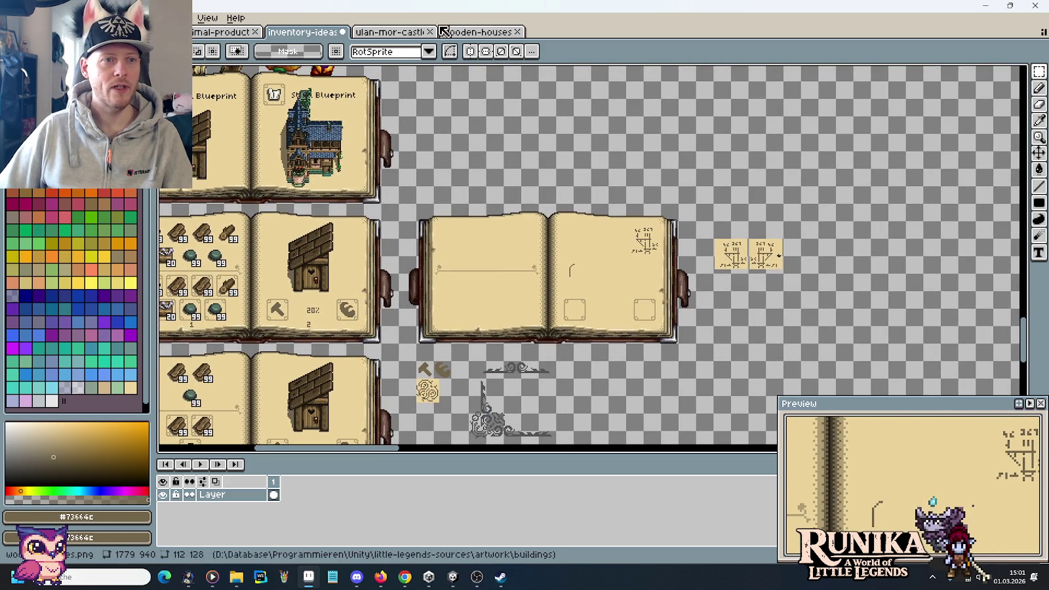
# Marquee the green stone arched balcony on the ulan-mor-castle sheet
pyautogui.click(390, 31)
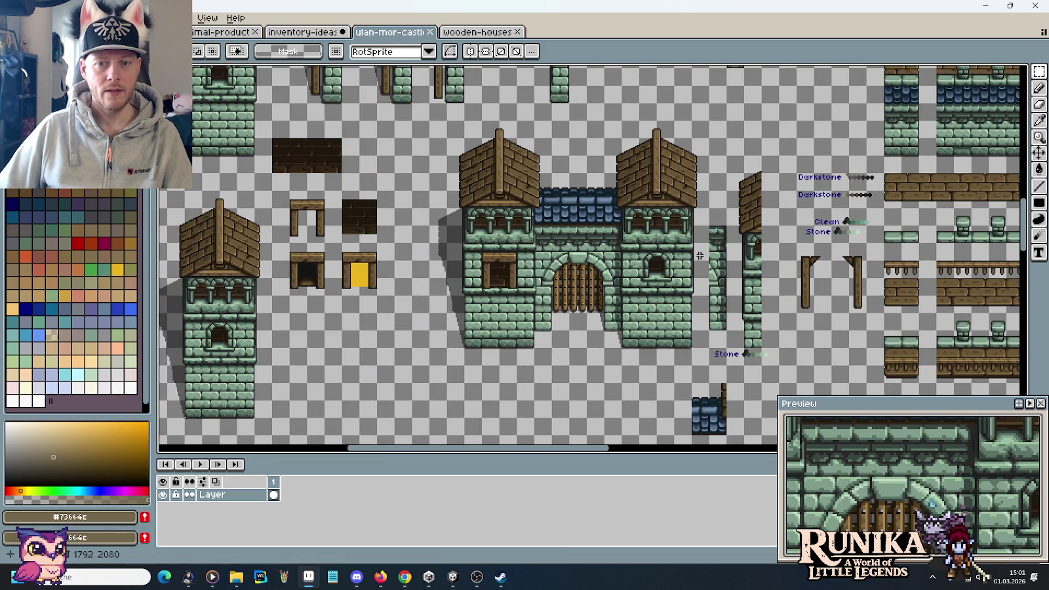
pyautogui.scroll(-2, 713, 252)
pyautogui.scroll(-1, 737, 290)
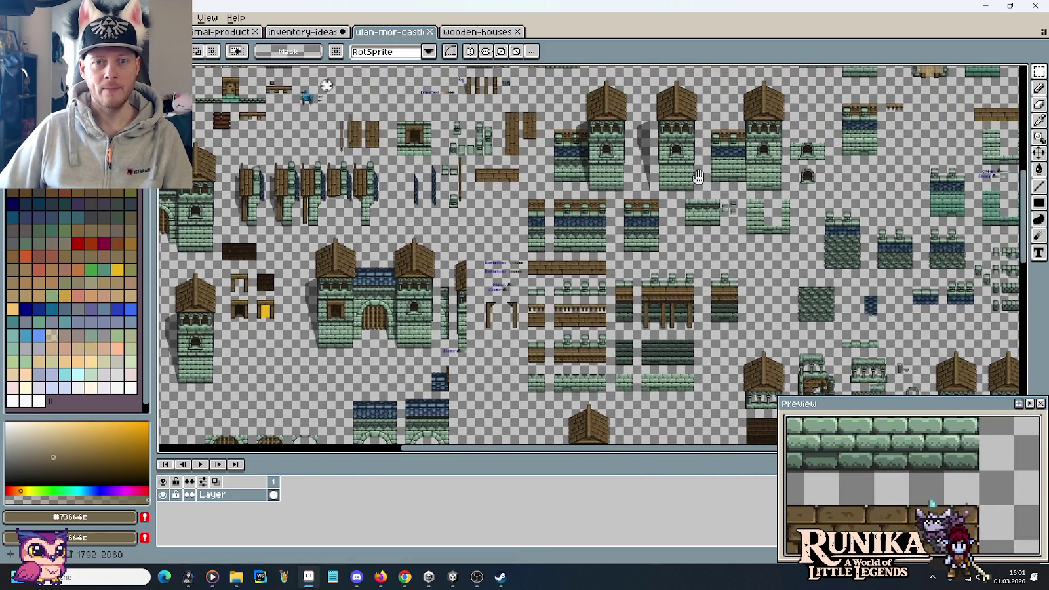
pyautogui.moveTo(750, 113); pyautogui.dragTo(657, 207)
pyautogui.scroll(3, 657, 206)
pyautogui.scroll(-1, 656, 207)
pyautogui.scroll(1, 637, 225)
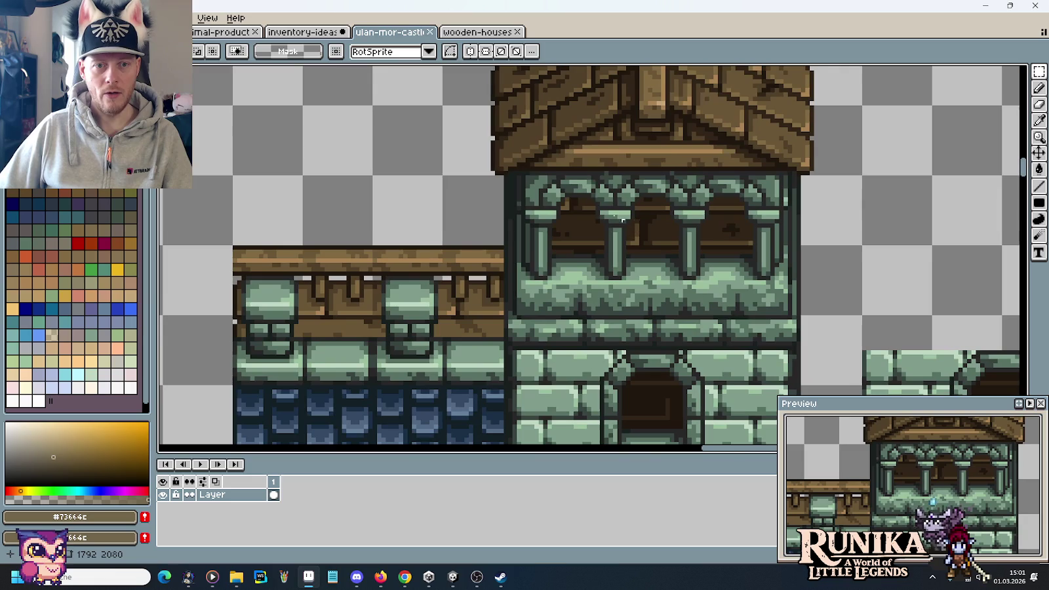
pyautogui.moveTo(514, 164); pyautogui.dragTo(646, 295)
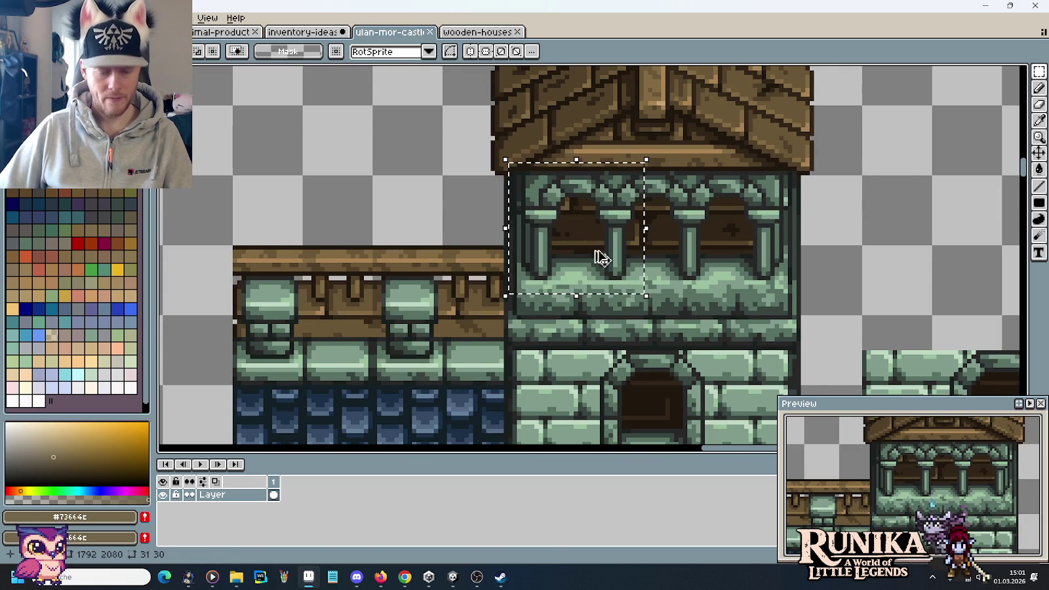
# Paste the balcony into inventory-ideas and fix it above the book's right page
pyautogui.click(274, 33)
pyautogui.scroll(2, 585, 229)
pyautogui.hotkey('ctrl', 'v')
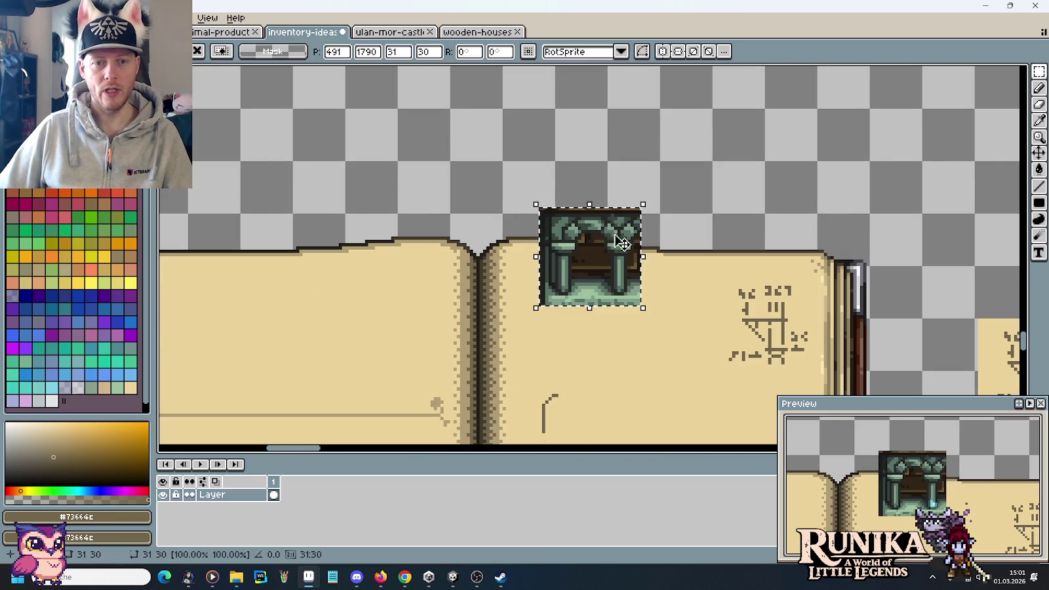
pyautogui.moveTo(592, 256); pyautogui.dragTo(611, 171)
pyautogui.press('Return')
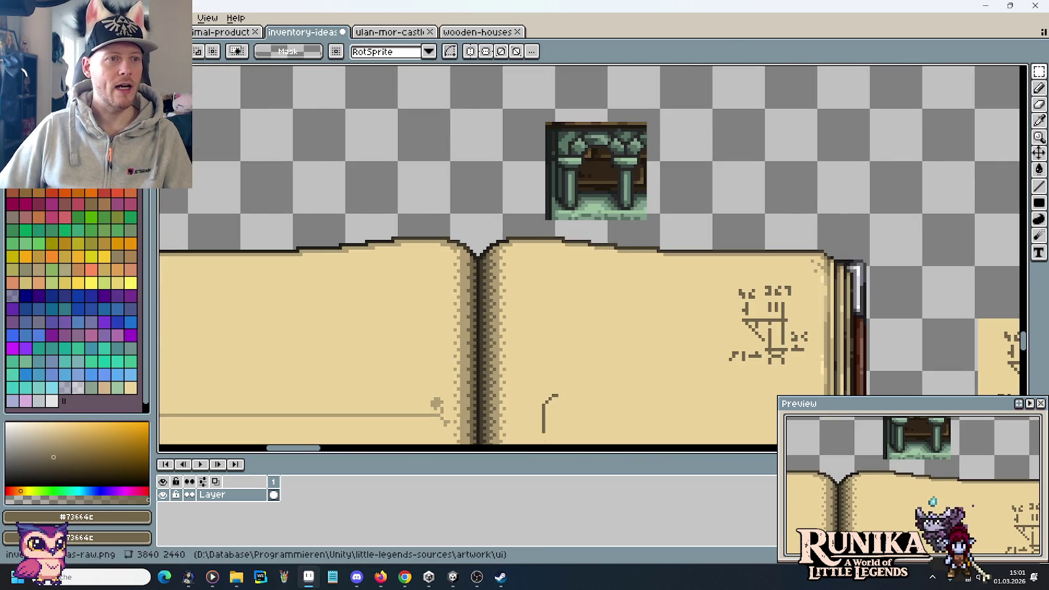
# Open the ulan-mor-houses.png sprite sheet
pyautogui.hotkey('ctrl', 'o')
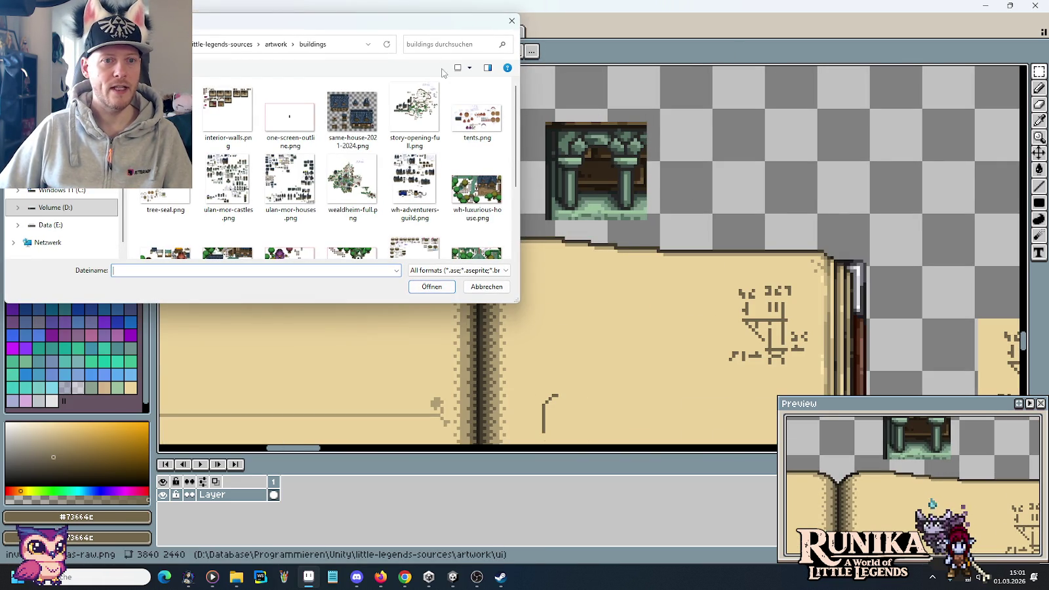
pyautogui.scroll(-2, 444, 161)
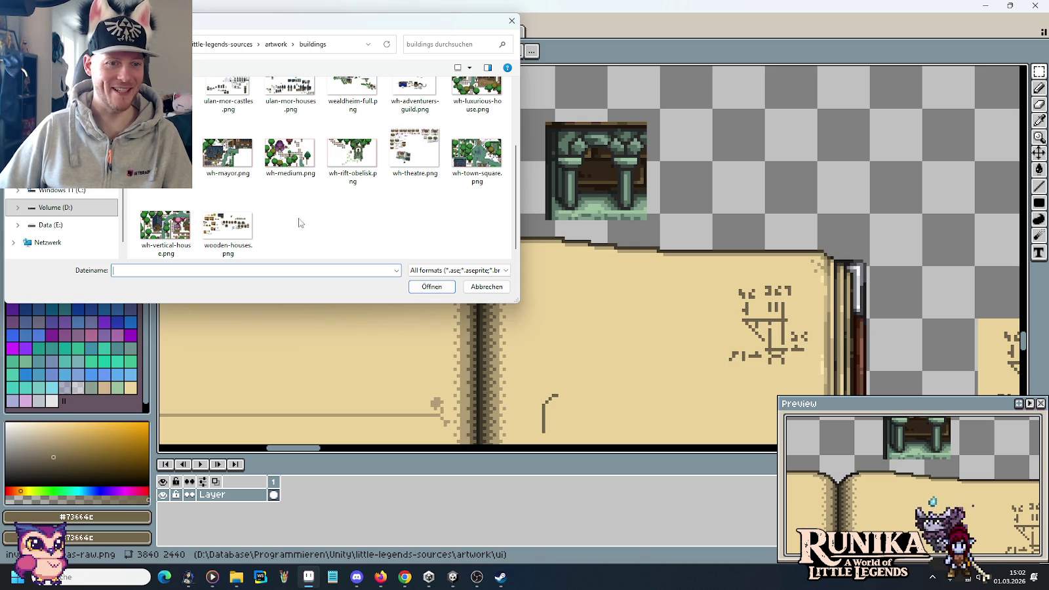
pyautogui.scroll(2, 226, 226)
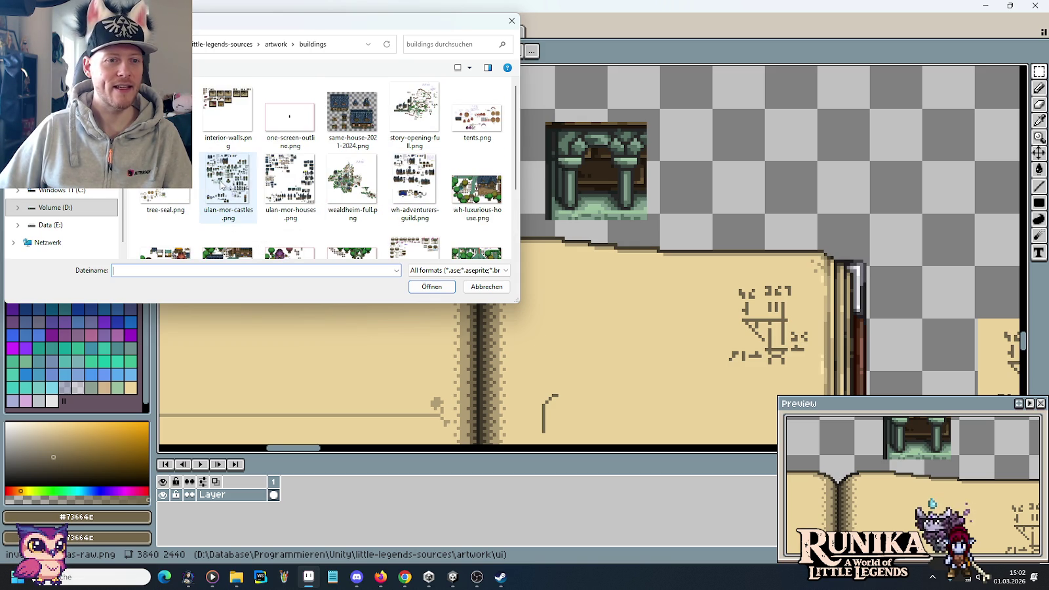
pyautogui.doubleClick(290, 184)
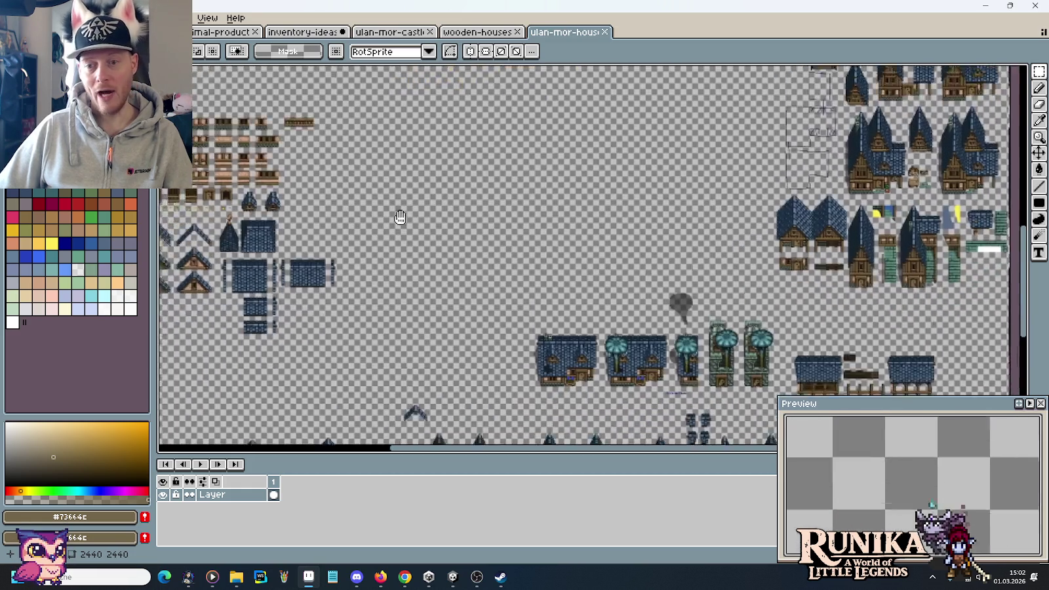
# Copy the lower wooden arched window from the houses sheet and paste it left of the green arch
pyautogui.moveTo(354, 290); pyautogui.dragTo(320, 215)
pyautogui.scroll(1, 320, 215)
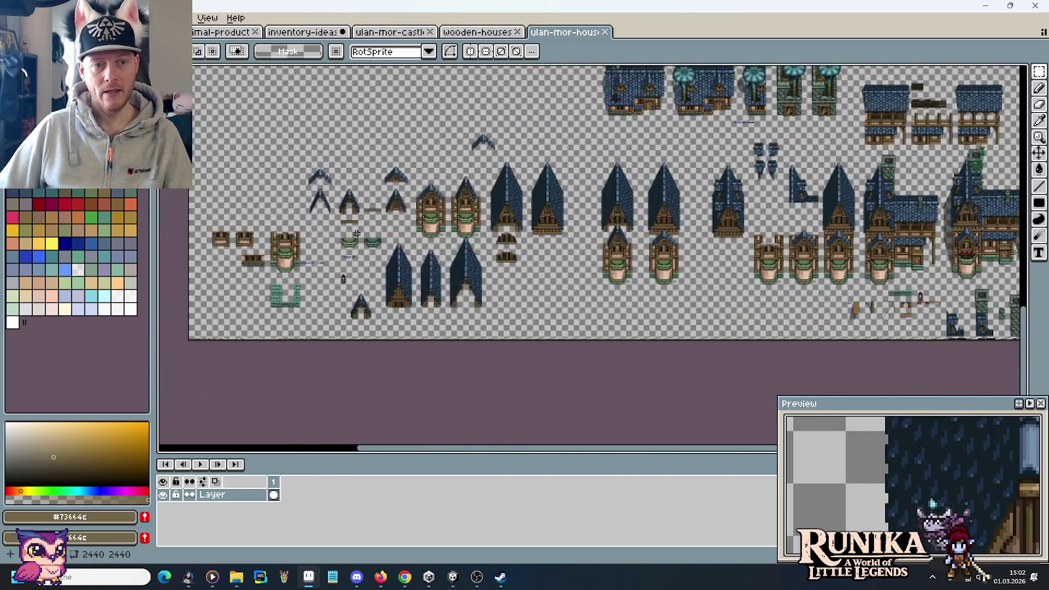
pyautogui.scroll(1, 477, 270)
pyautogui.scroll(-1, 803, 298)
pyautogui.scroll(1, 791, 306)
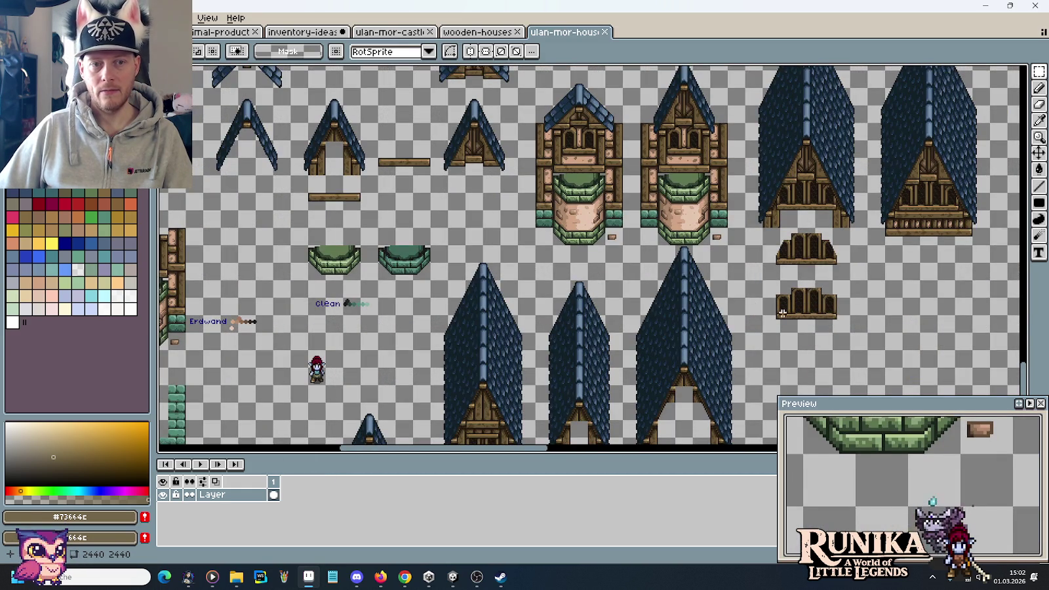
pyautogui.scroll(1, 806, 316)
pyautogui.moveTo(867, 296); pyautogui.dragTo(749, 264)
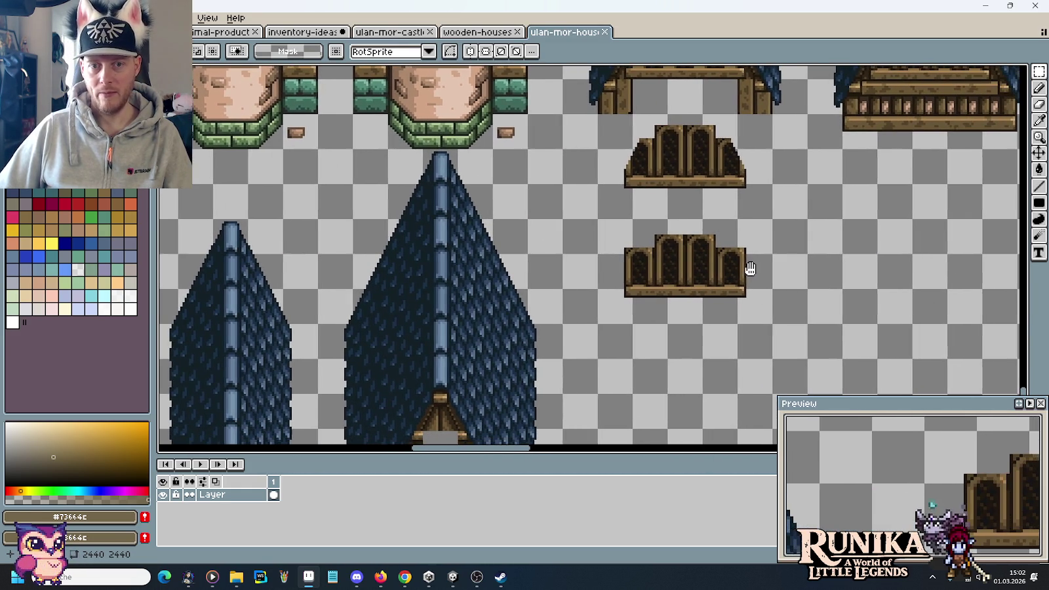
pyautogui.moveTo(597, 218); pyautogui.dragTo(774, 325)
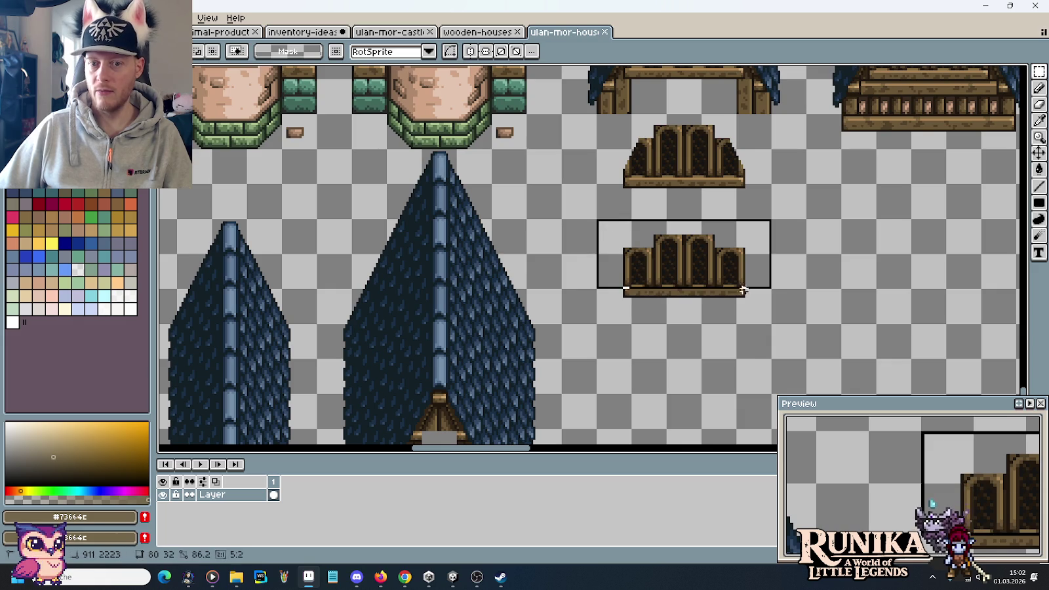
pyautogui.hotkey('ctrl', 'c')
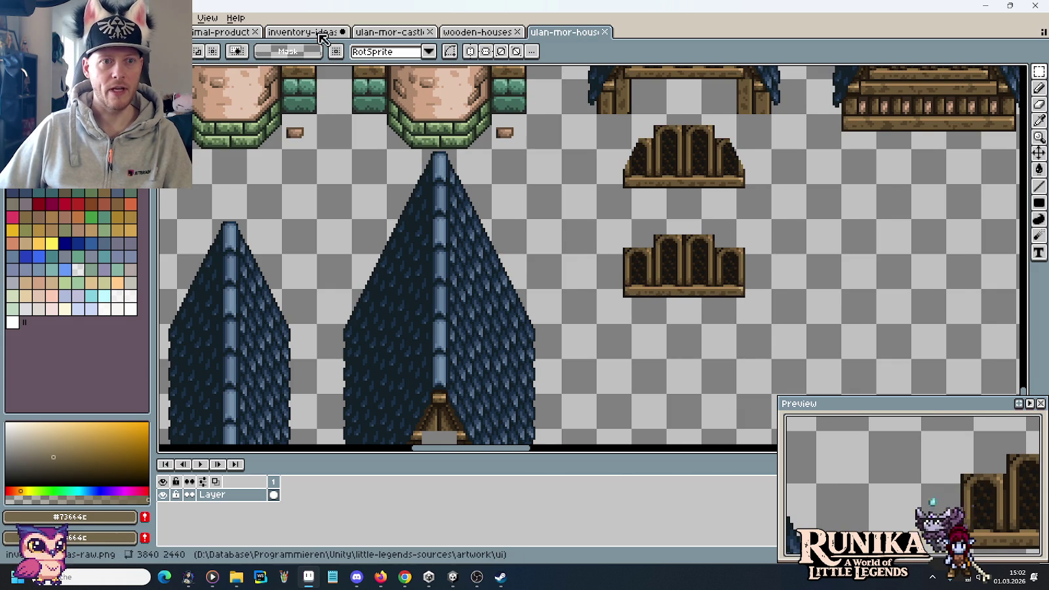
pyautogui.click(321, 31)
pyautogui.hotkey('ctrl', 'v')
pyautogui.moveTo(588, 190)
pyautogui.mouseDown()
pyautogui.moveTo(375, 152)
pyautogui.moveTo(402, 145)
pyautogui.mouseUp()
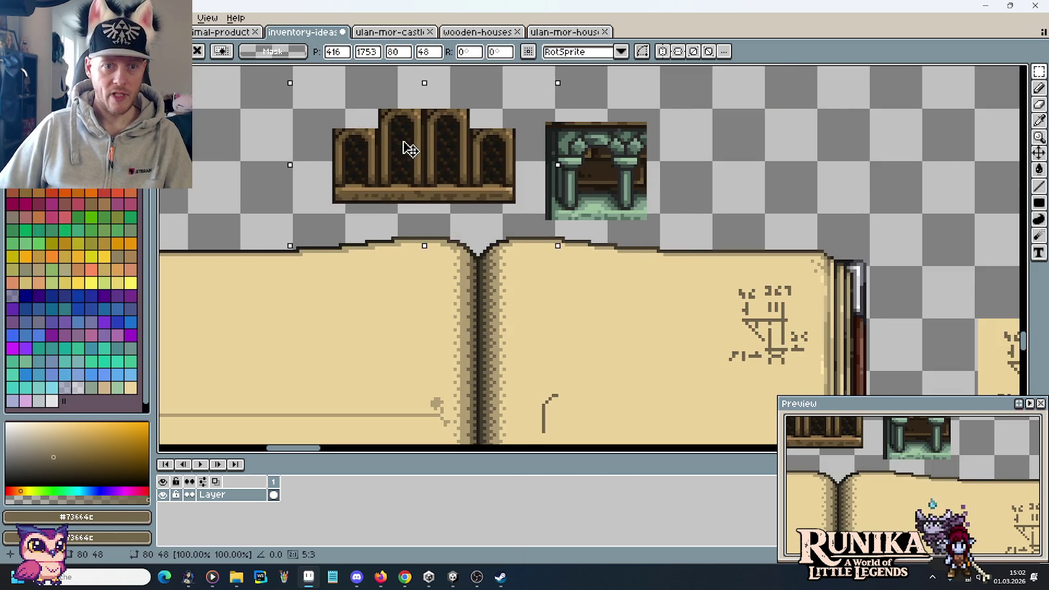
# Take a wooden window frame from the houses sheet and place it right of the green arch
pyautogui.click(556, 31)
pyautogui.scroll(-3, 649, 206)
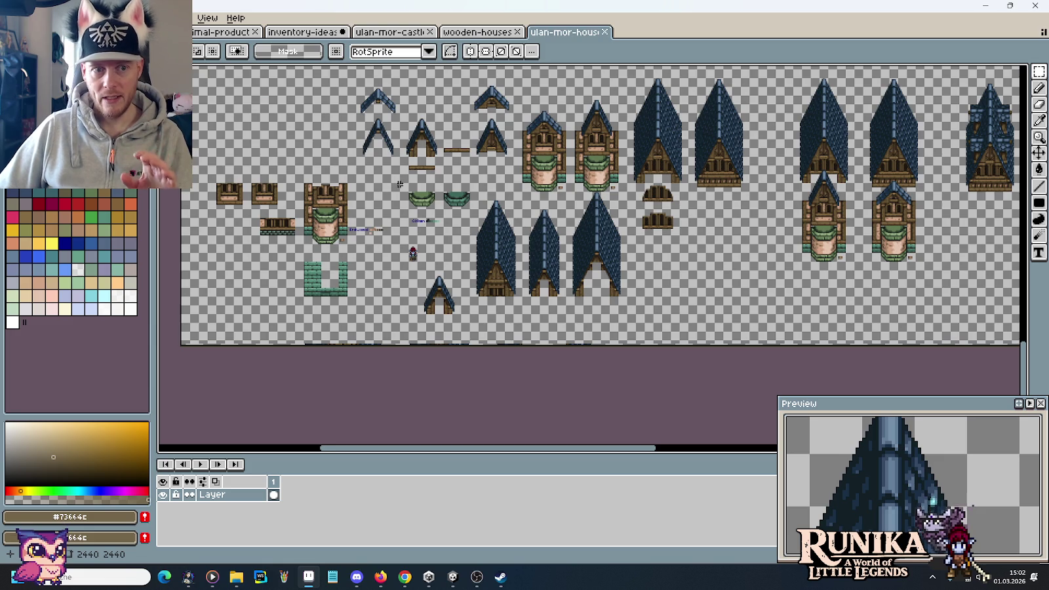
pyautogui.moveTo(387, 186); pyautogui.dragTo(473, 190)
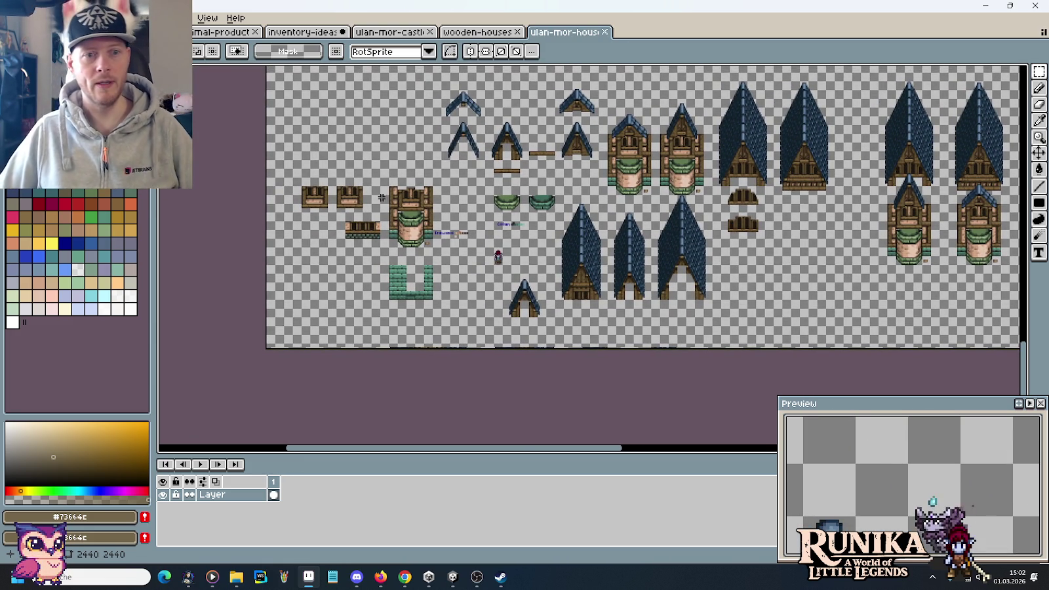
pyautogui.scroll(1, 381, 195)
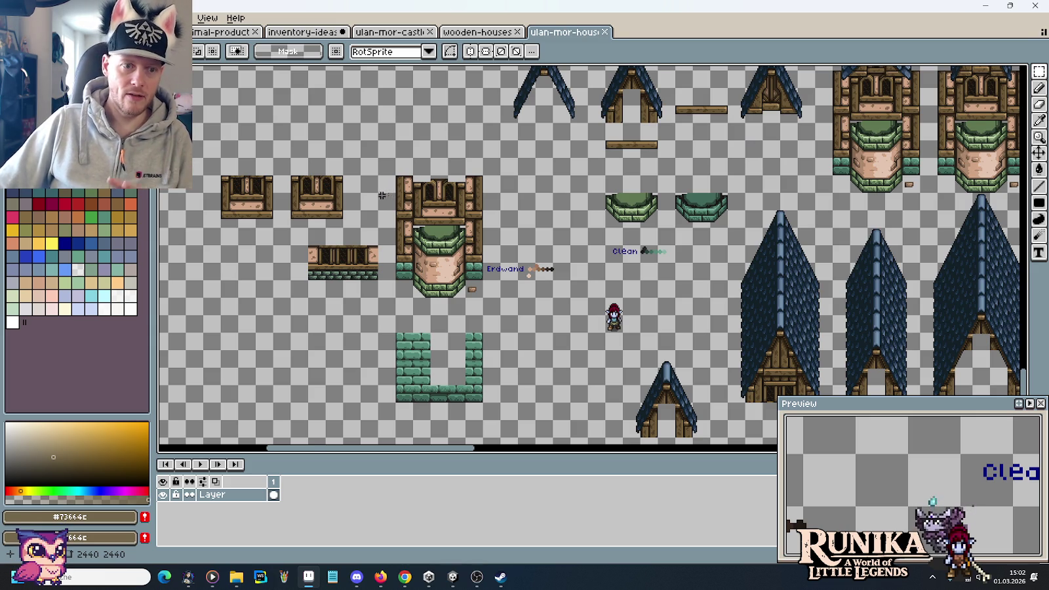
pyautogui.moveTo(374, 219); pyautogui.dragTo(484, 190)
pyautogui.scroll(1, 467, 191)
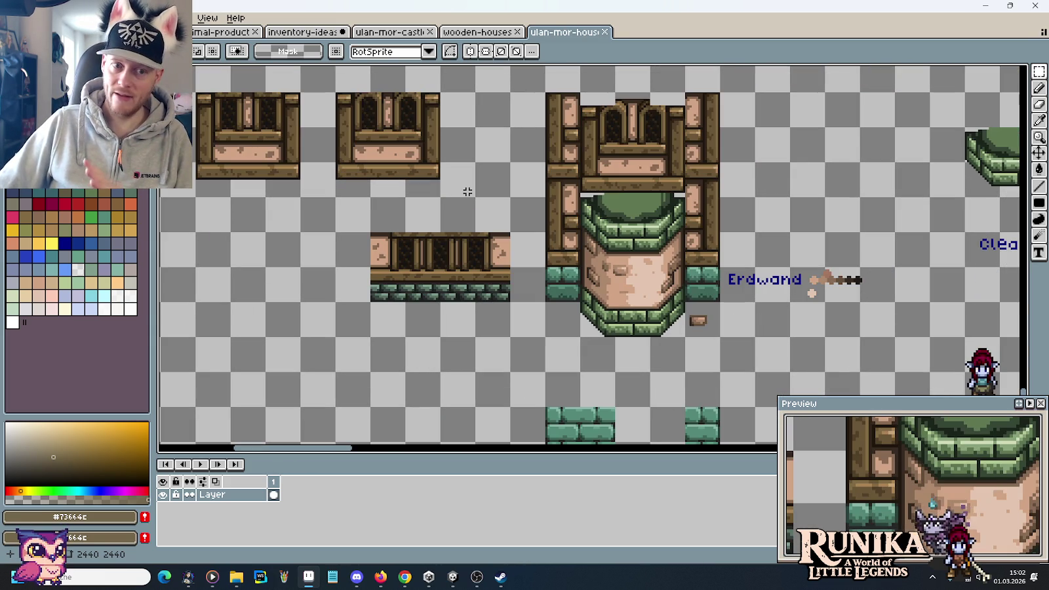
pyautogui.moveTo(384, 160); pyautogui.dragTo(380, 250)
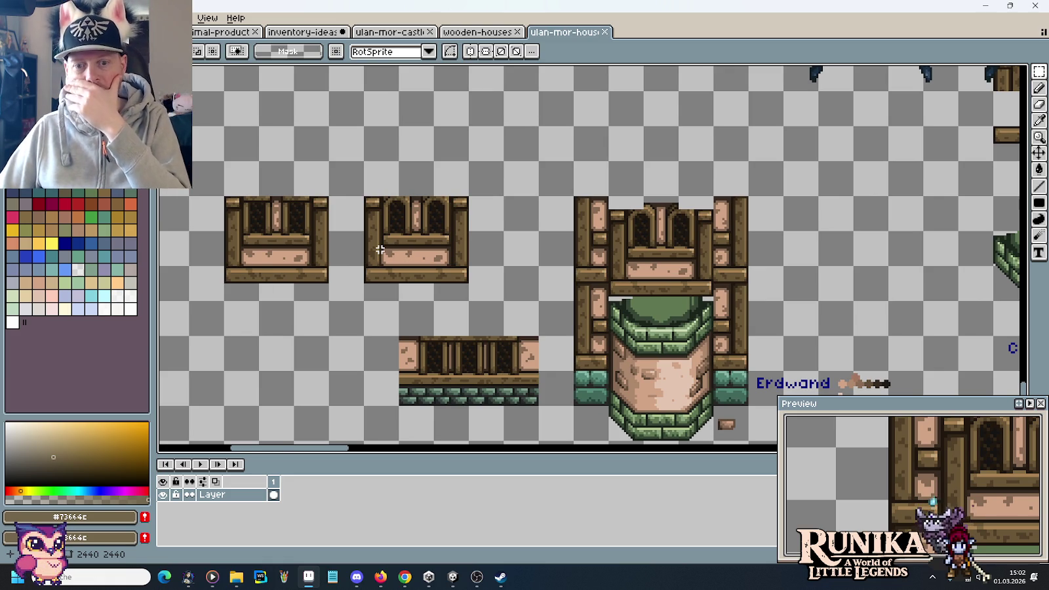
pyautogui.moveTo(229, 209); pyautogui.dragTo(328, 300)
pyautogui.click(312, 38)
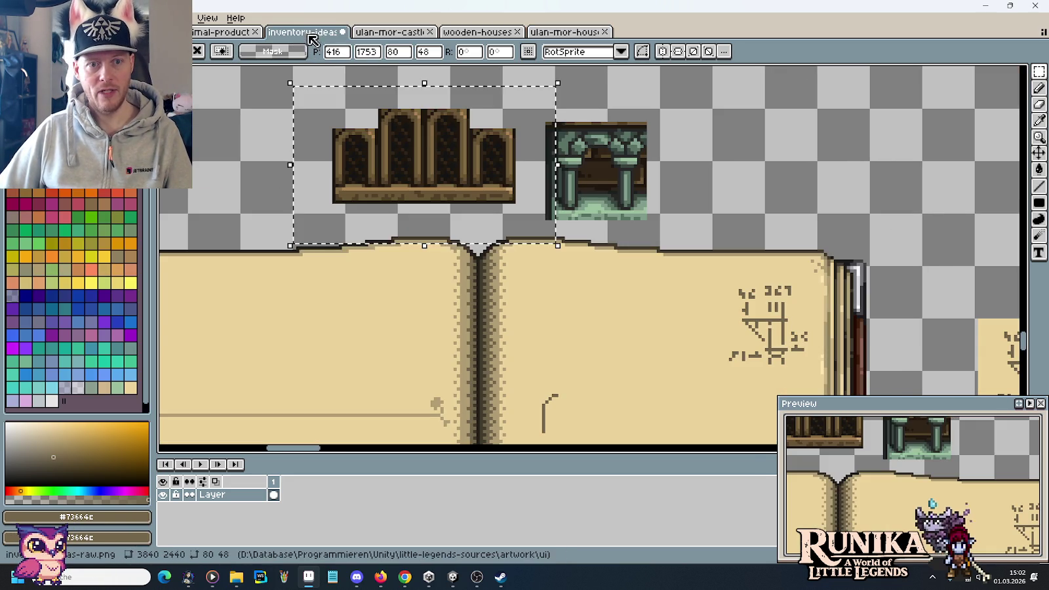
pyautogui.moveTo(459, 197); pyautogui.dragTo(421, 222)
pyautogui.hotkey('ctrl', 'v')
pyautogui.moveTo(612, 229)
pyautogui.mouseDown()
pyautogui.moveTo(721, 164)
pyautogui.moveTo(721, 118)
pyautogui.mouseUp()
pyautogui.click(842, 198)
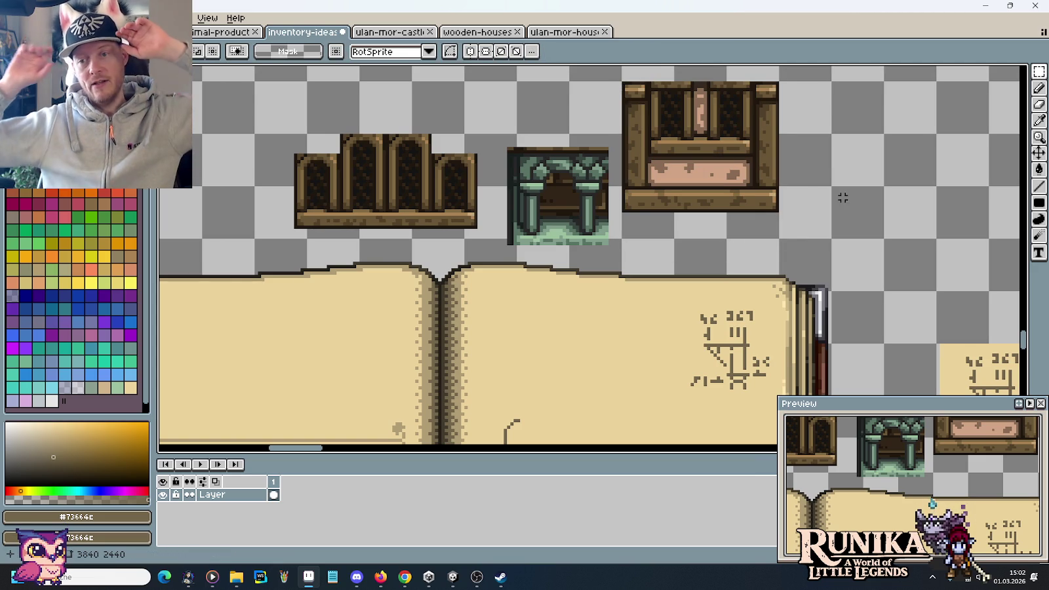
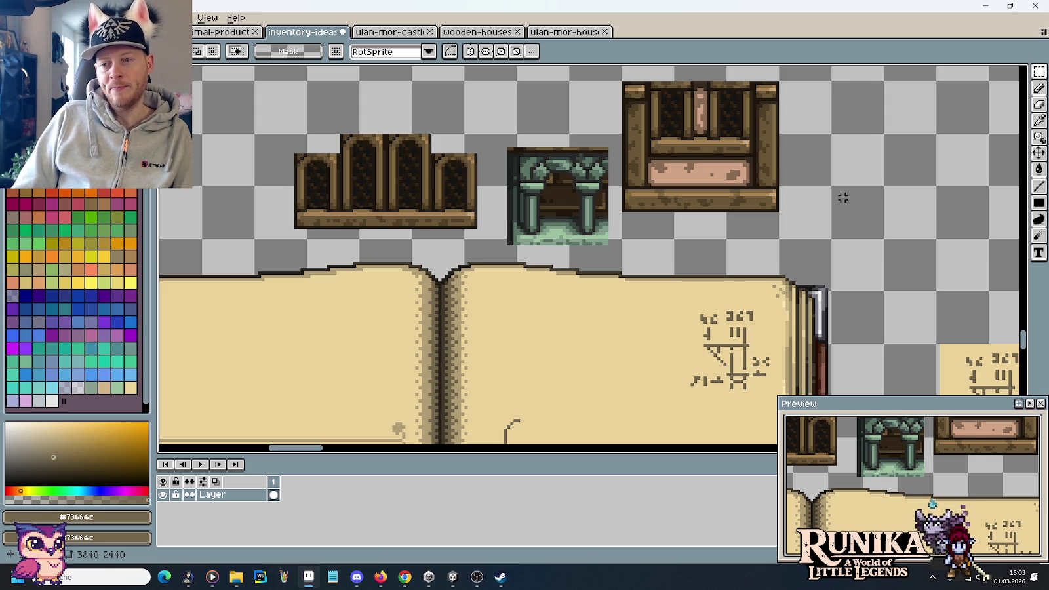
# Draw the two brown side lines of a pillar shaft above the green arch sprite
pyautogui.scroll(-2, 721, 226)
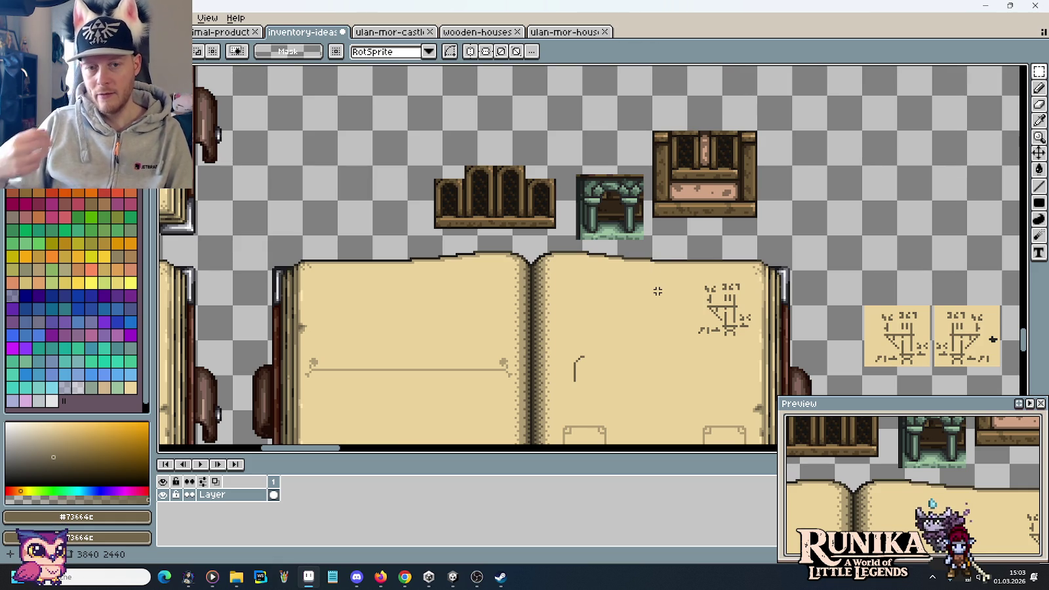
pyautogui.scroll(1, 651, 316)
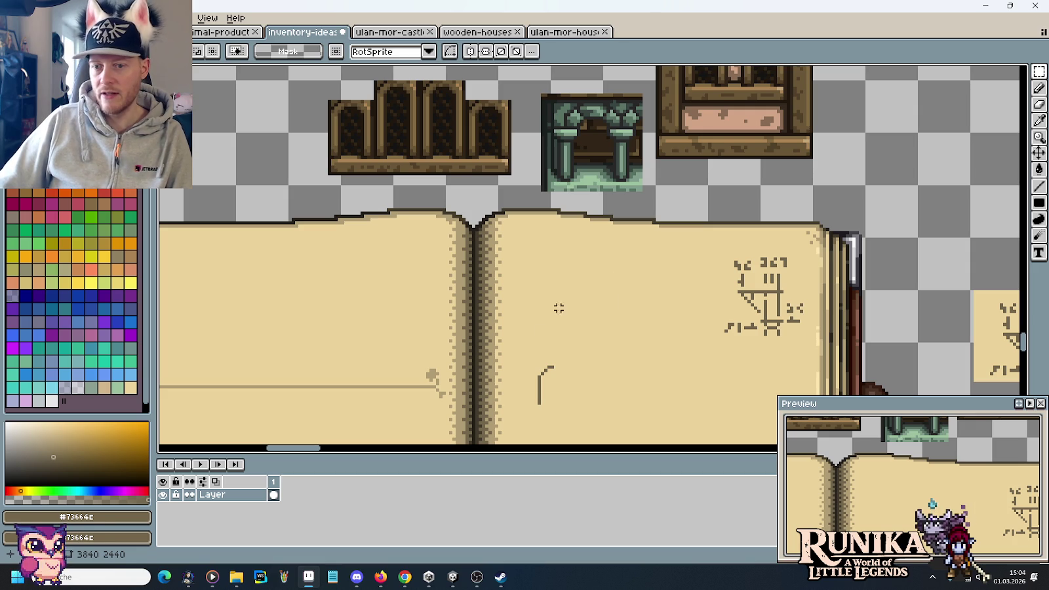
pyautogui.moveTo(647, 90); pyautogui.dragTo(648, 148)
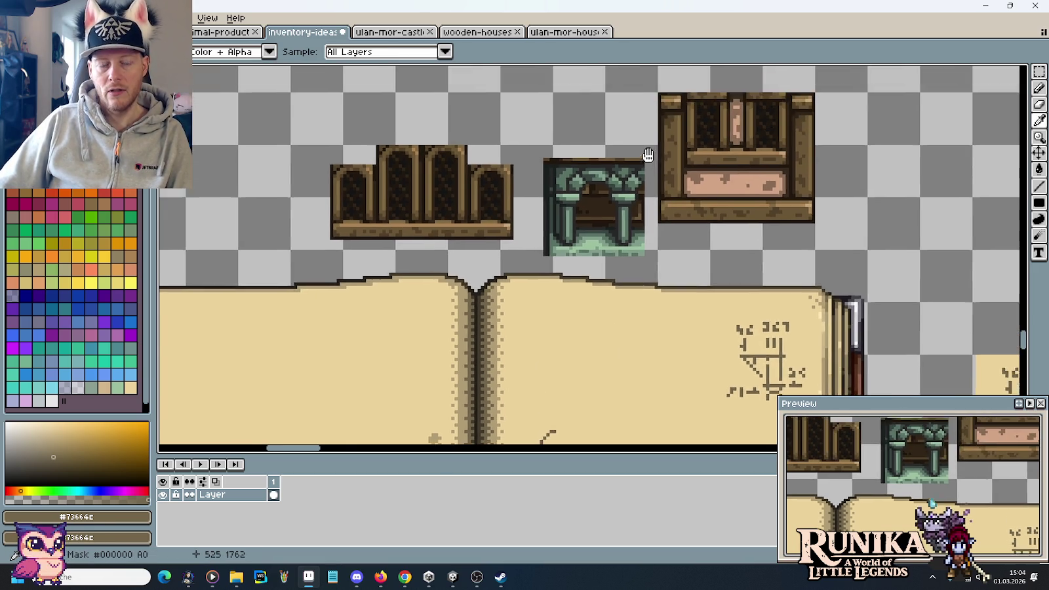
pyautogui.scroll(1, 647, 148)
pyautogui.scroll(1, 602, 135)
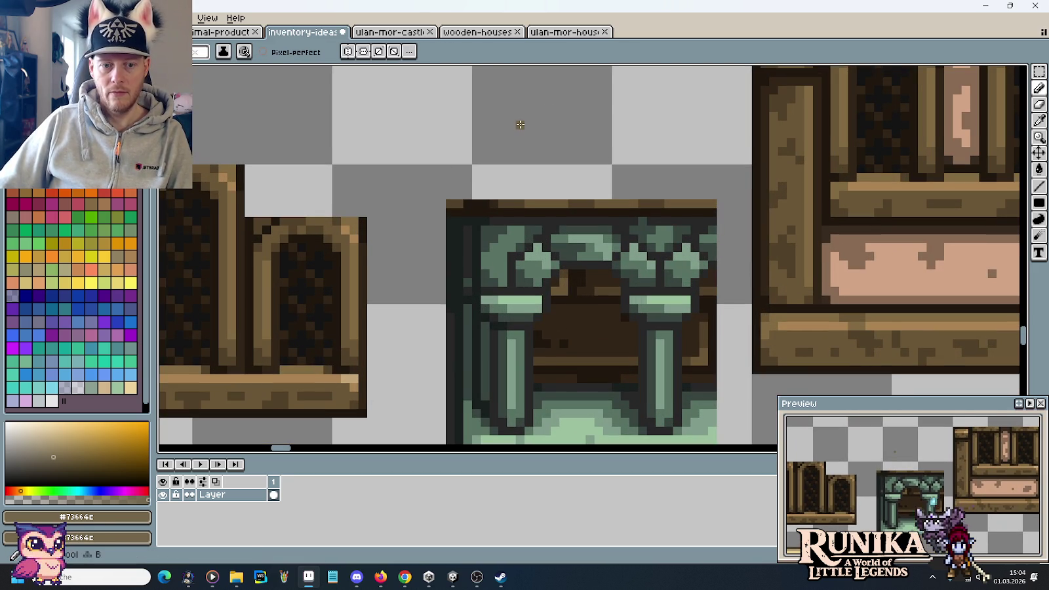
pyautogui.press('b')
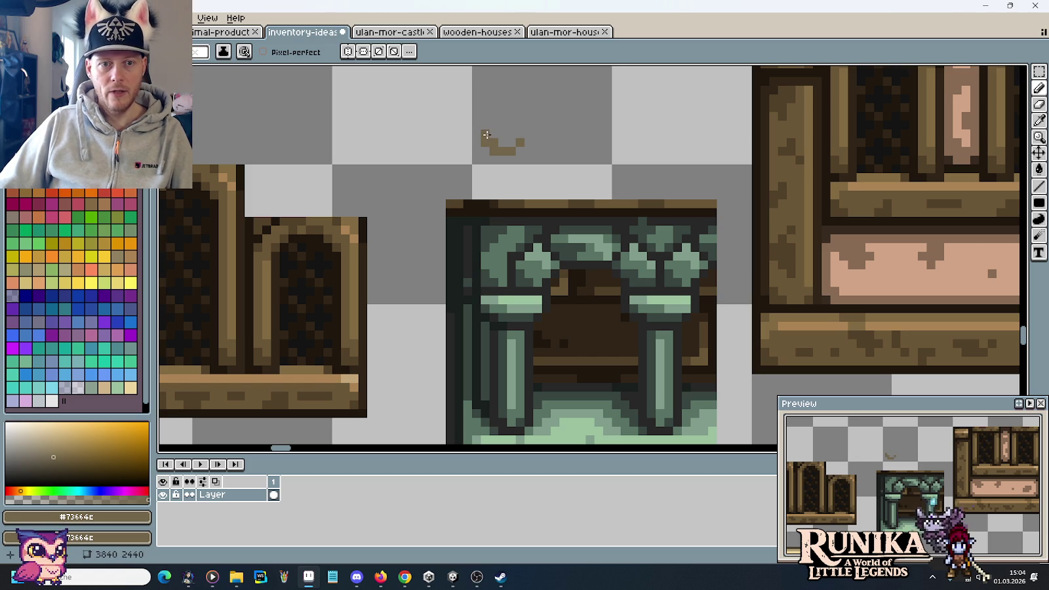
pyautogui.moveTo(482, 175); pyautogui.dragTo(480, 107)
pyautogui.moveTo(518, 174)
pyautogui.mouseDown()
pyautogui.moveTo(518, 106)
pyautogui.moveTo(530, 156)
pyautogui.moveTo(514, 132)
pyautogui.mouseUp()
# Add corner pixels and a wide capital line across the top of the pillar
pyautogui.scroll(-1, 532, 131)
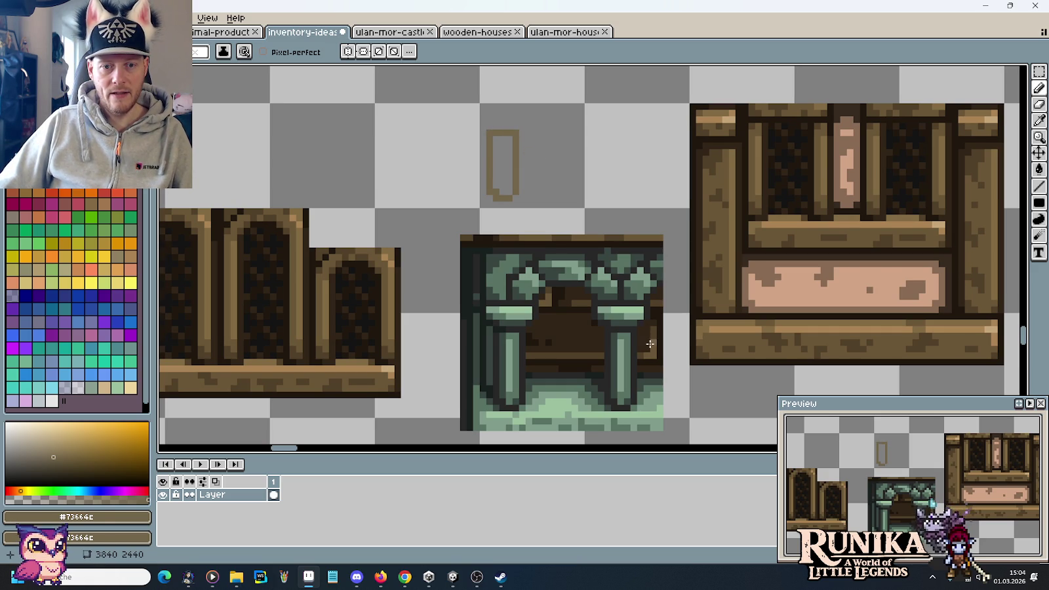
pyautogui.scroll(4, 649, 344)
pyautogui.scroll(-2, 699, 324)
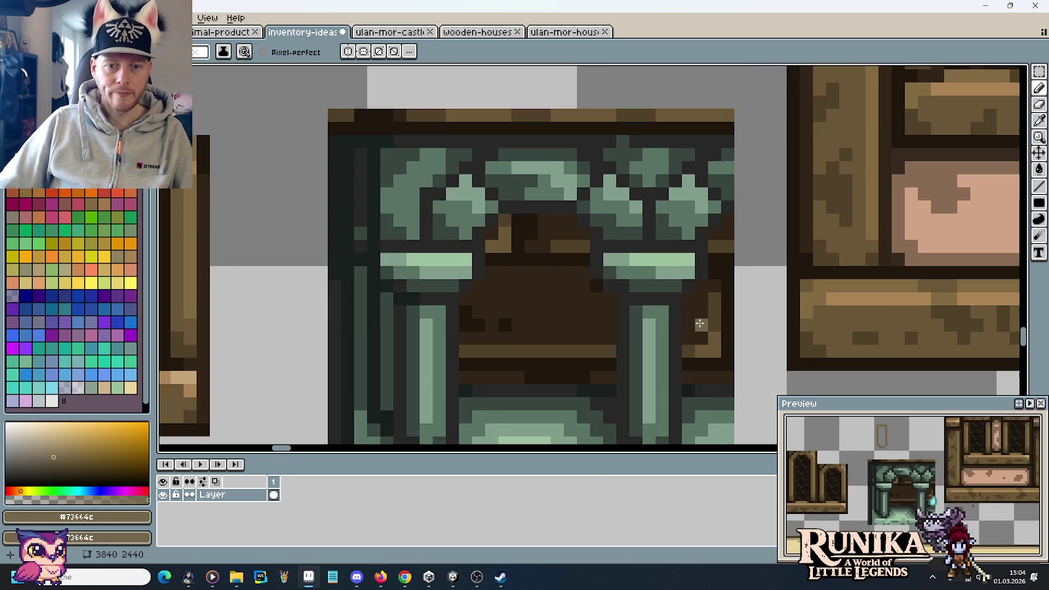
pyautogui.scroll(-2, 699, 323)
pyautogui.scroll(3, 530, 119)
pyautogui.click(531, 124)
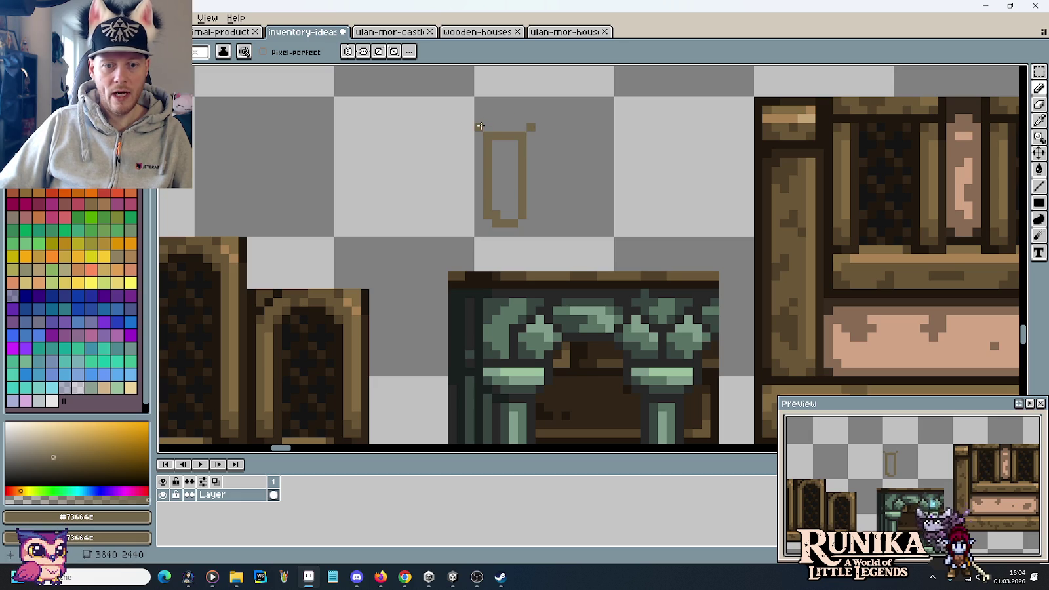
pyautogui.click(533, 118)
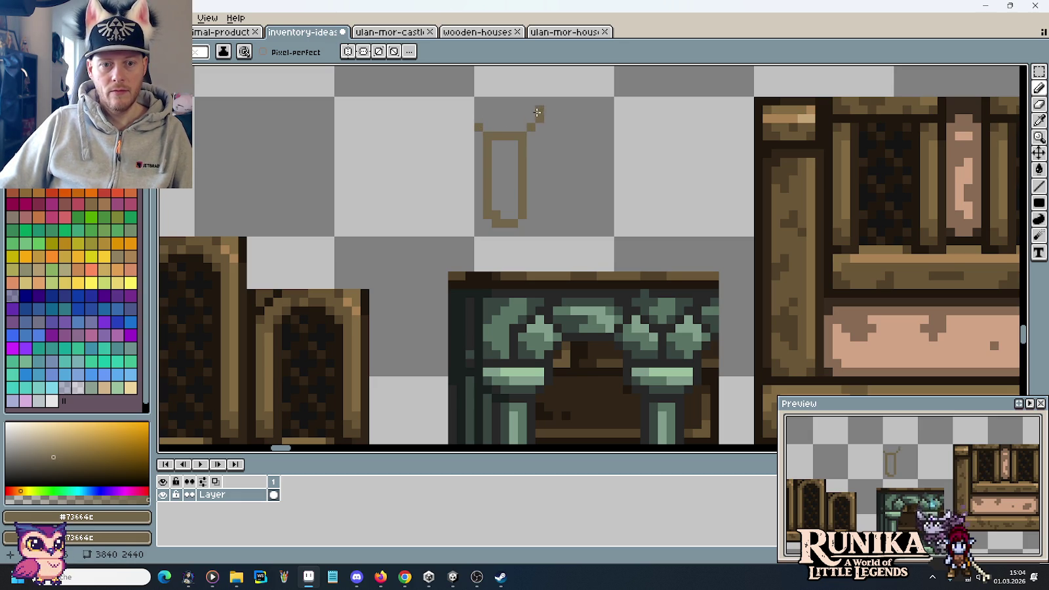
pyautogui.moveTo(538, 106)
pyautogui.mouseDown()
pyautogui.moveTo(468, 102)
pyautogui.moveTo(471, 119)
pyautogui.mouseUp()
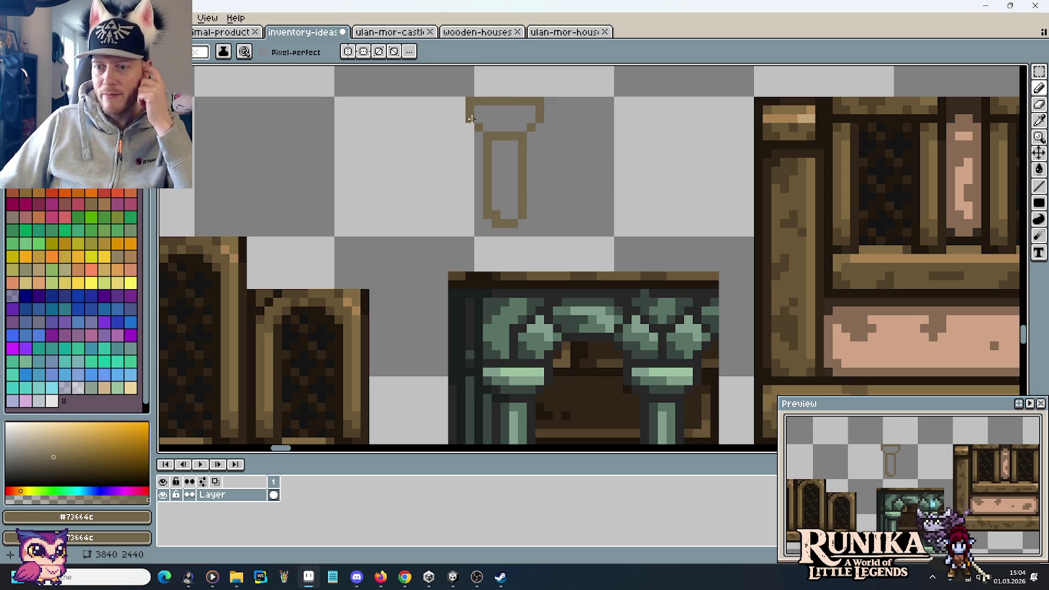
# Copy the brown pillar outline so a second identical pillar stands just to its right
pyautogui.press('m')
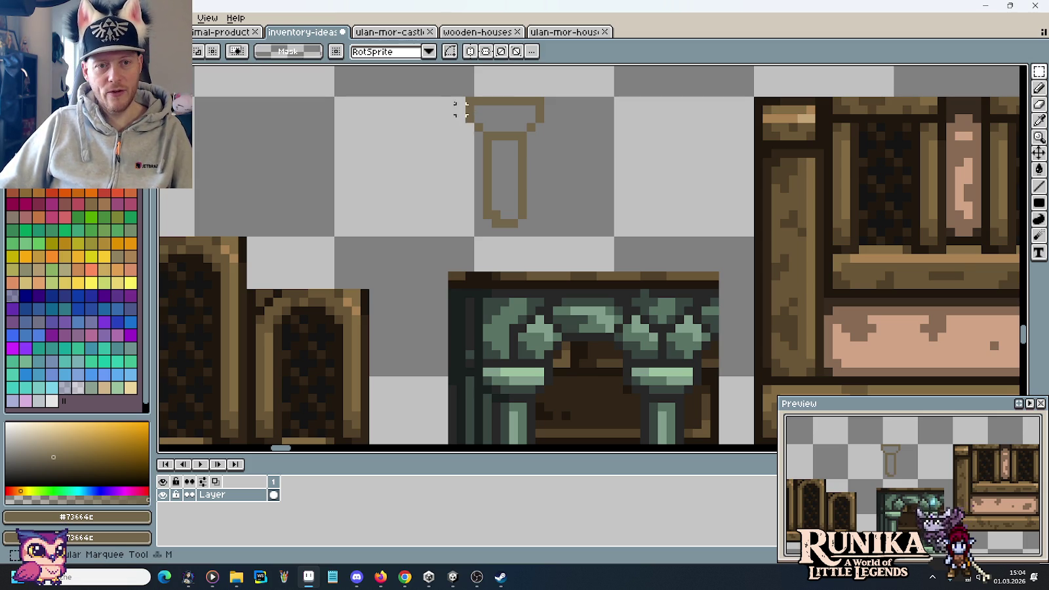
pyautogui.moveTo(450, 82); pyautogui.dragTo(565, 240)
pyautogui.moveTo(569, 195)
pyautogui.mouseDown()
pyautogui.moveTo(681, 348)
pyautogui.moveTo(682, 190)
pyautogui.mouseUp()
pyautogui.click(583, 188)
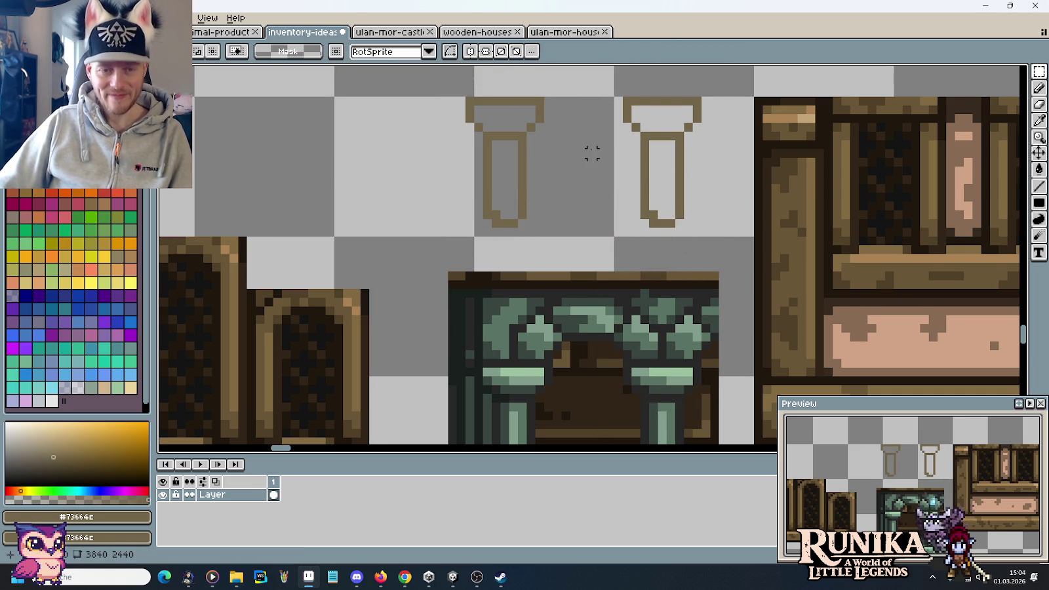
pyautogui.scroll(2, 577, 150)
pyautogui.press('i')
pyautogui.press('b')
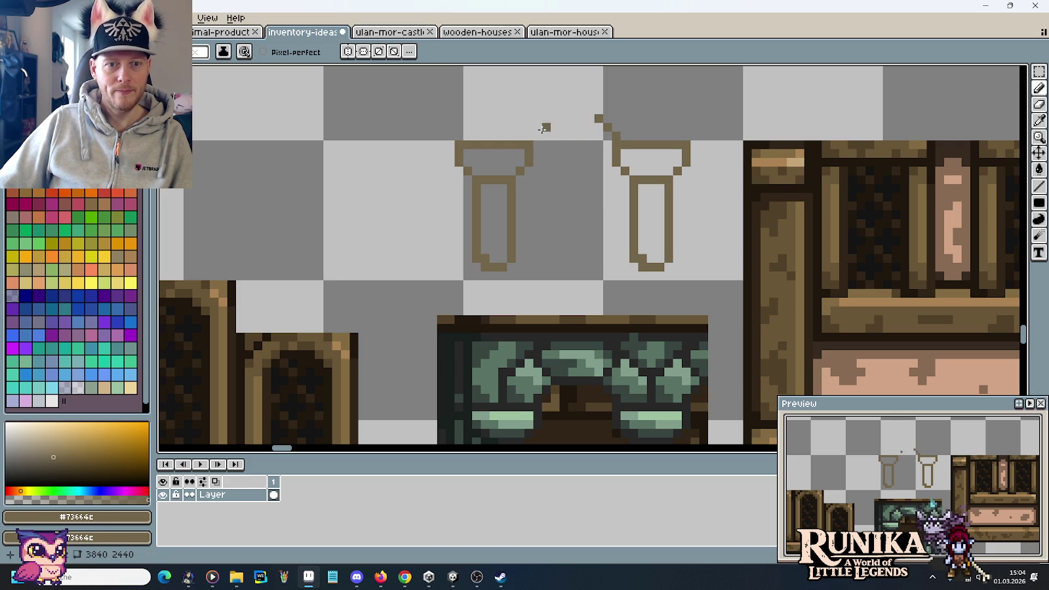
# Re-pick the brown colour and draw a crossbar between the pillars plus short stems above each
pyautogui.moveTo(530, 135); pyautogui.dragTo(535, 116)
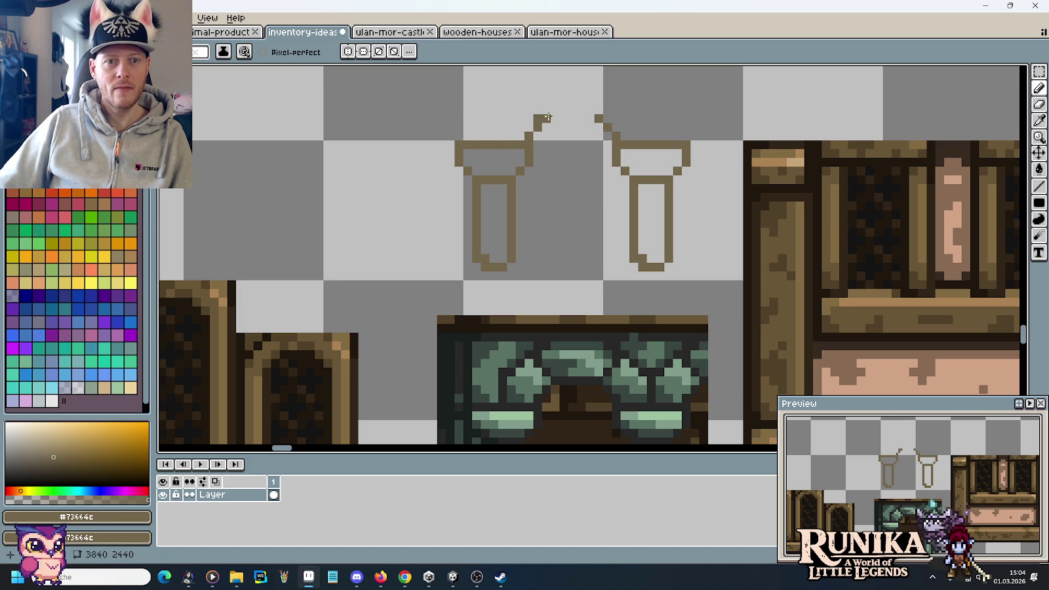
pyautogui.press('i')
pyautogui.click(549, 114)
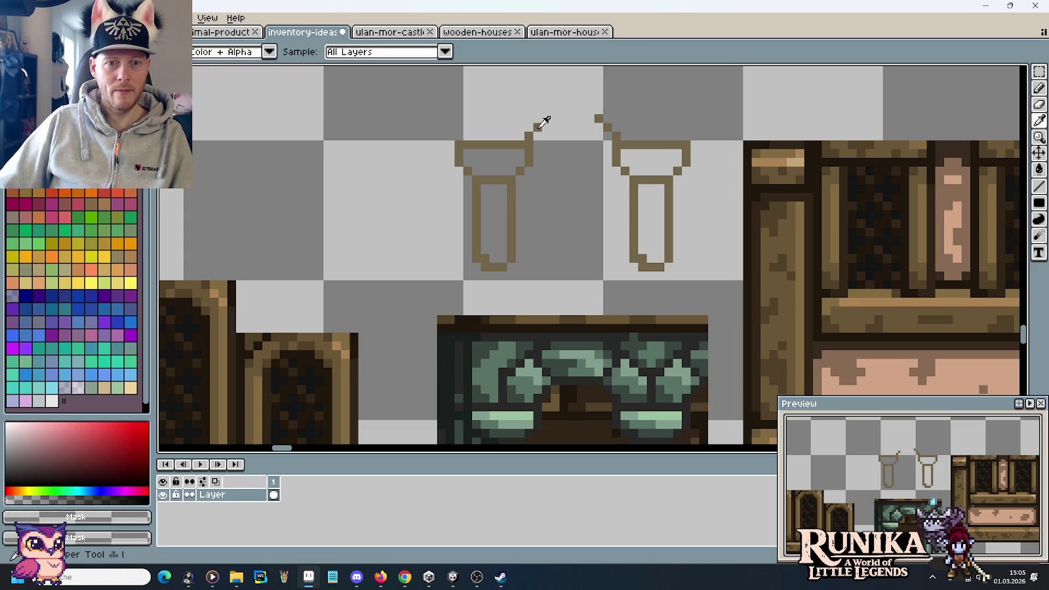
pyautogui.click(545, 118)
pyautogui.press('b')
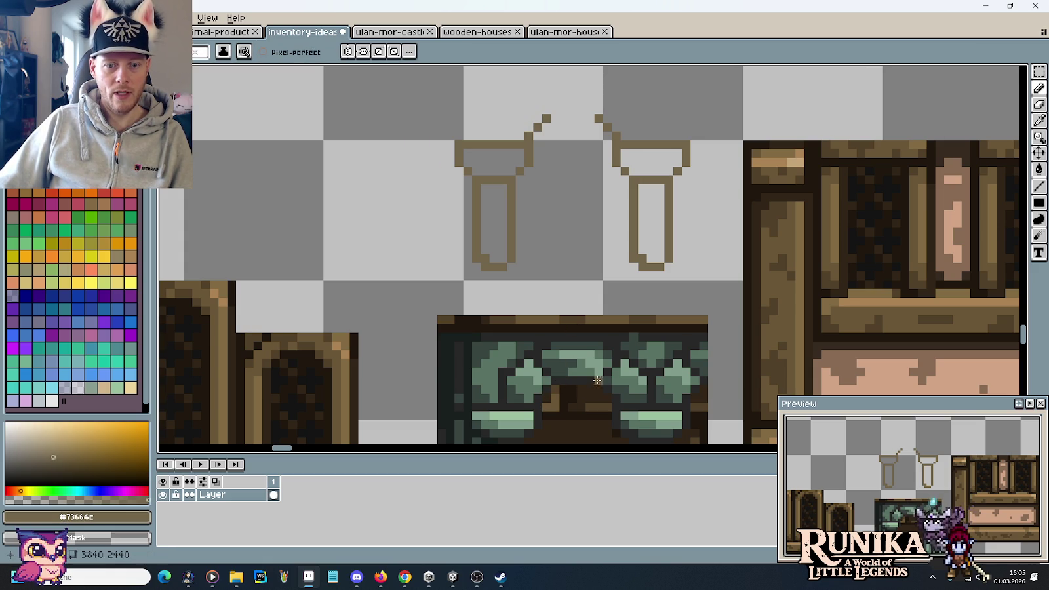
pyautogui.moveTo(551, 119); pyautogui.dragTo(597, 118)
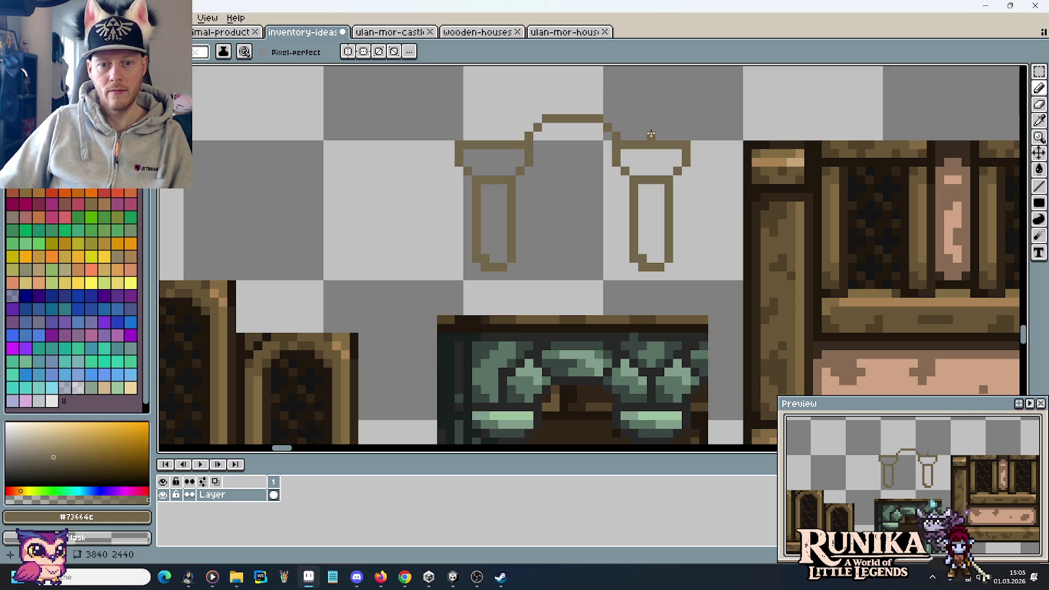
pyautogui.moveTo(652, 125)
pyautogui.mouseDown()
pyautogui.moveTo(651, 109)
pyautogui.moveTo(663, 108)
pyautogui.mouseUp()
pyautogui.moveTo(494, 139)
pyautogui.mouseDown()
pyautogui.moveTo(482, 109)
pyautogui.moveTo(504, 111)
pyautogui.mouseUp()
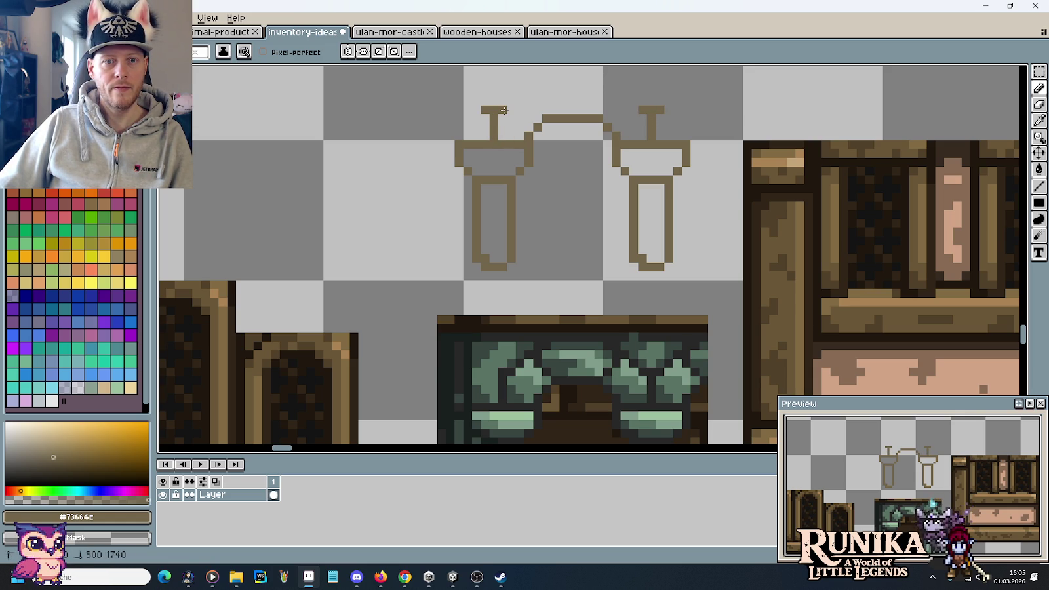
# Sketch diamond-shaped tops on both pillars and an upper arch line spanning them
pyautogui.click(691, 128)
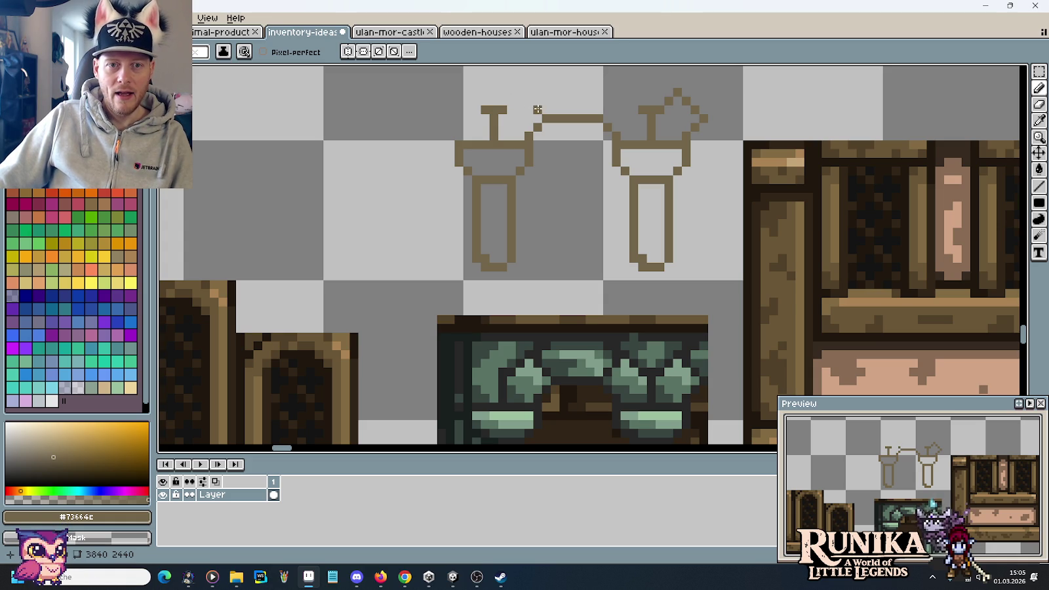
pyautogui.click(511, 101)
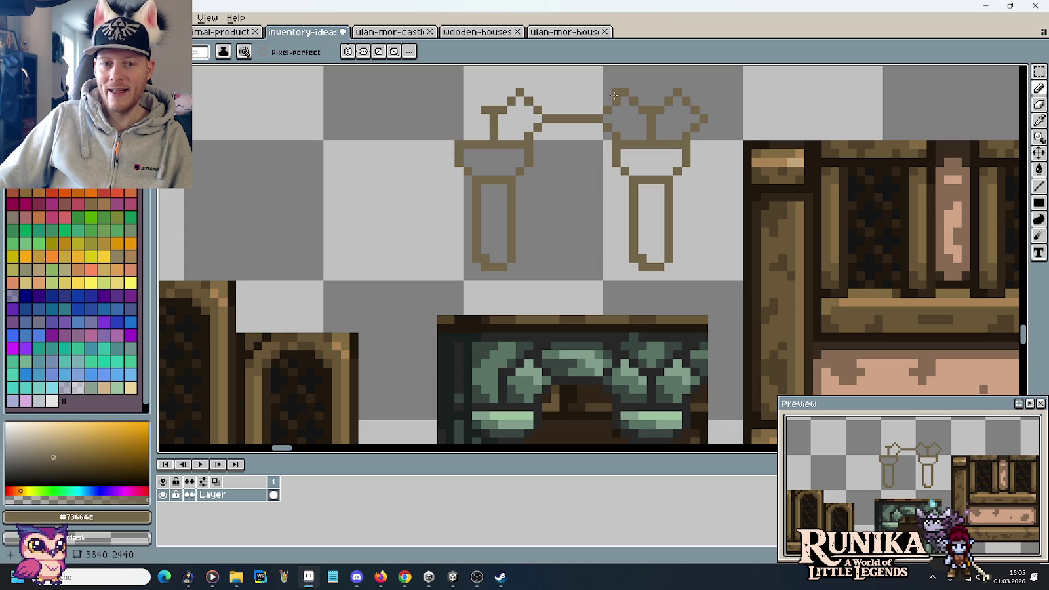
pyautogui.moveTo(617, 83); pyautogui.dragTo(605, 71)
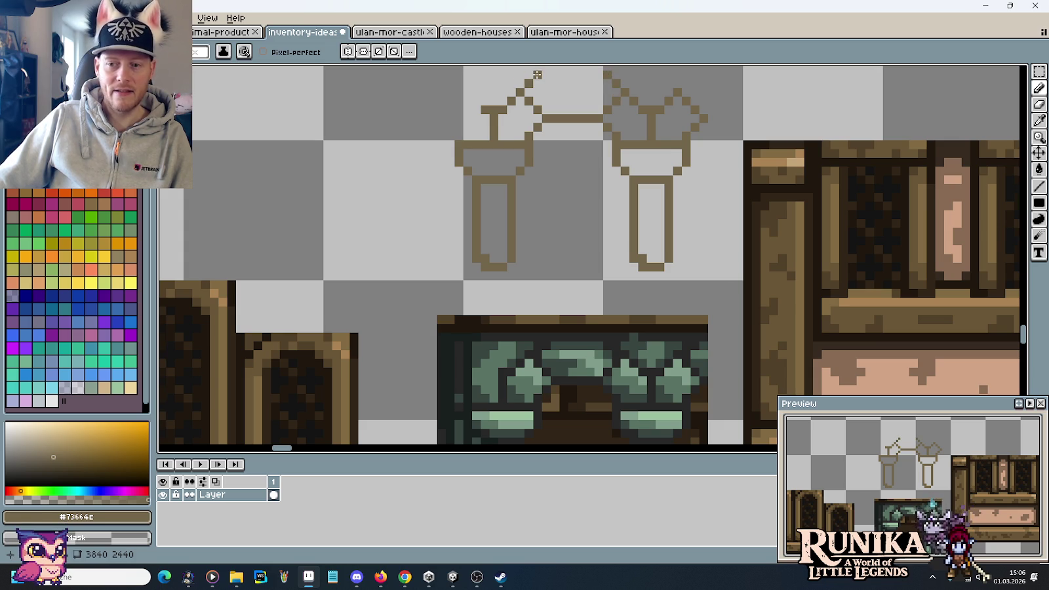
pyautogui.moveTo(537, 75); pyautogui.dragTo(595, 74)
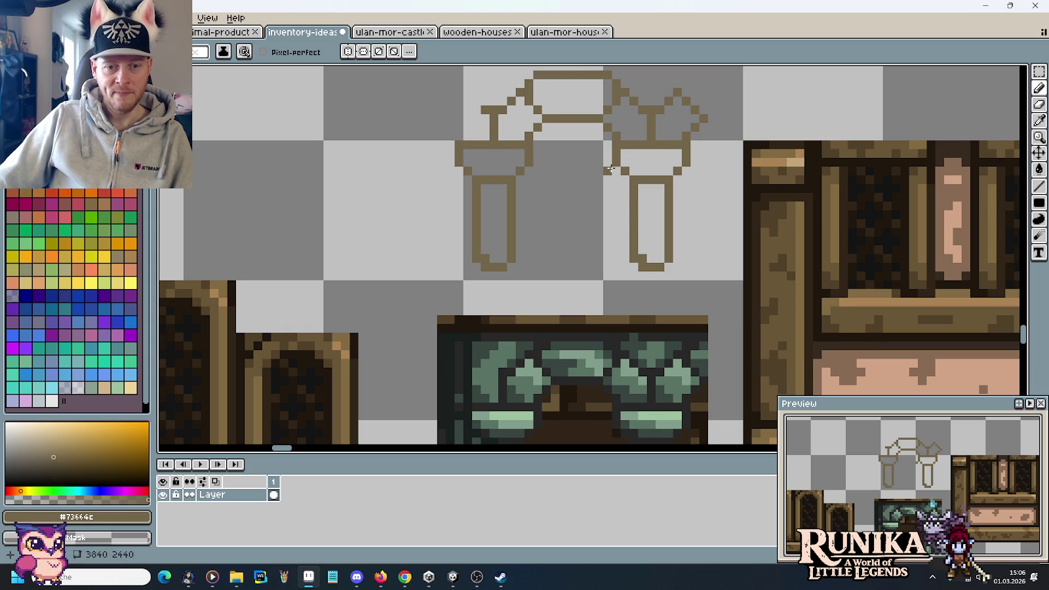
pyautogui.scroll(-1, 464, 110)
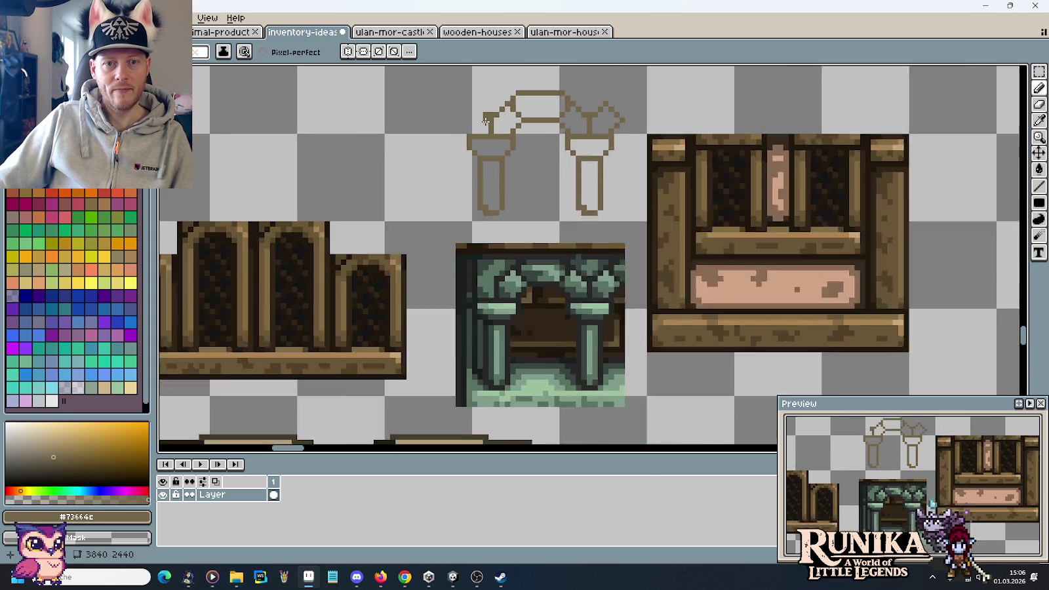
# Copy the pillar-and-arch sketch to the spot above the rune cards beside the wooden sprites
pyautogui.scroll(-1, 465, 109)
pyautogui.scroll(1, 472, 113)
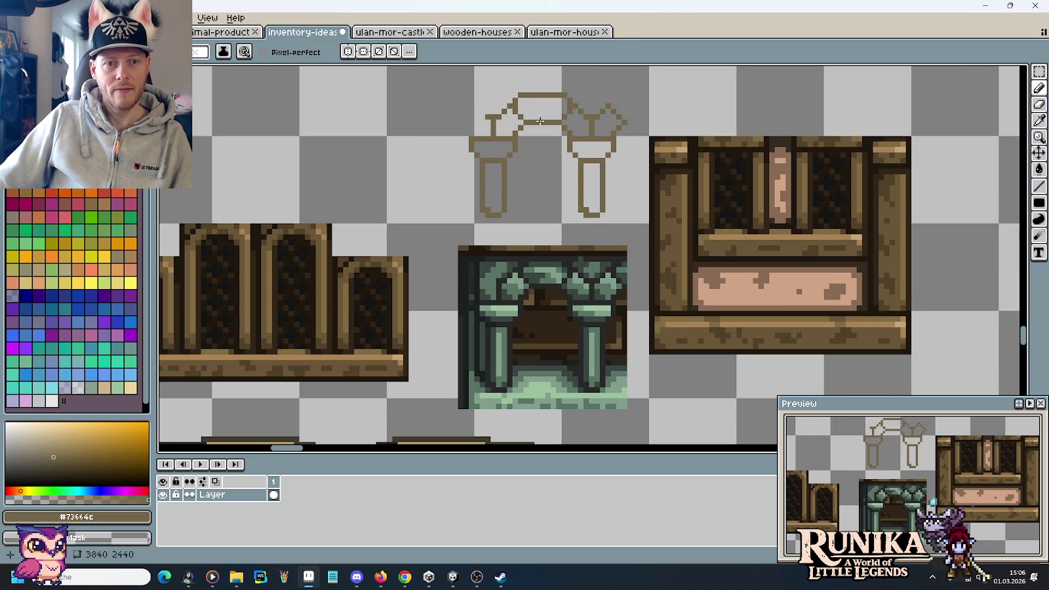
pyautogui.scroll(-1, 540, 121)
pyautogui.scroll(1, 536, 121)
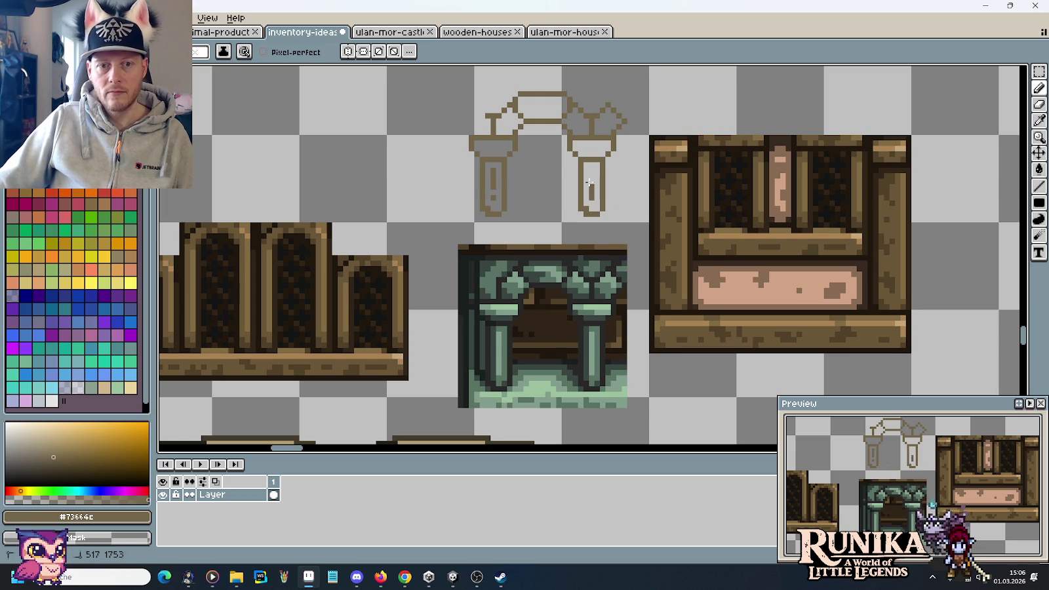
pyautogui.scroll(-1, 628, 179)
pyautogui.scroll(-2, 623, 176)
pyautogui.press('m')
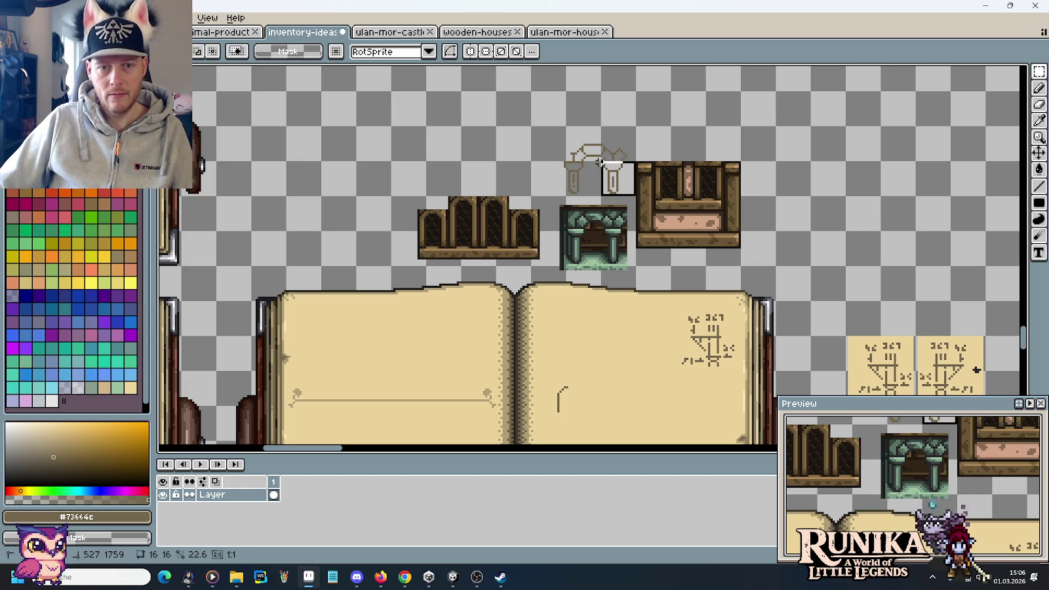
pyautogui.moveTo(636, 197); pyautogui.dragTo(529, 124)
pyautogui.moveTo(602, 165)
pyautogui.mouseDown()
pyautogui.moveTo(630, 388)
pyautogui.moveTo(602, 283)
pyautogui.moveTo(682, 301)
pyautogui.moveTo(805, 151)
pyautogui.moveTo(800, 139)
pyautogui.mouseUp()
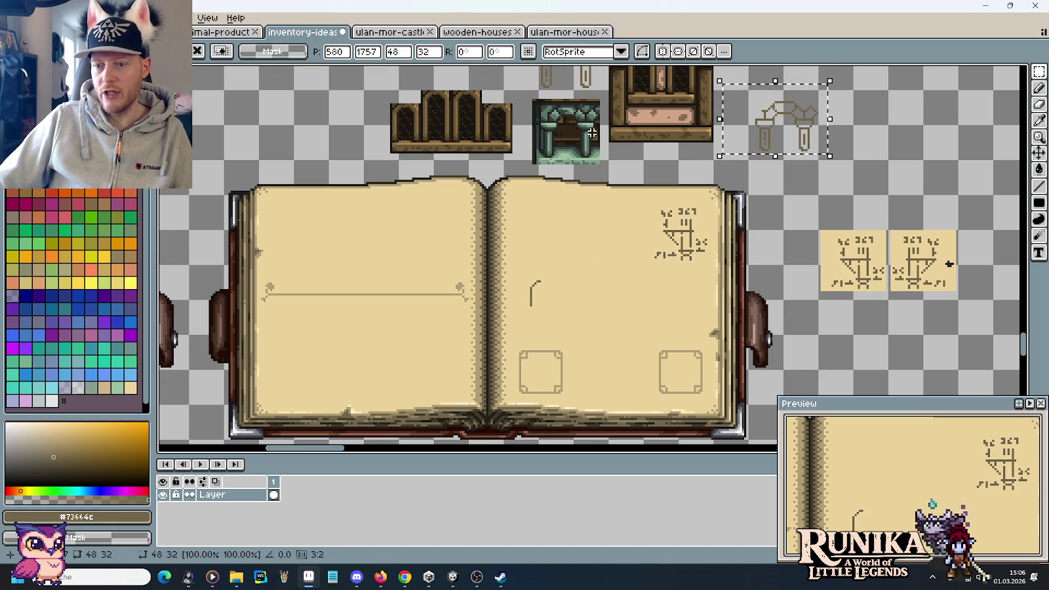
pyautogui.hotkey('ctrl', 'd')
pyautogui.scroll(1, 587, 112)
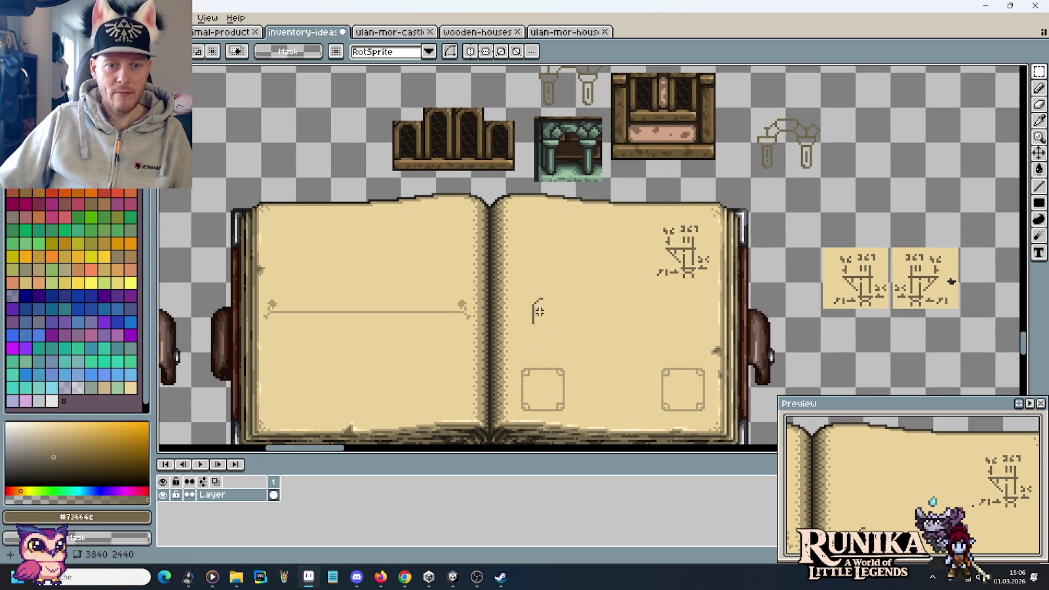
pyautogui.scroll(2, 399, 124)
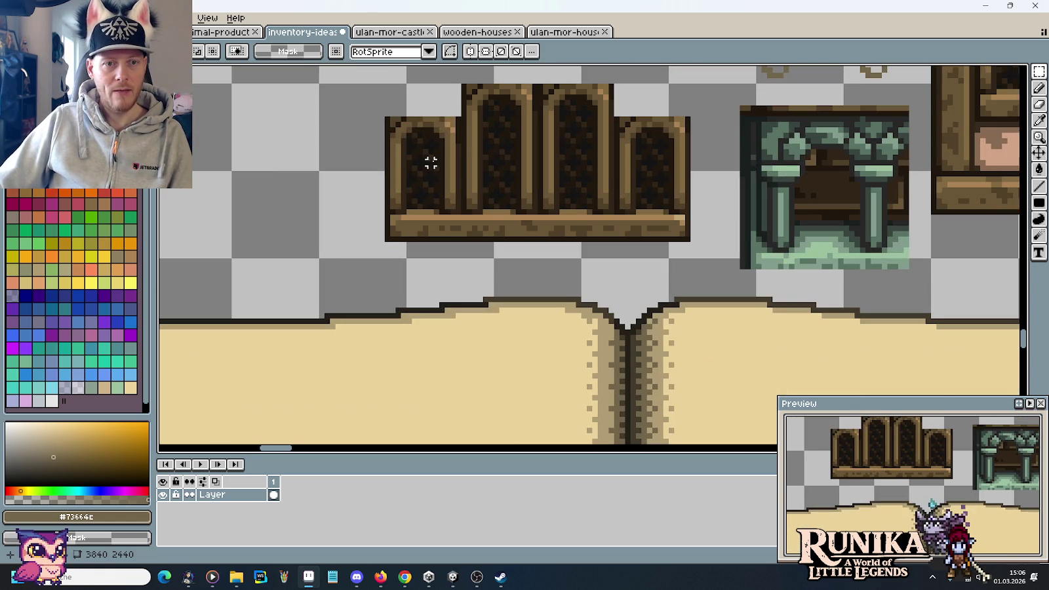
pyautogui.scroll(5, 659, 359)
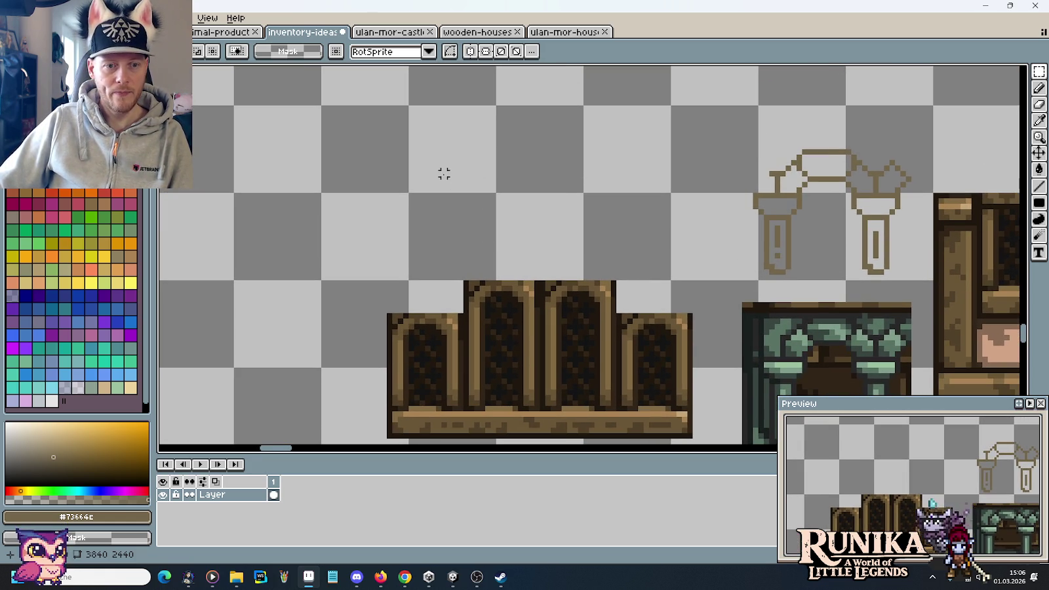
pyautogui.press('b')
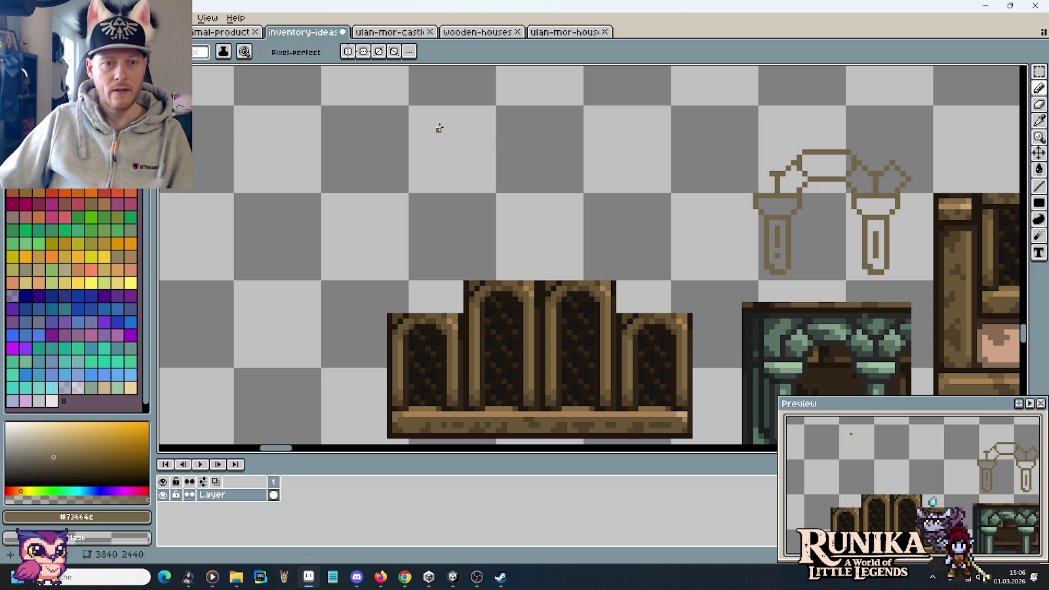
# Pencil a narrow brown rounded arch and trace a second outer arch line around it
pyautogui.moveTo(438, 122); pyautogui.dragTo(438, 192)
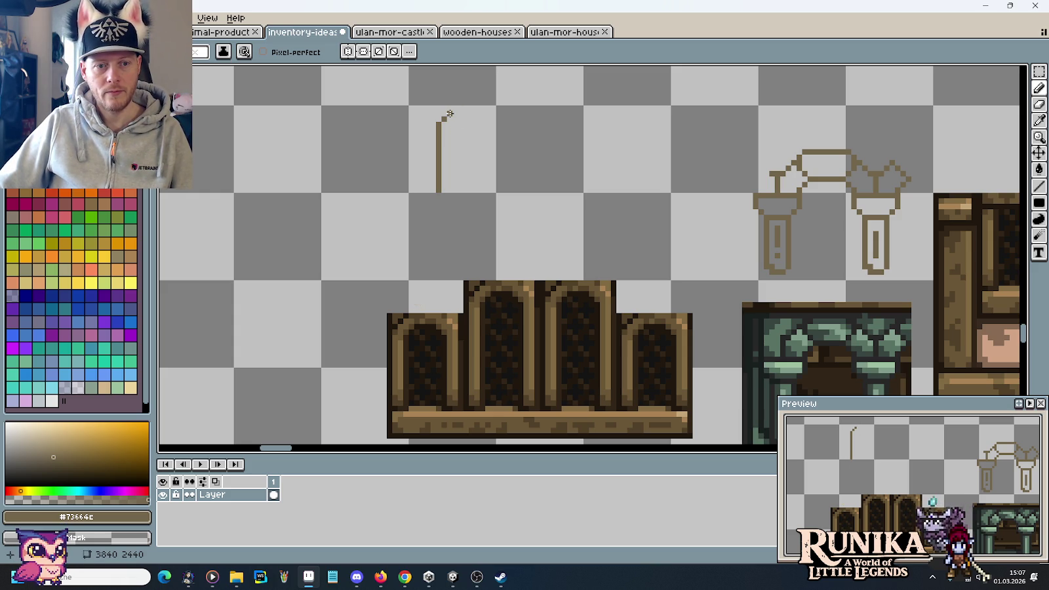
pyautogui.moveTo(451, 114); pyautogui.dragTo(467, 113)
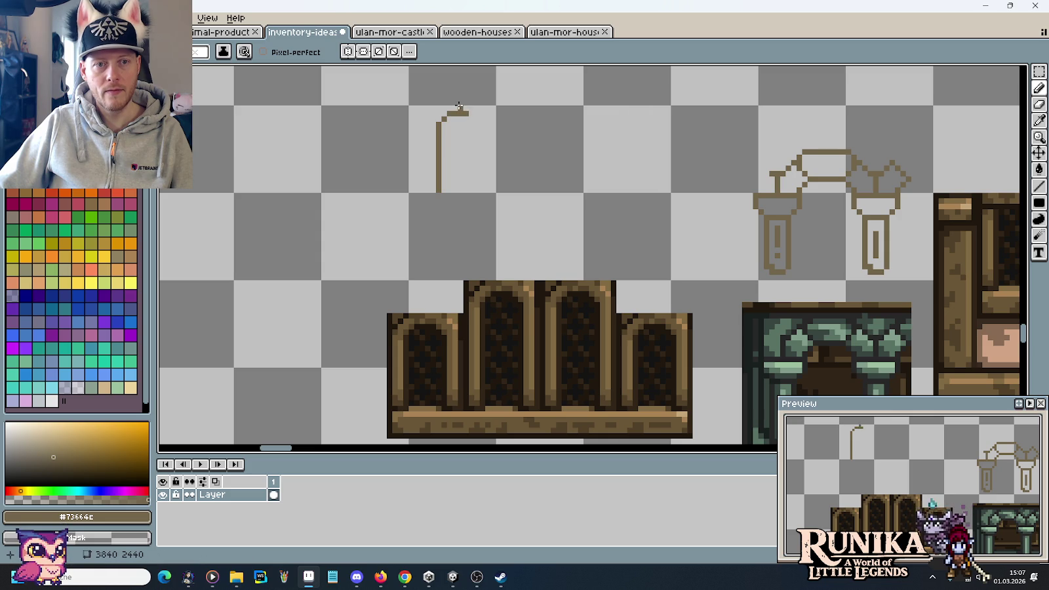
pyautogui.moveTo(477, 128)
pyautogui.mouseDown()
pyautogui.moveTo(474, 188)
pyautogui.moveTo(493, 124)
pyautogui.mouseUp()
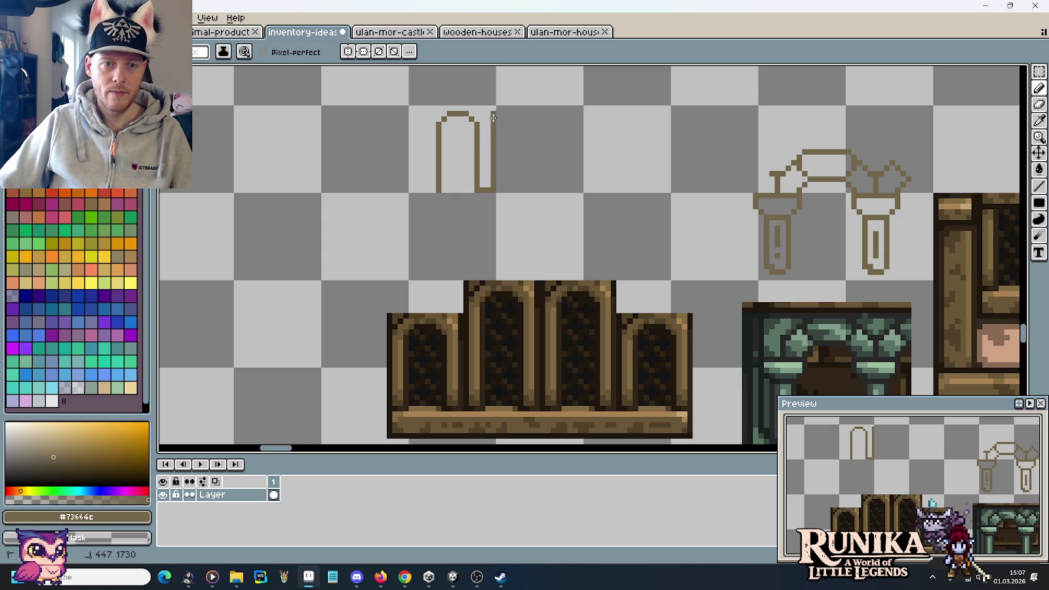
pyautogui.moveTo(493, 112); pyautogui.dragTo(477, 97)
pyautogui.moveTo(446, 98); pyautogui.dragTo(446, 98)
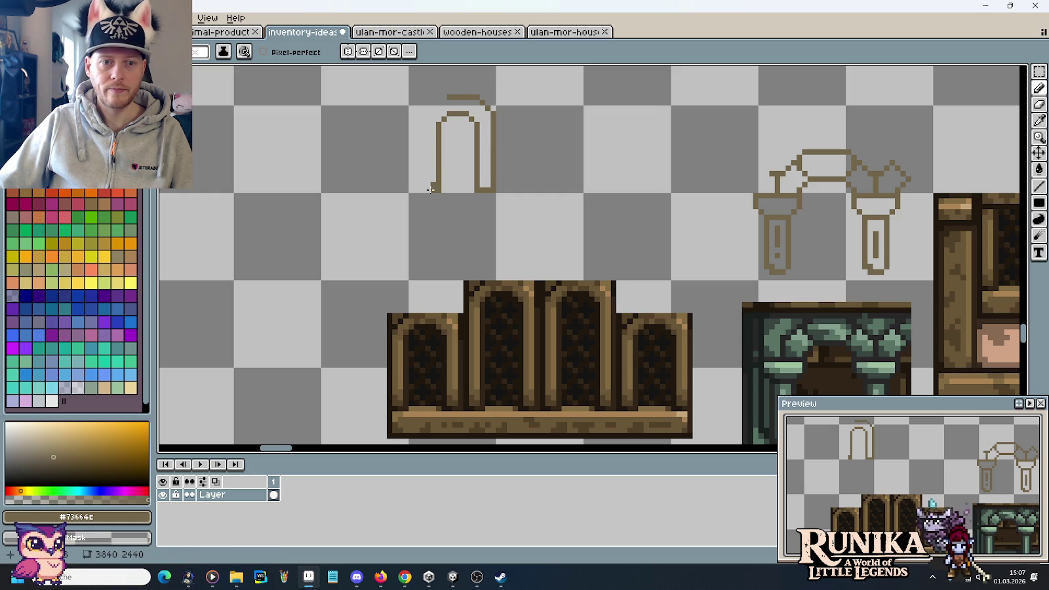
pyautogui.moveTo(422, 190)
pyautogui.mouseDown()
pyautogui.moveTo(421, 118)
pyautogui.moveTo(438, 98)
pyautogui.mouseUp()
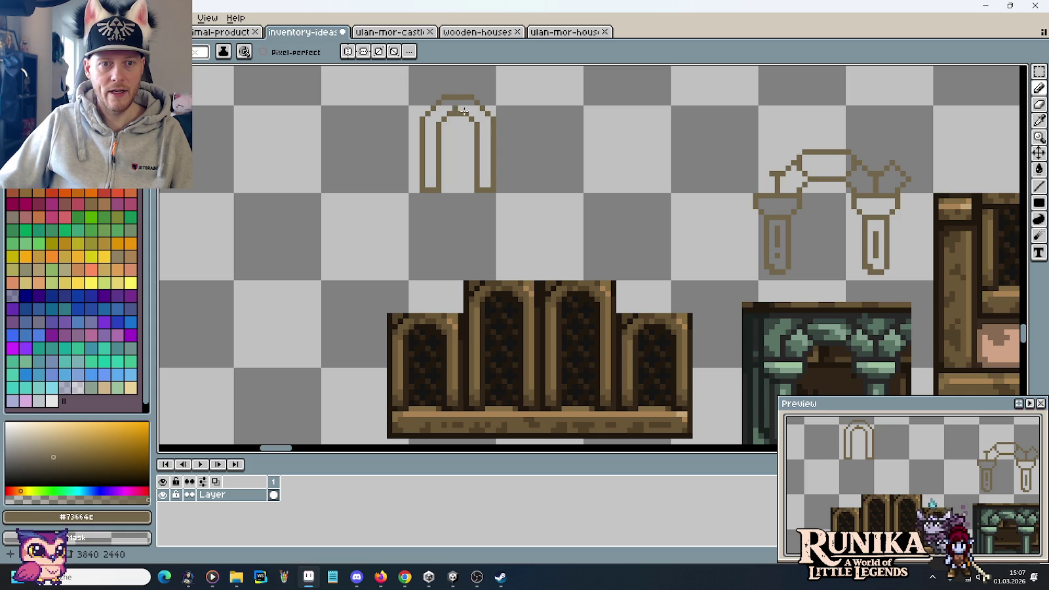
# Zoom in on the wooden window arches for reference, then return the view to the sketched arch
pyautogui.scroll(2, 470, 136)
pyautogui.scroll(-1, 473, 167)
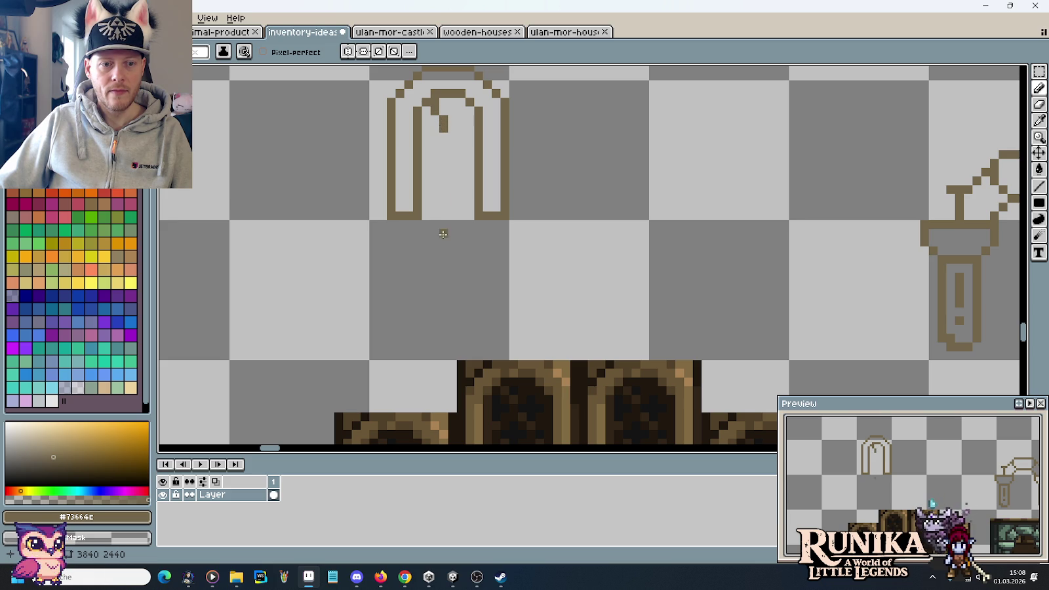
pyautogui.moveTo(443, 233); pyautogui.dragTo(492, 98)
pyautogui.scroll(1, 447, 299)
pyautogui.scroll(2, 463, 348)
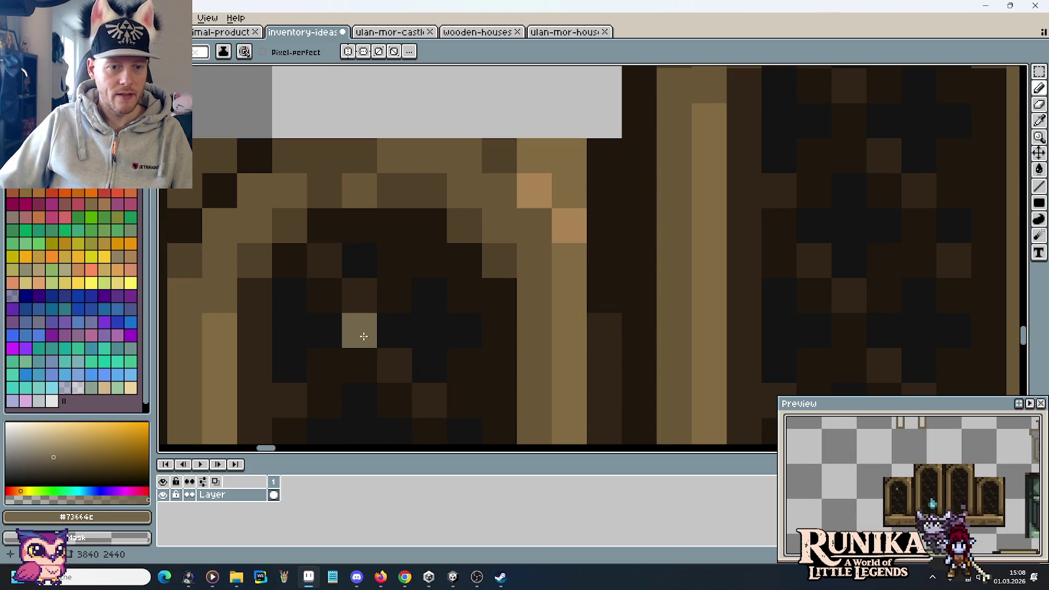
pyautogui.scroll(-5, 373, 338)
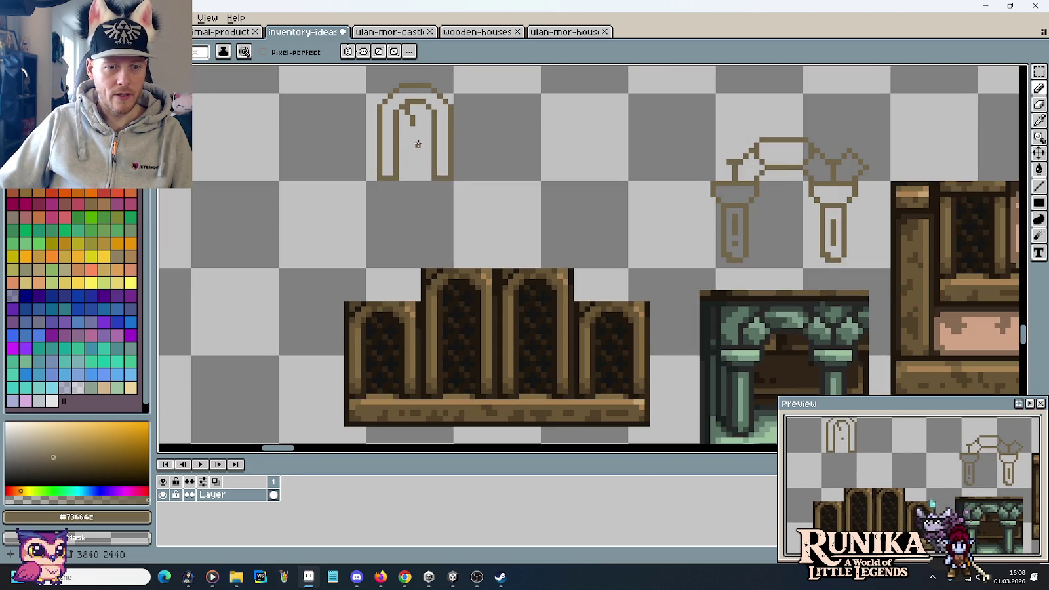
pyautogui.scroll(1, 418, 144)
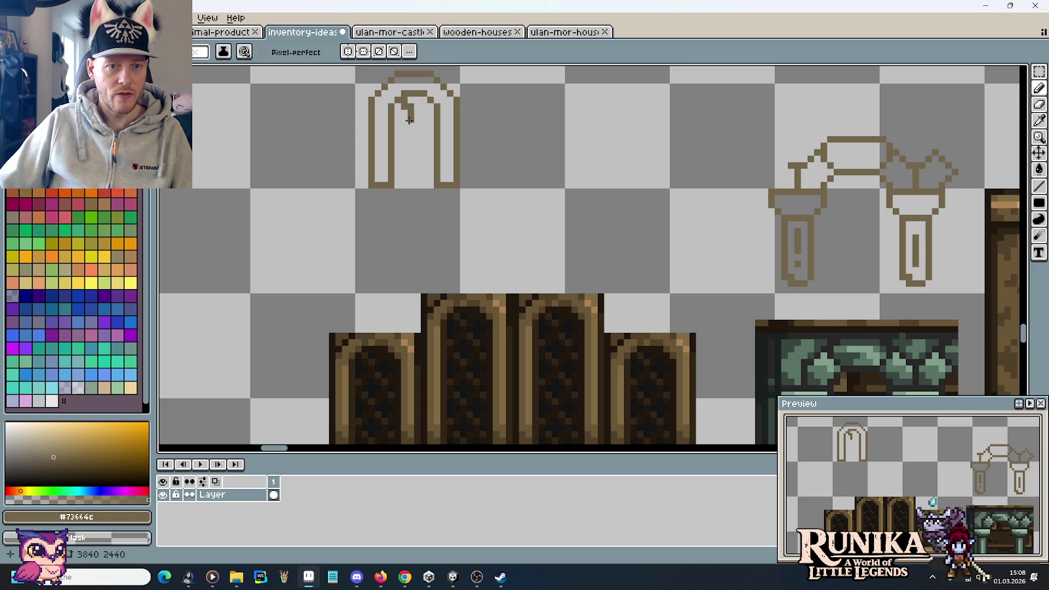
pyautogui.scroll(3, 370, 386)
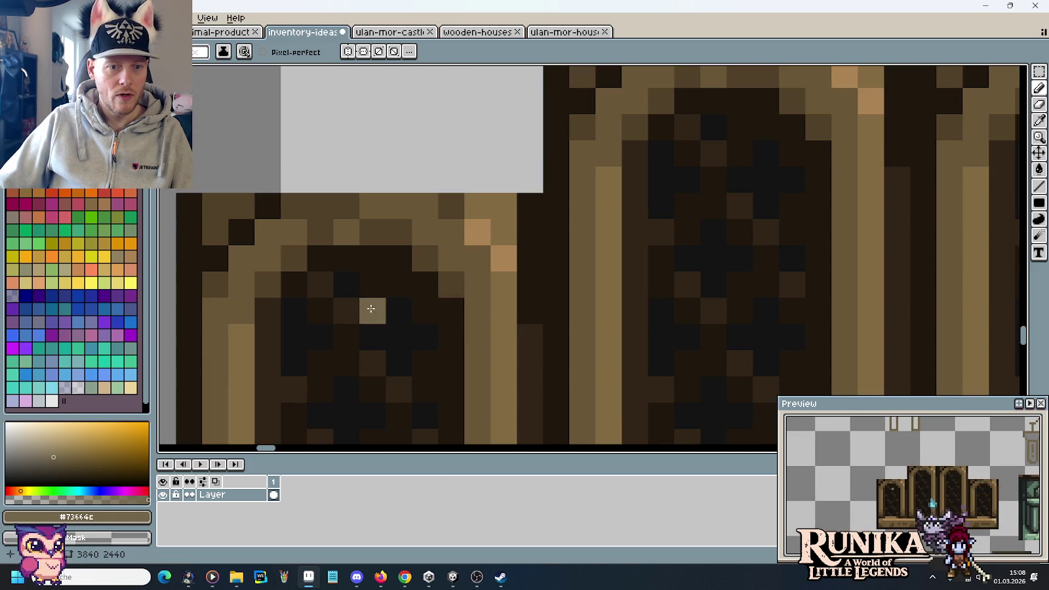
pyautogui.scroll(-2, 398, 283)
pyautogui.scroll(2, 440, 179)
pyautogui.scroll(1, 438, 190)
pyautogui.scroll(2, 435, 199)
pyautogui.scroll(-3, 446, 281)
pyautogui.moveTo(447, 282)
pyautogui.mouseDown()
pyautogui.moveTo(445, 169)
pyautogui.moveTo(444, 217)
pyautogui.mouseUp()
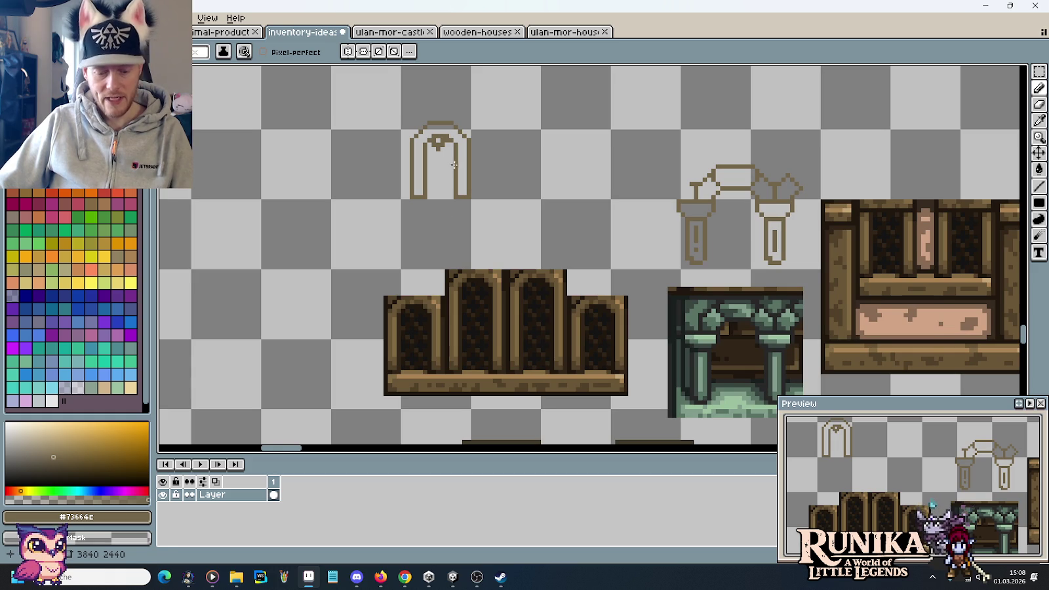
# Duplicate the sketched arch so a copy stands just to its right
pyautogui.press('m')
pyautogui.moveTo(436, 174)
pyautogui.mouseDown()
pyautogui.moveTo(433, 123)
pyautogui.moveTo(505, 125)
pyautogui.mouseUp()
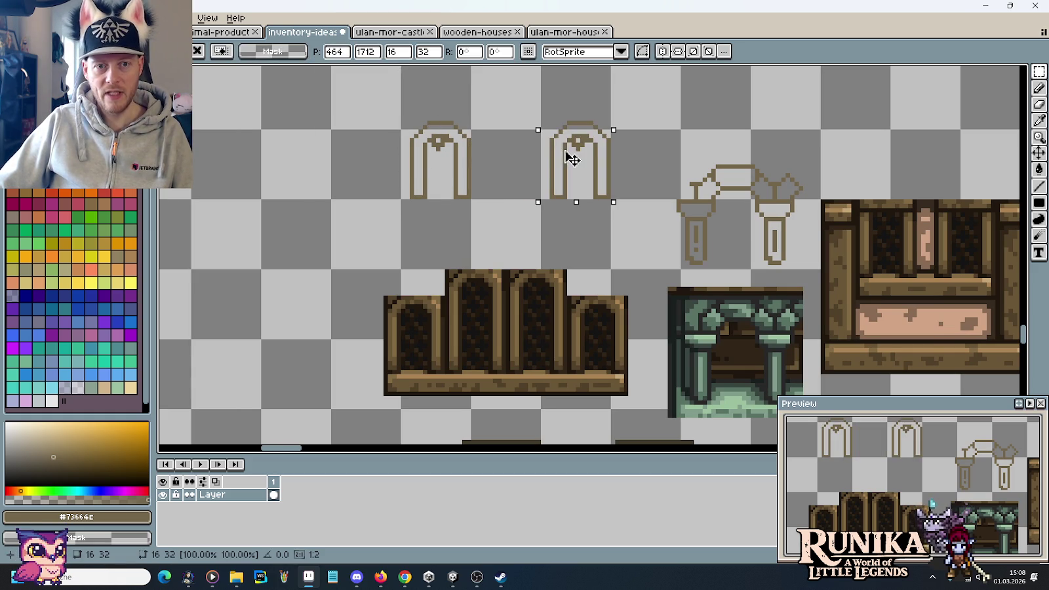
pyautogui.hotkey('ctrl', 'd')
pyautogui.scroll(1, 558, 178)
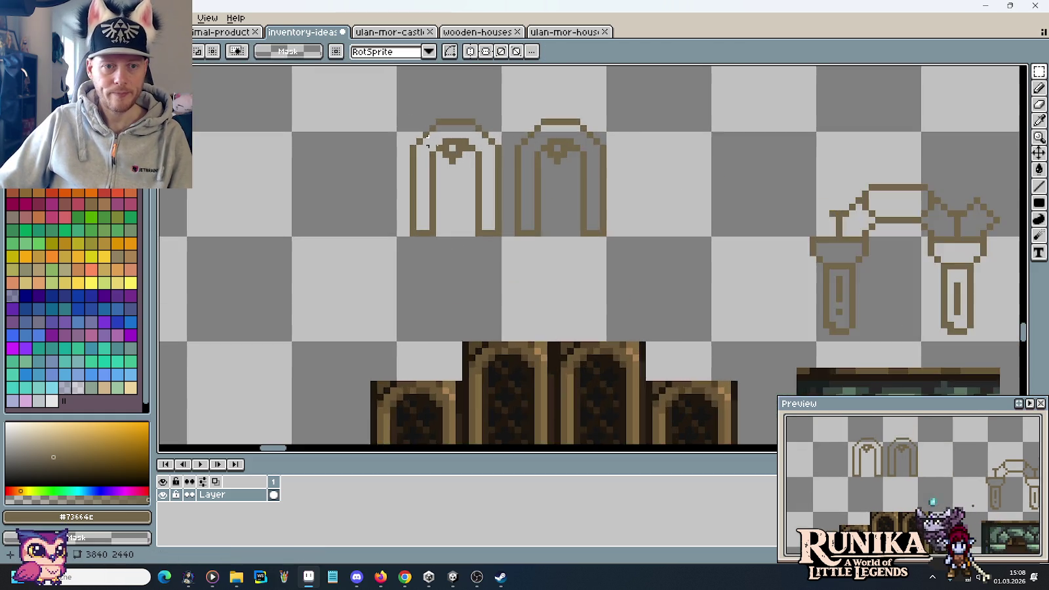
pyautogui.scroll(2, 479, 144)
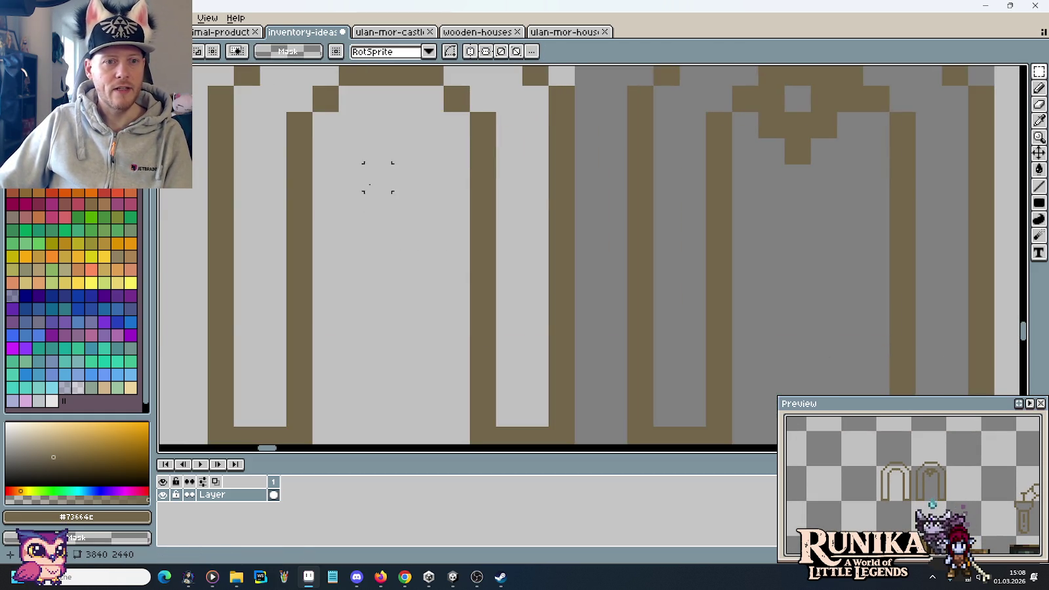
pyautogui.scroll(-3, 374, 197)
pyautogui.moveTo(550, 264)
pyautogui.mouseDown()
pyautogui.moveTo(536, 113)
pyautogui.moveTo(486, 165)
pyautogui.mouseUp()
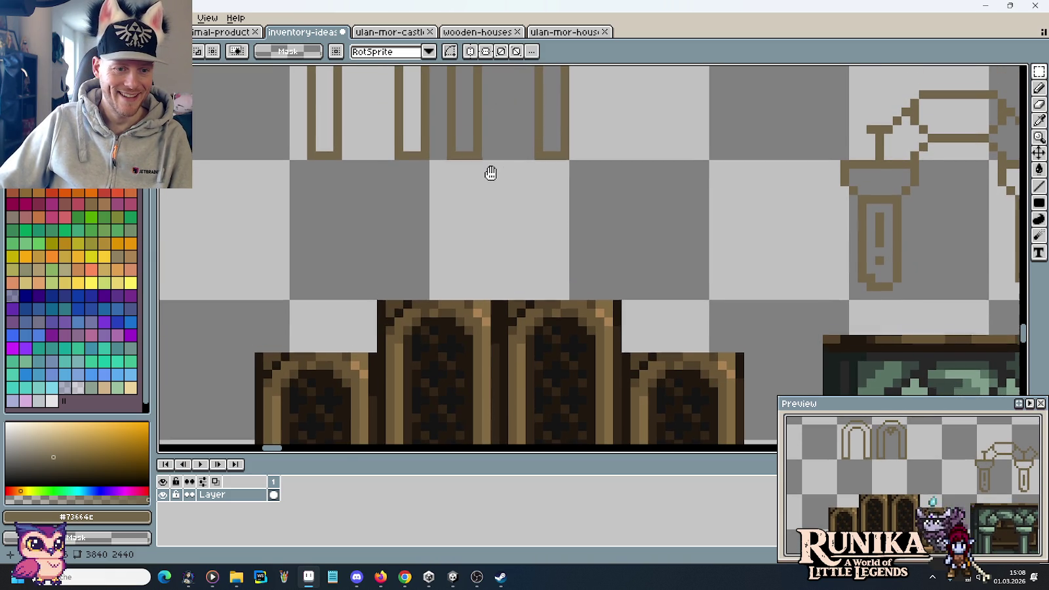
pyautogui.scroll(1, 495, 147)
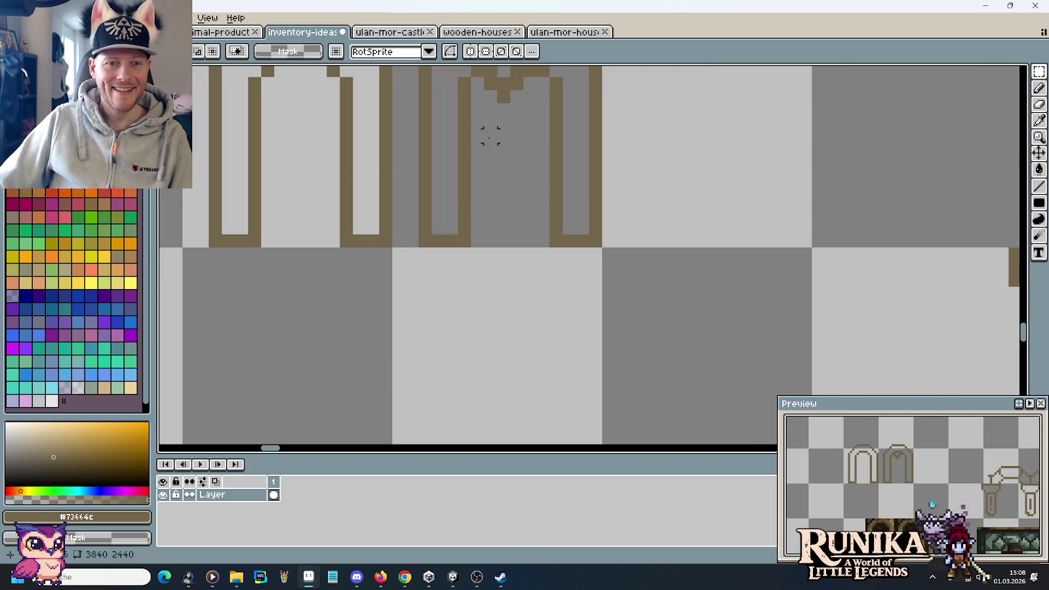
# Pencil the first pattern pixels at the top of the copied arch
pyautogui.press('b')
pyautogui.click(492, 110)
pyautogui.click(516, 111)
pyautogui.click(485, 123)
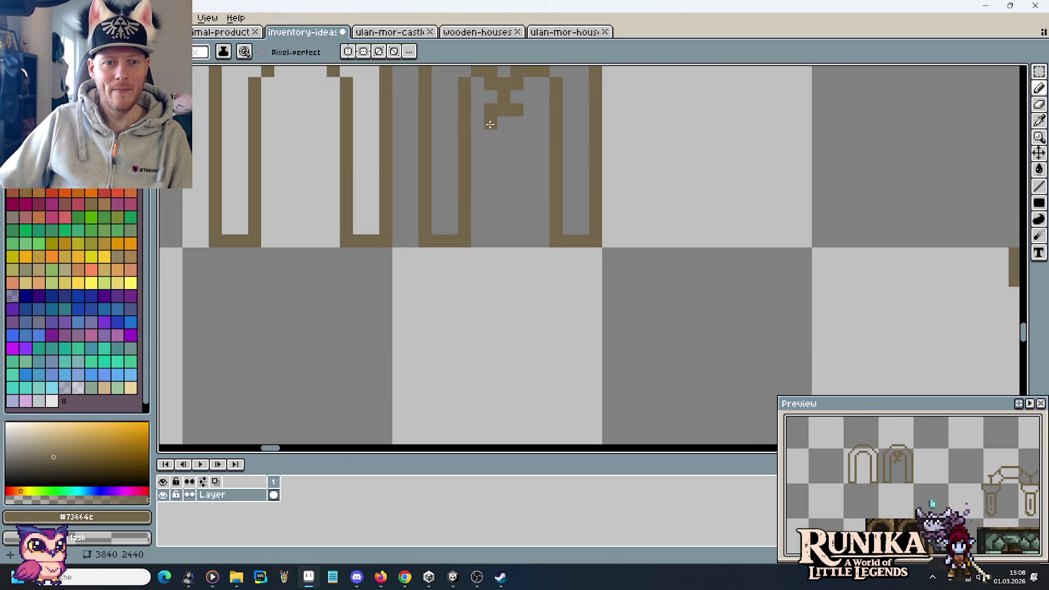
# Pencil cross-shaped lattice openings inside the upper part of the copied arch
pyautogui.click(479, 134)
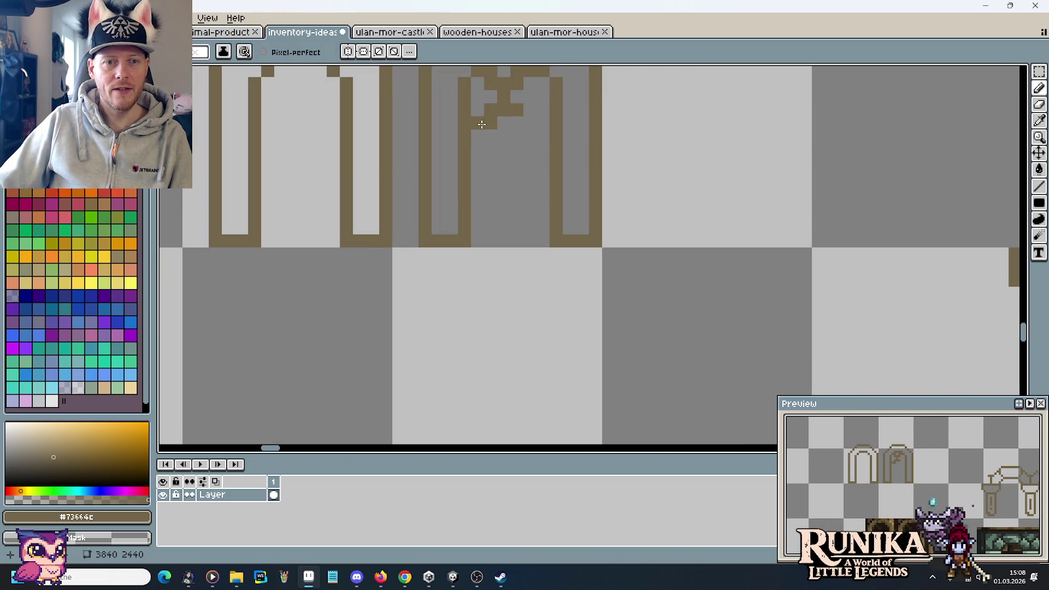
pyautogui.click(524, 123)
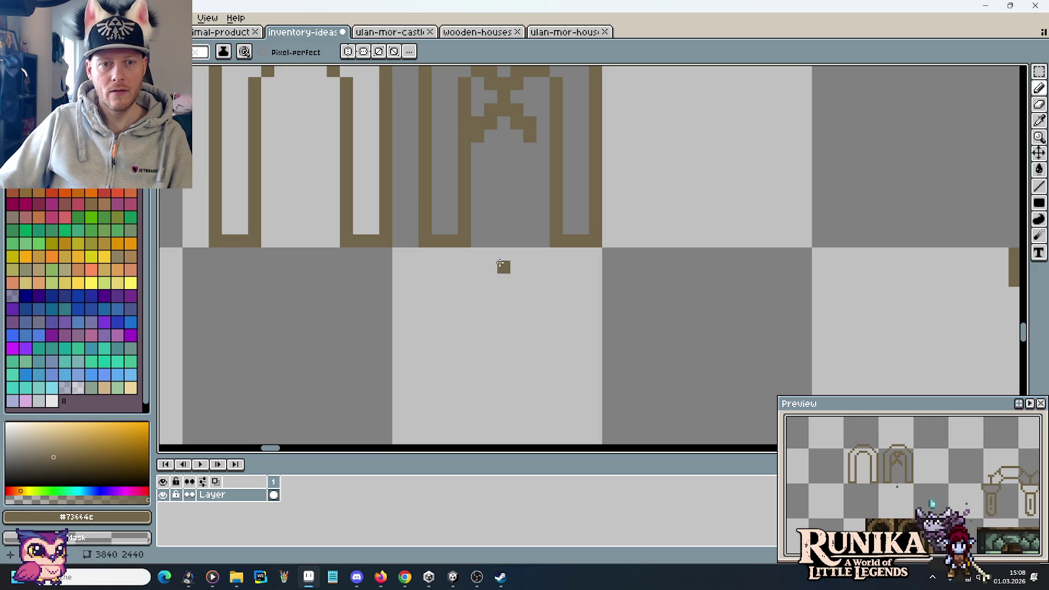
pyautogui.scroll(-3, 471, 347)
pyautogui.scroll(1, 459, 321)
pyautogui.scroll(1, 429, 275)
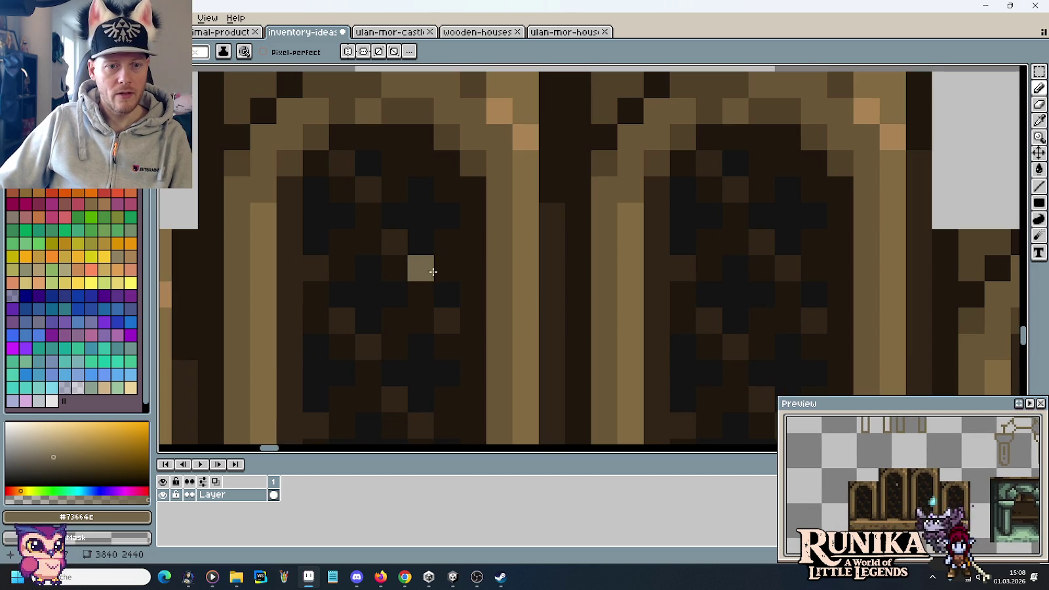
pyautogui.scroll(1, 524, 160)
pyautogui.scroll(-1, 533, 222)
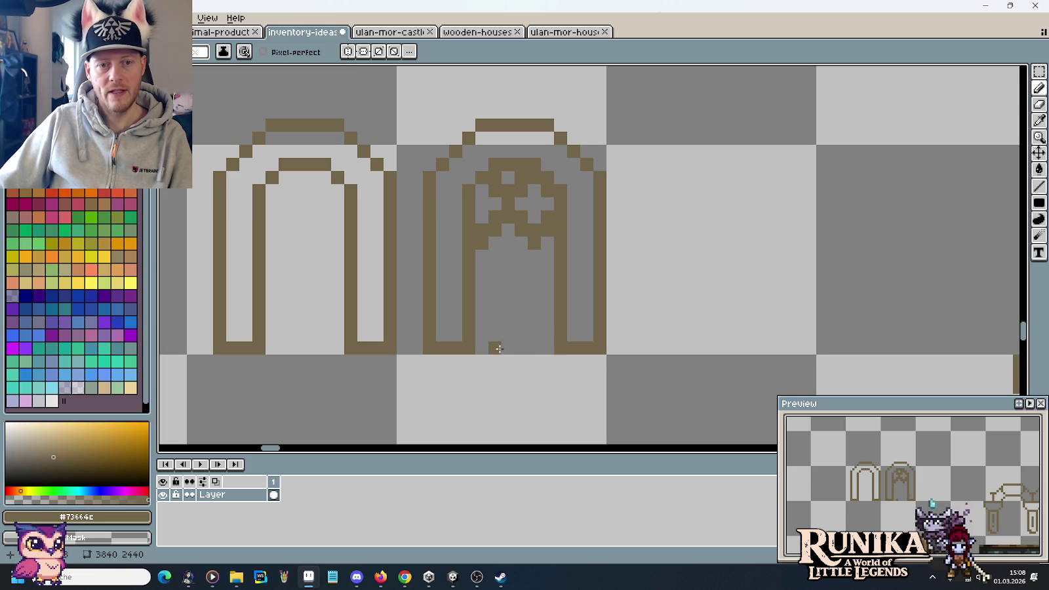
pyautogui.scroll(-2, 500, 349)
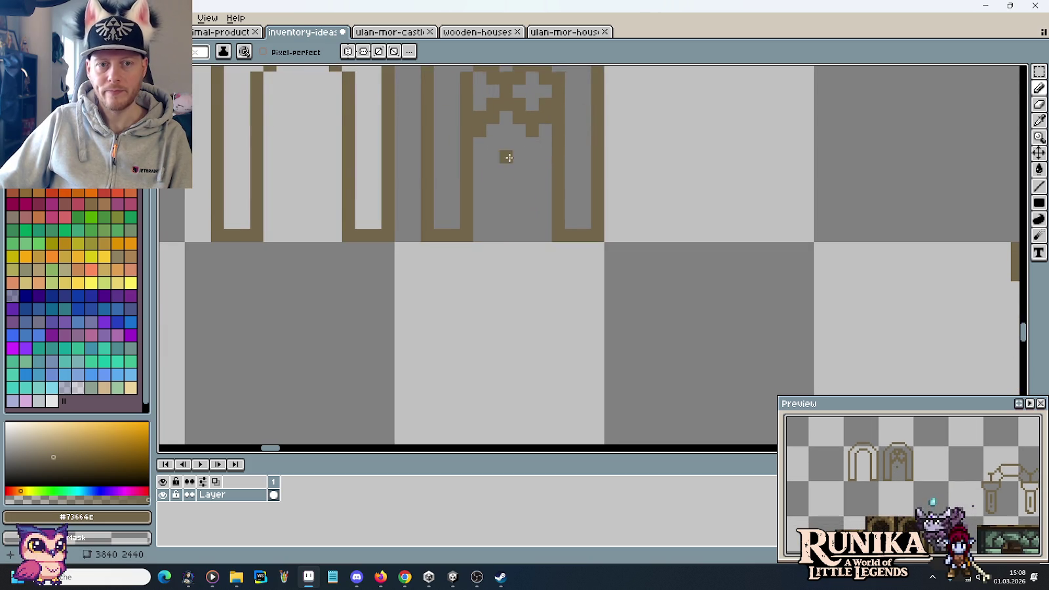
pyautogui.scroll(1, 499, 157)
pyautogui.moveTo(490, 213)
pyautogui.mouseDown()
pyautogui.moveTo(477, 213)
pyautogui.moveTo(527, 215)
pyautogui.mouseUp()
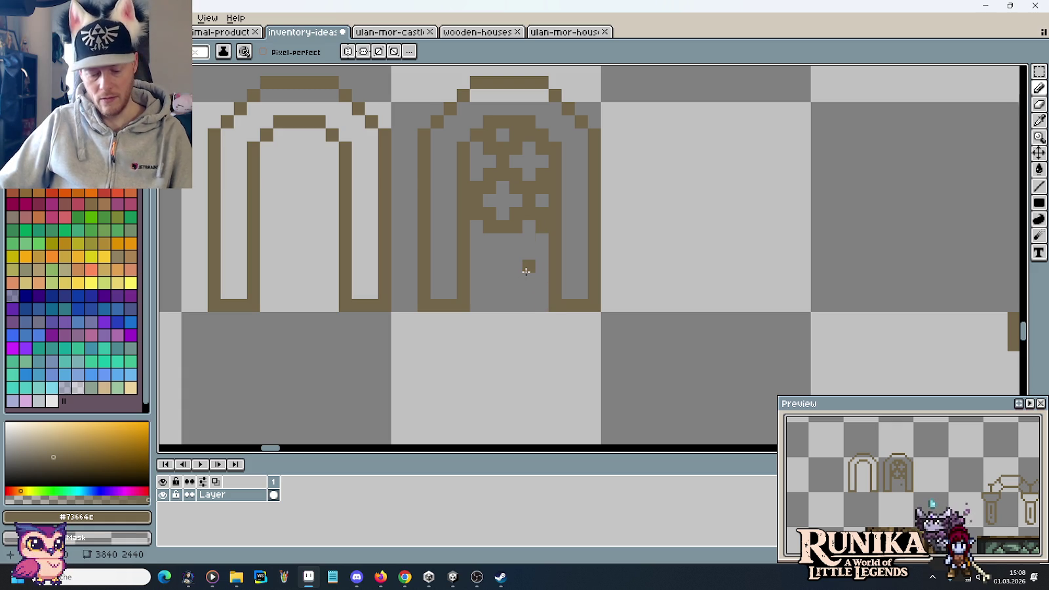
# Copy the lattice pattern further down so it fills the door top to bottom
pyautogui.press('m')
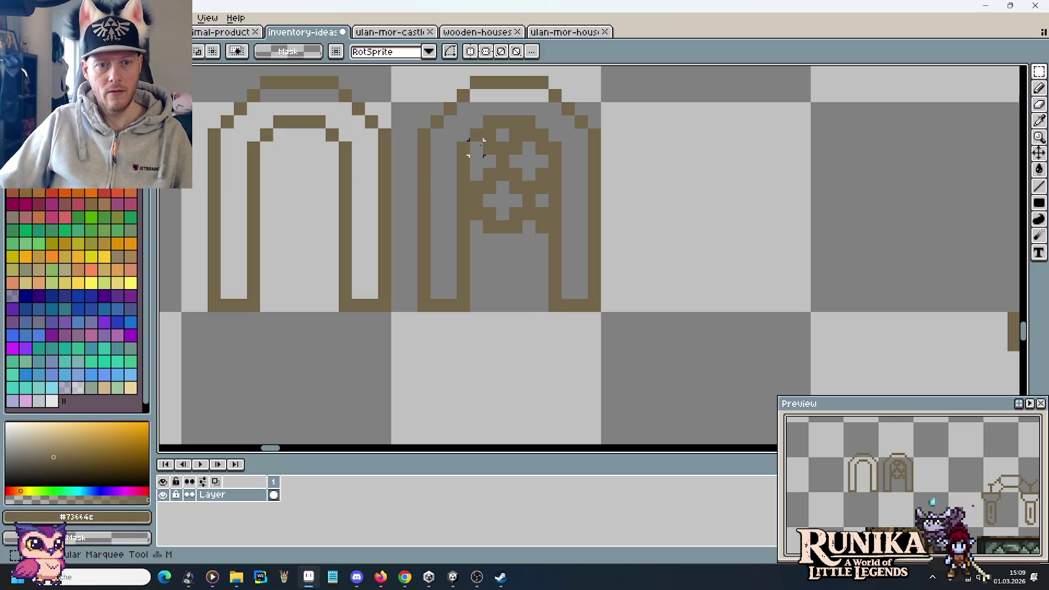
pyautogui.moveTo(468, 140); pyautogui.dragTo(550, 236)
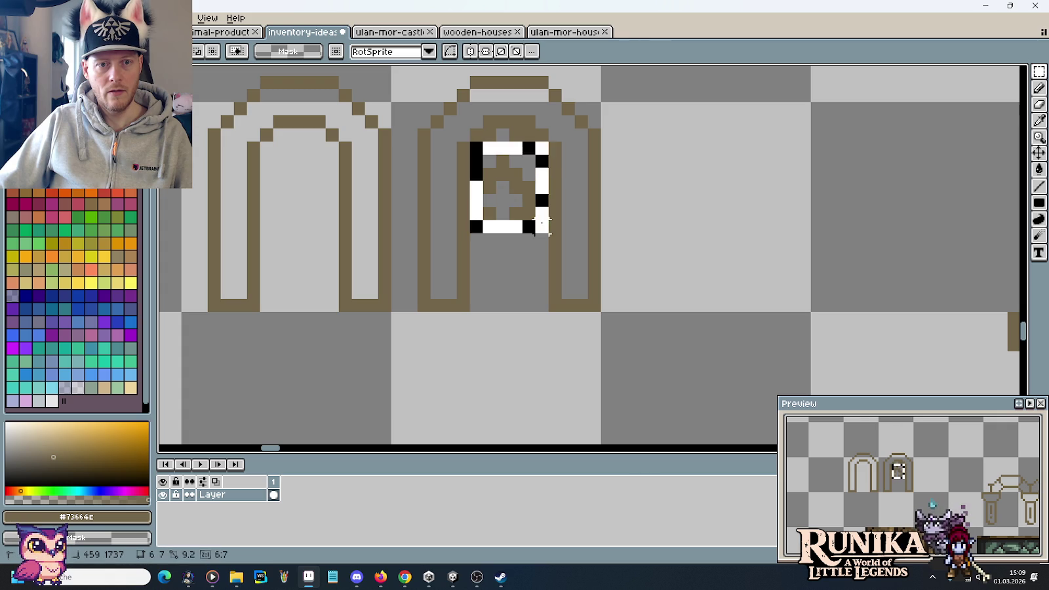
pyautogui.moveTo(526, 200); pyautogui.dragTo(527, 275)
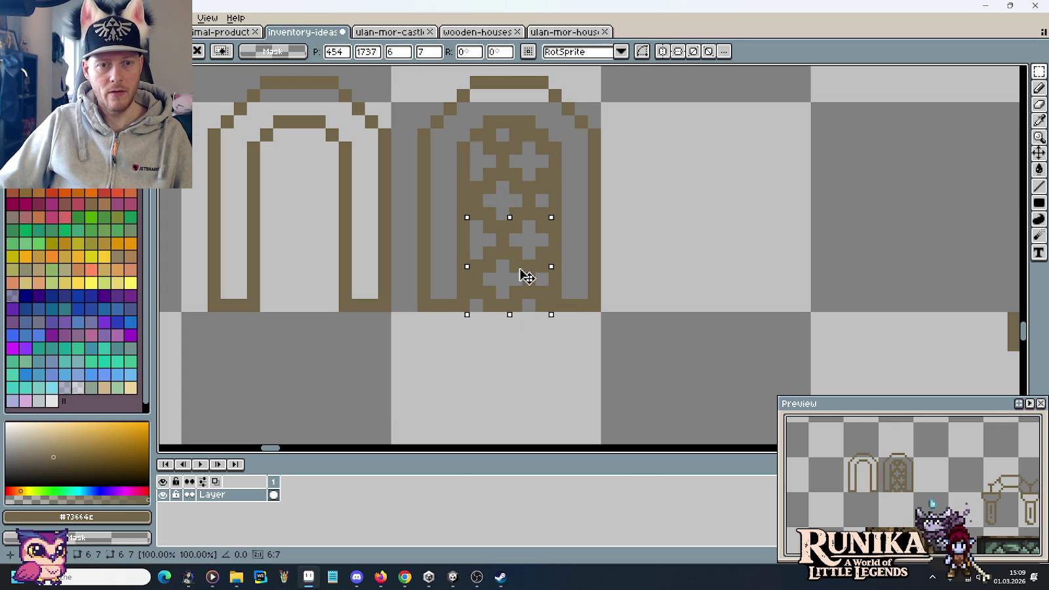
pyautogui.click(581, 250)
pyautogui.scroll(-3, 582, 256)
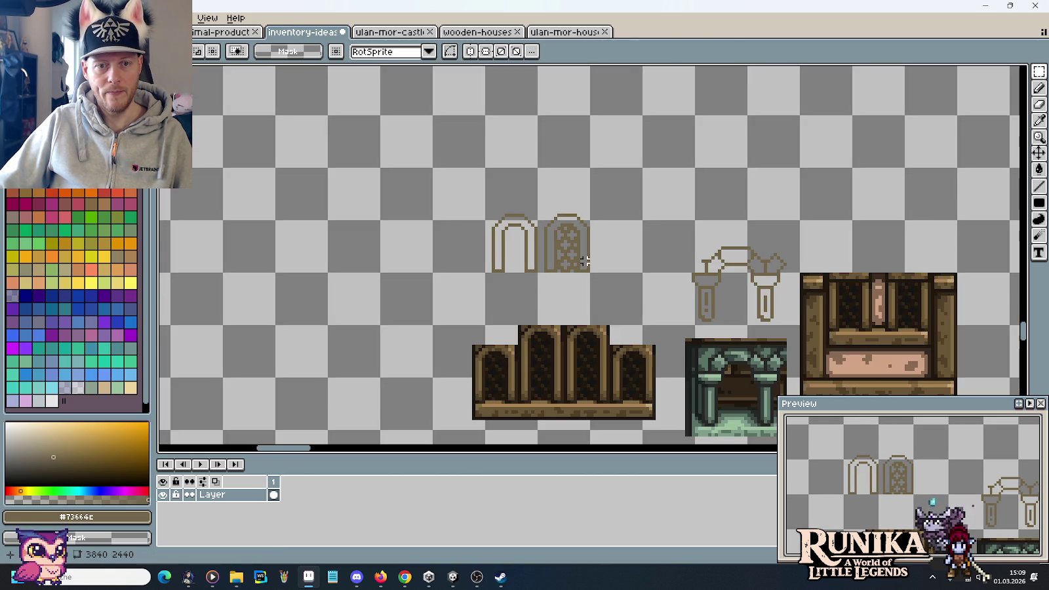
pyautogui.moveTo(634, 294); pyautogui.dragTo(561, 234)
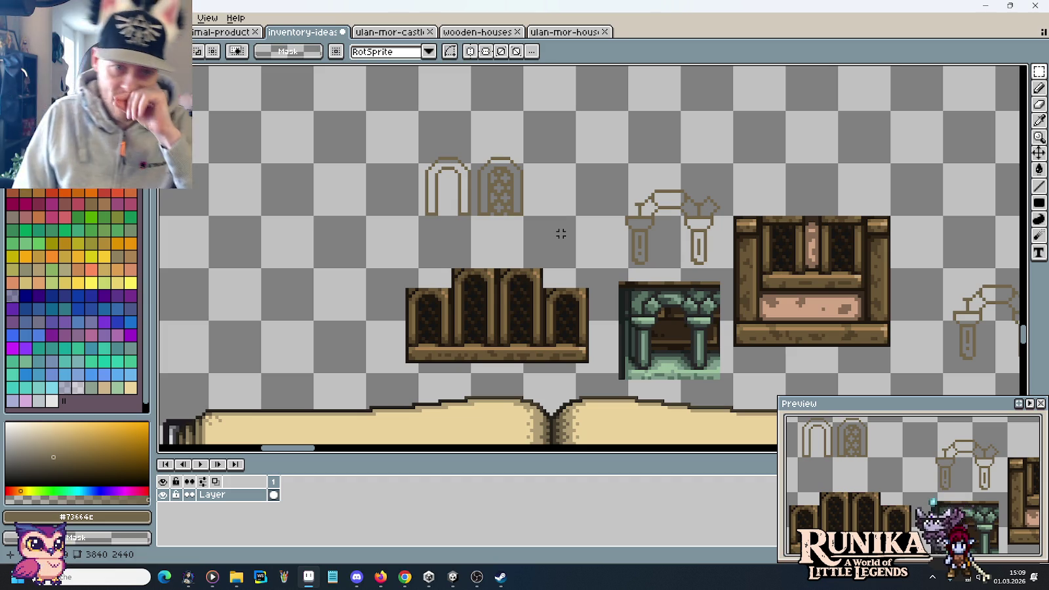
# Move the latticed arch sketch onto the open book's right page
pyautogui.moveTo(518, 211)
pyautogui.mouseDown()
pyautogui.moveTo(502, 159)
pyautogui.moveTo(666, 287)
pyautogui.moveTo(670, 277)
pyautogui.moveTo(683, 283)
pyautogui.mouseUp()
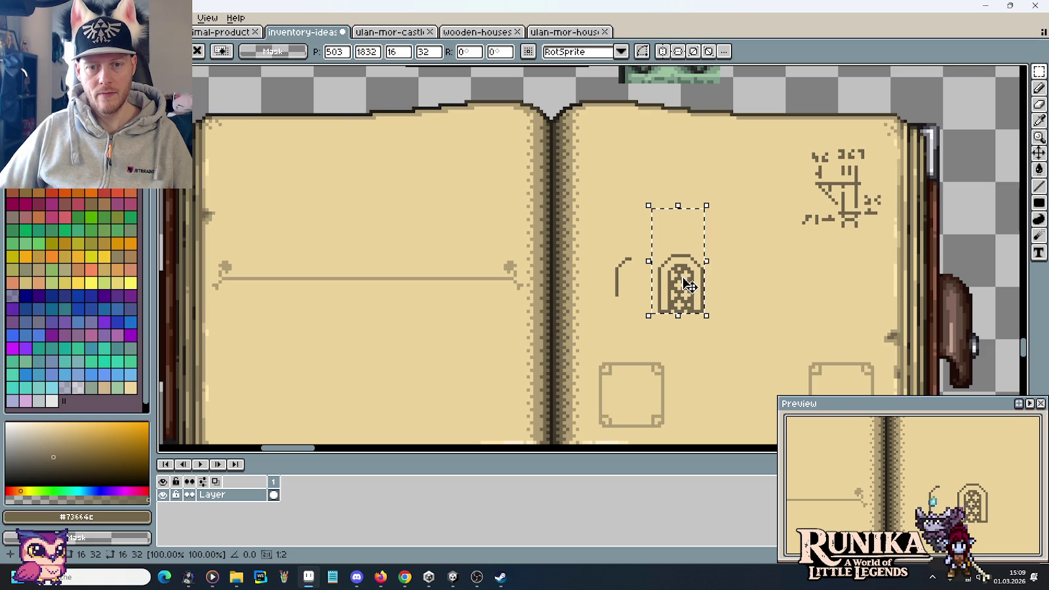
pyautogui.hscroll(3, 787, 297)
pyautogui.moveTo(642, 295); pyautogui.dragTo(571, 300)
pyautogui.hotkey('ctrl', 'd')
pyautogui.press('b')
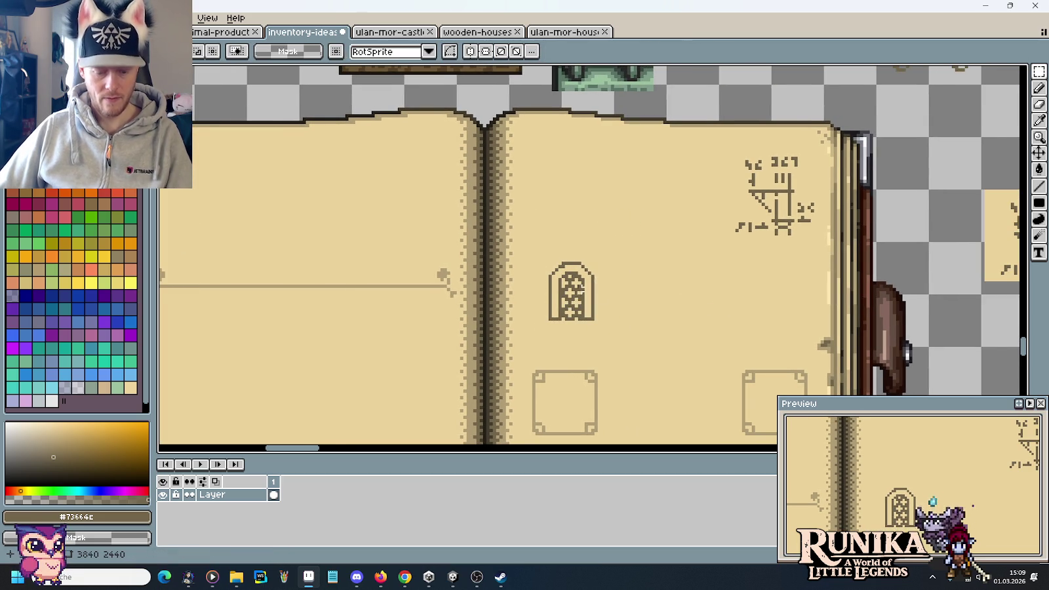
pyautogui.scroll(1, 571, 297)
pyautogui.keyDown('alt'); pyautogui.click(562, 256); pyautogui.keyUp('alt')
pyautogui.scroll(-2, 580, 260)
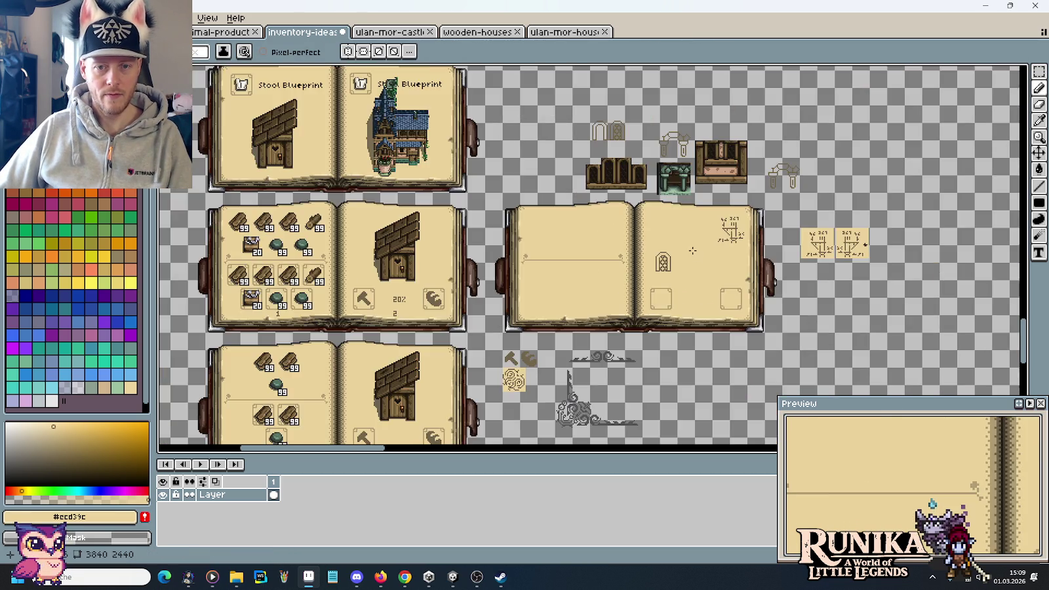
pyautogui.scroll(1, 733, 178)
pyautogui.scroll(-1, 695, 243)
pyautogui.scroll(1, 769, 176)
# Copy the pillar archway sketch onto the book page, nudged slightly upward
pyautogui.press('m')
pyautogui.moveTo(747, 149)
pyautogui.mouseDown()
pyautogui.moveTo(805, 216)
pyautogui.moveTo(733, 274)
pyautogui.moveTo(672, 373)
pyautogui.mouseUp()
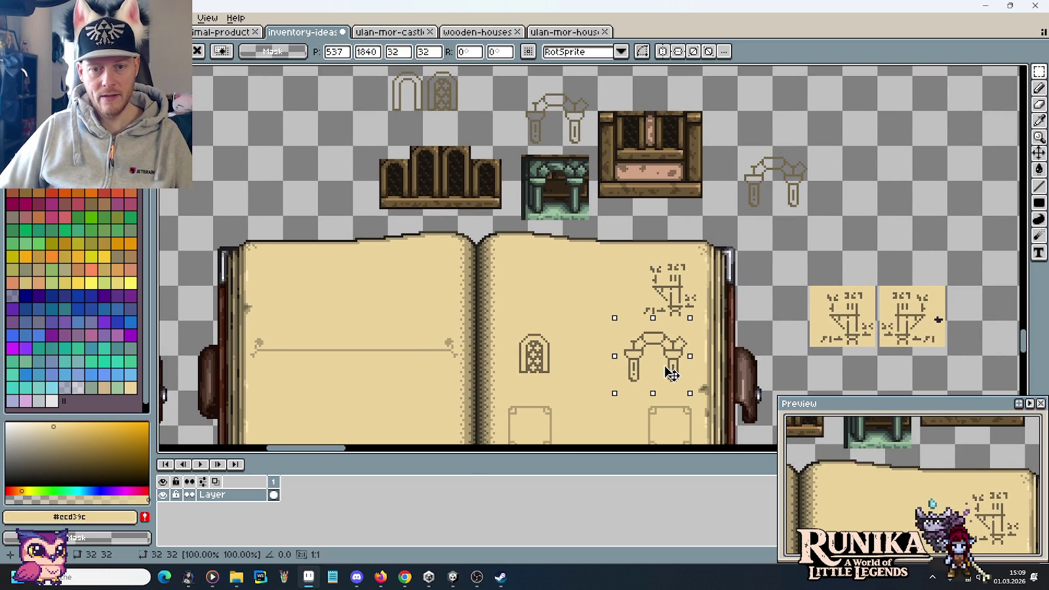
pyautogui.moveTo(673, 374); pyautogui.dragTo(671, 369)
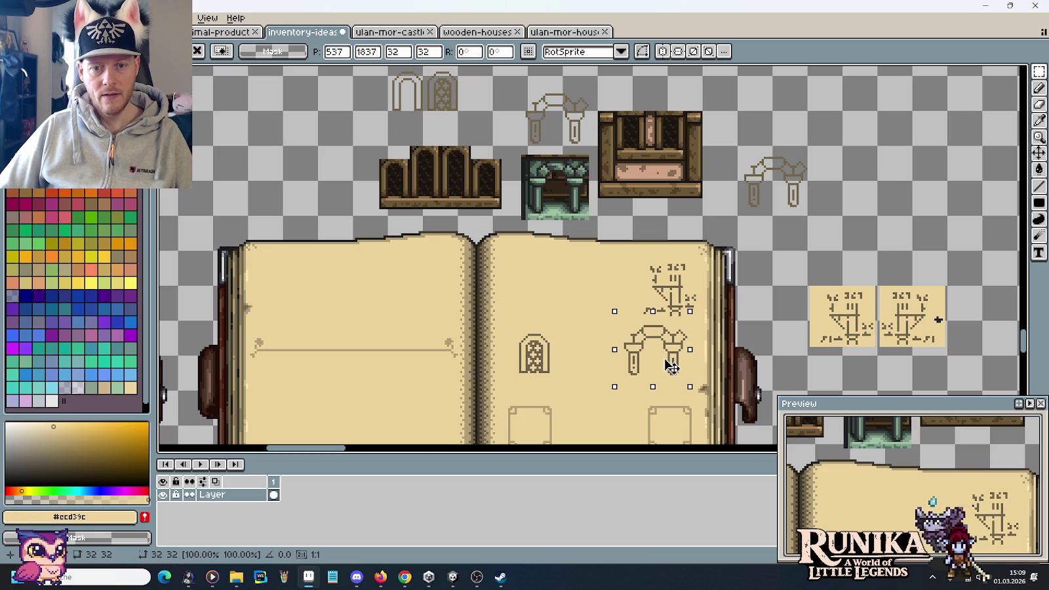
pyautogui.click(586, 352)
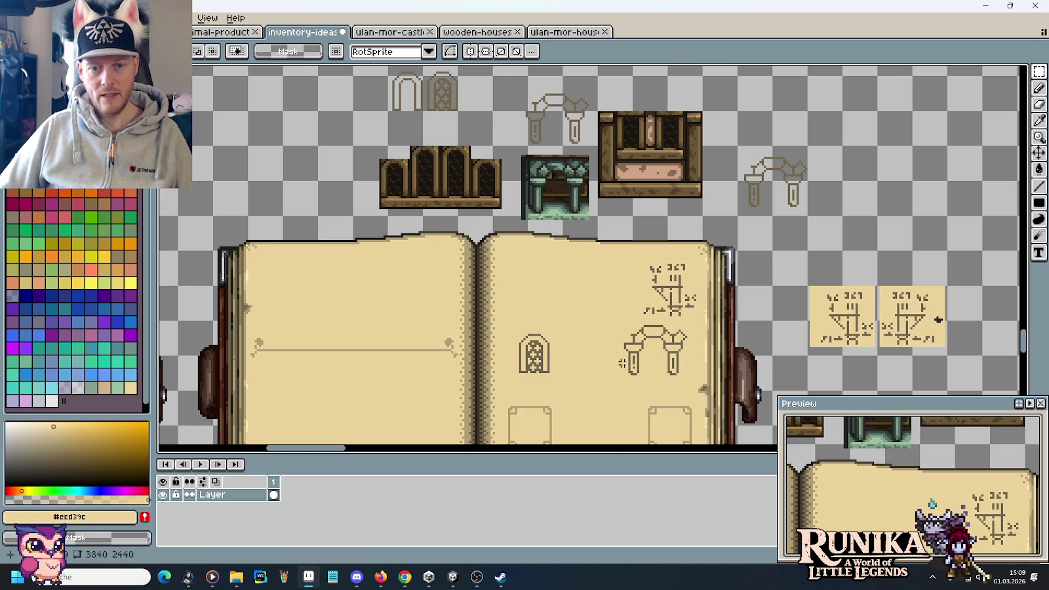
# Place a copy of the patterned arch window beside the two existing arches
pyautogui.scroll(2, 629, 295)
pyautogui.scroll(3, 650, 243)
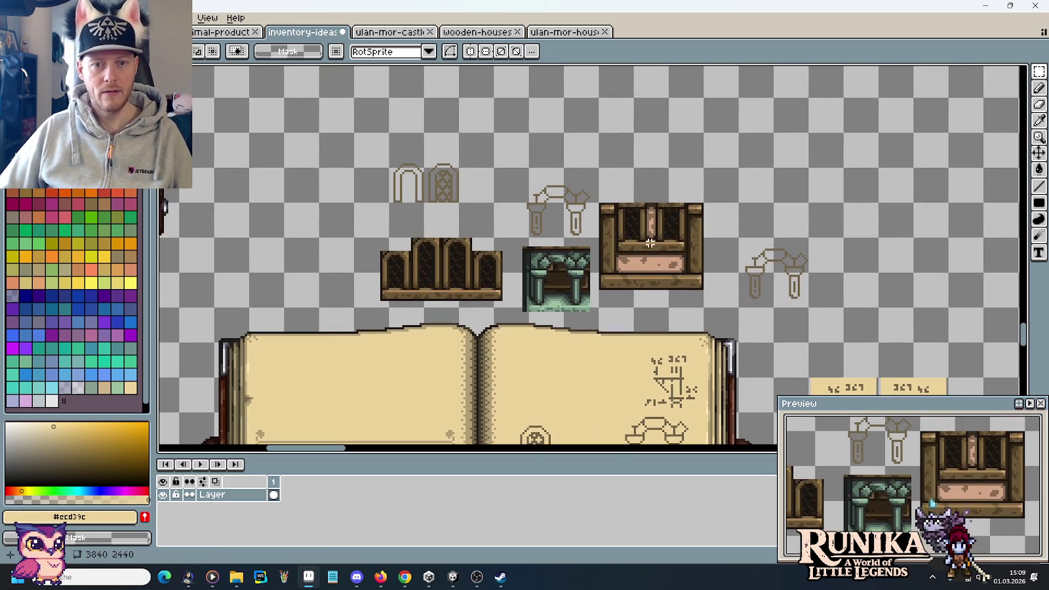
pyautogui.scroll(4, 620, 204)
pyautogui.scroll(1, 627, 200)
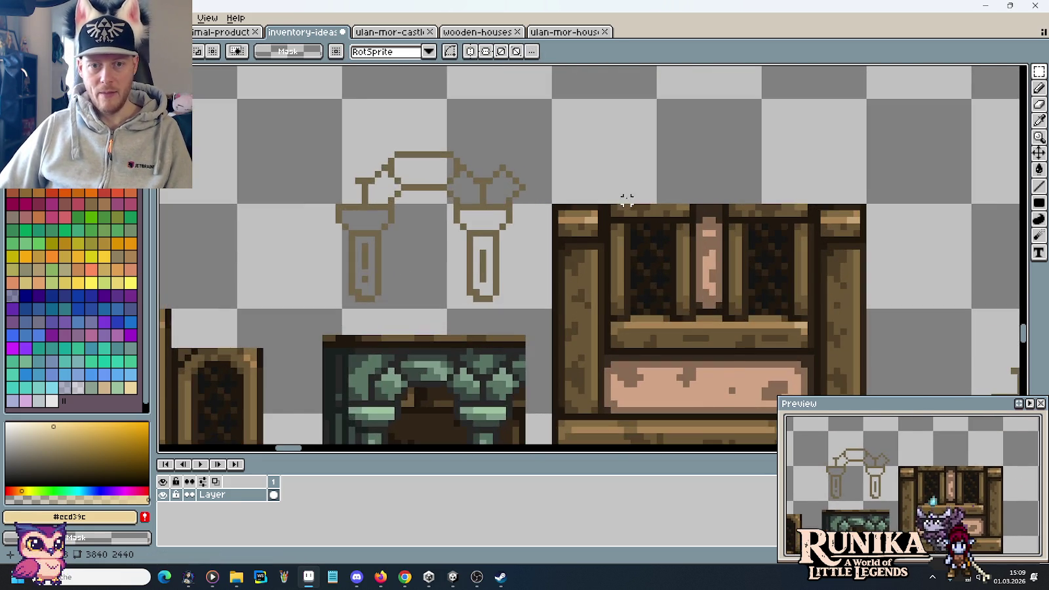
pyautogui.scroll(-1, 627, 197)
pyautogui.scroll(1, 557, 203)
pyautogui.hscroll(-2, 459, 217)
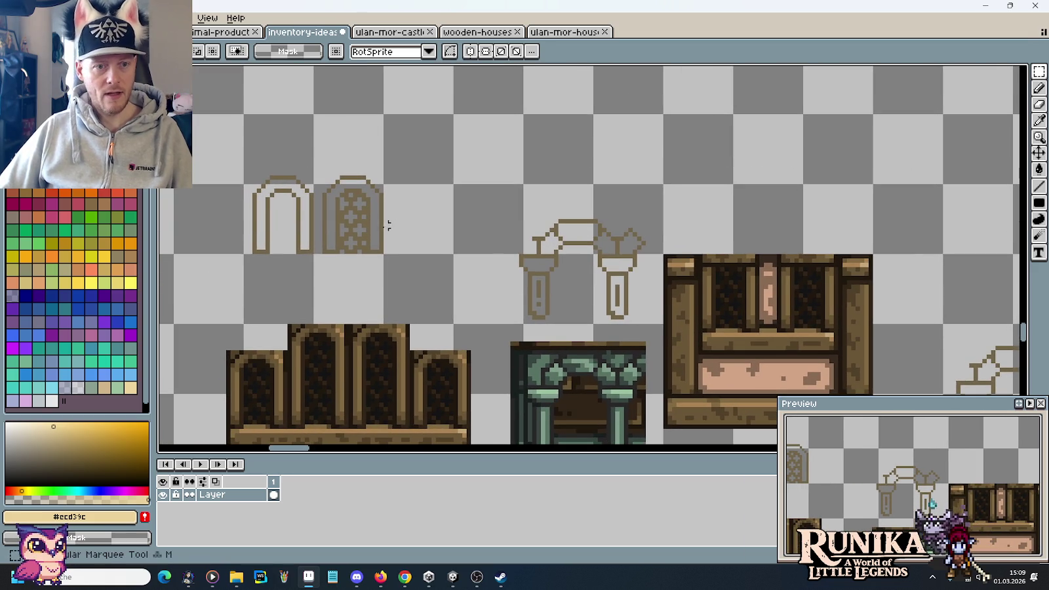
pyautogui.moveTo(333, 229)
pyautogui.mouseDown()
pyautogui.moveTo(352, 198)
pyautogui.moveTo(733, 231)
pyautogui.moveTo(427, 200)
pyautogui.mouseUp()
pyautogui.click(565, 190)
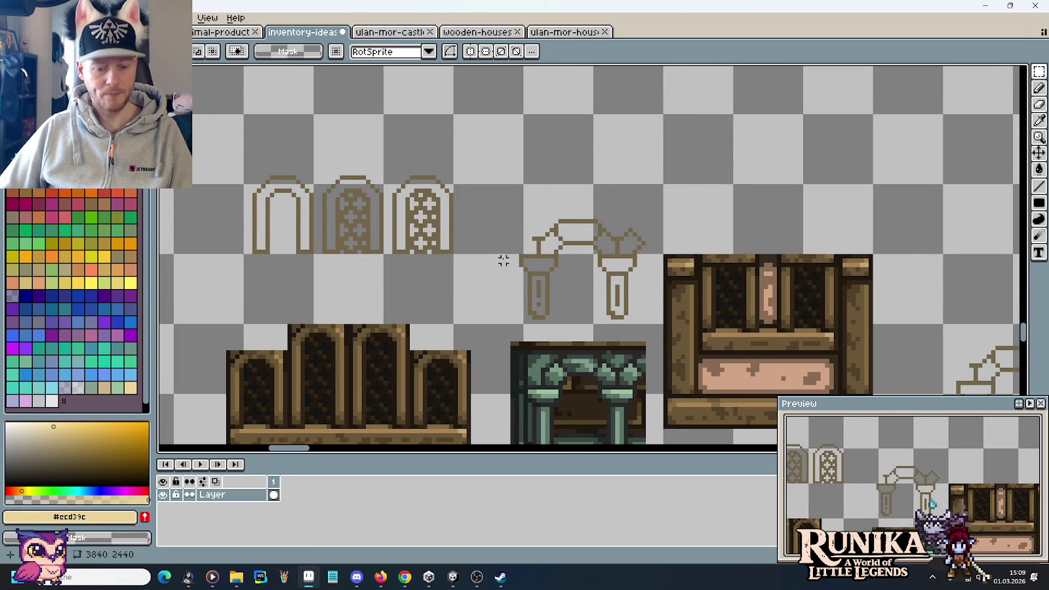
pyautogui.hscroll(-2, 503, 261)
pyautogui.moveTo(449, 241); pyautogui.dragTo(450, 160)
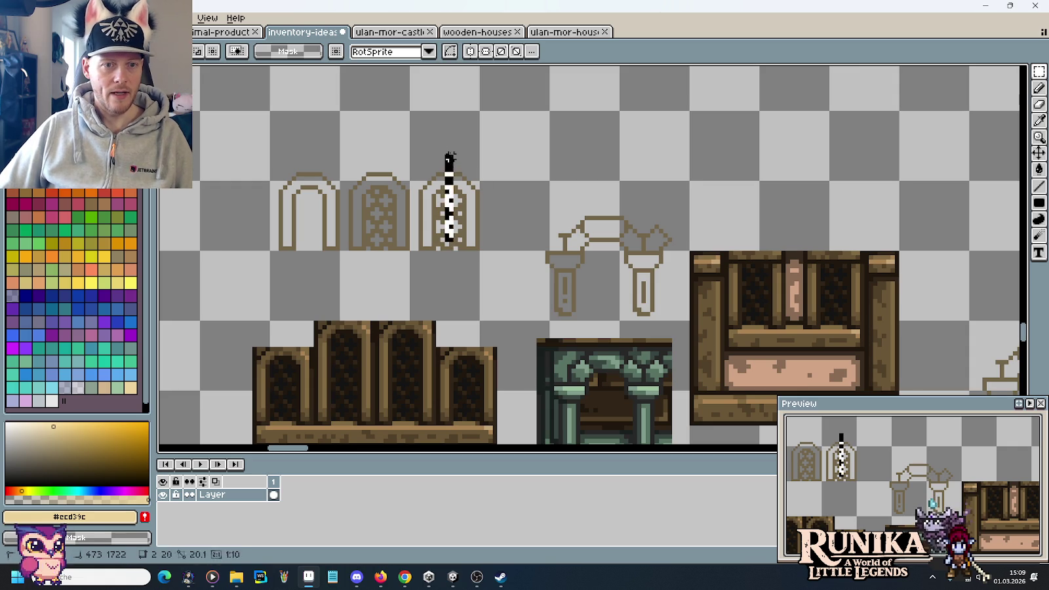
pyautogui.moveTo(367, 131)
pyautogui.mouseDown()
pyautogui.moveTo(379, 197)
pyautogui.moveTo(288, 339)
pyautogui.mouseUp()
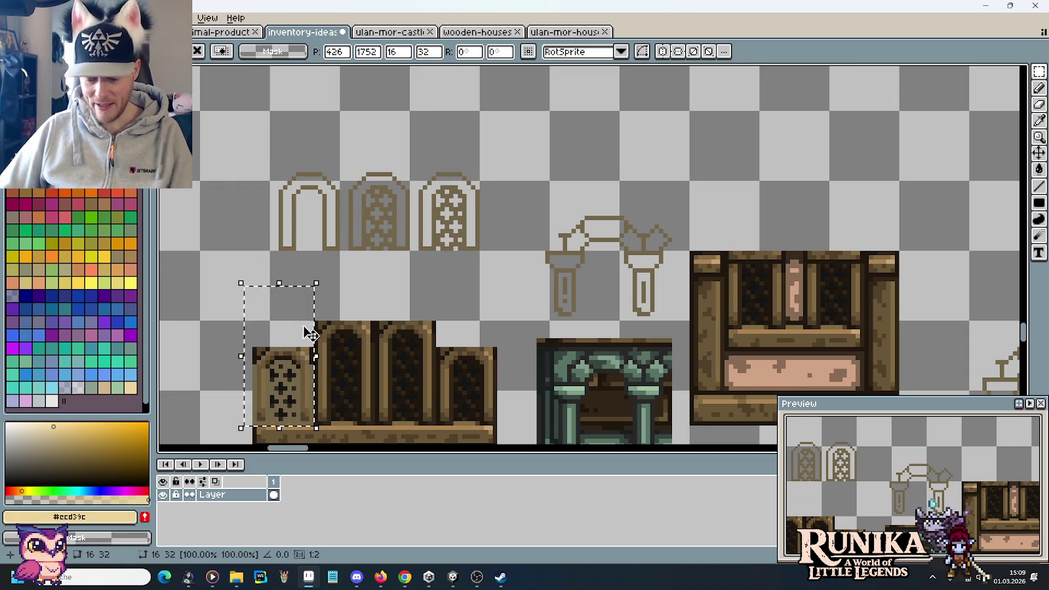
pyautogui.press('Escape')
pyautogui.scroll(2, 506, 190)
pyautogui.moveTo(489, 201)
pyautogui.mouseDown()
pyautogui.moveTo(486, 118)
pyautogui.moveTo(383, 152)
pyautogui.moveTo(379, 124)
pyautogui.moveTo(416, 133)
pyautogui.moveTo(474, 210)
pyautogui.mouseUp()
# Give the new window a flat brown top line and erase the leftover rim pixels
pyautogui.press('b')
pyautogui.keyDown('alt'); pyautogui.click(368, 162); pyautogui.keyUp('alt')
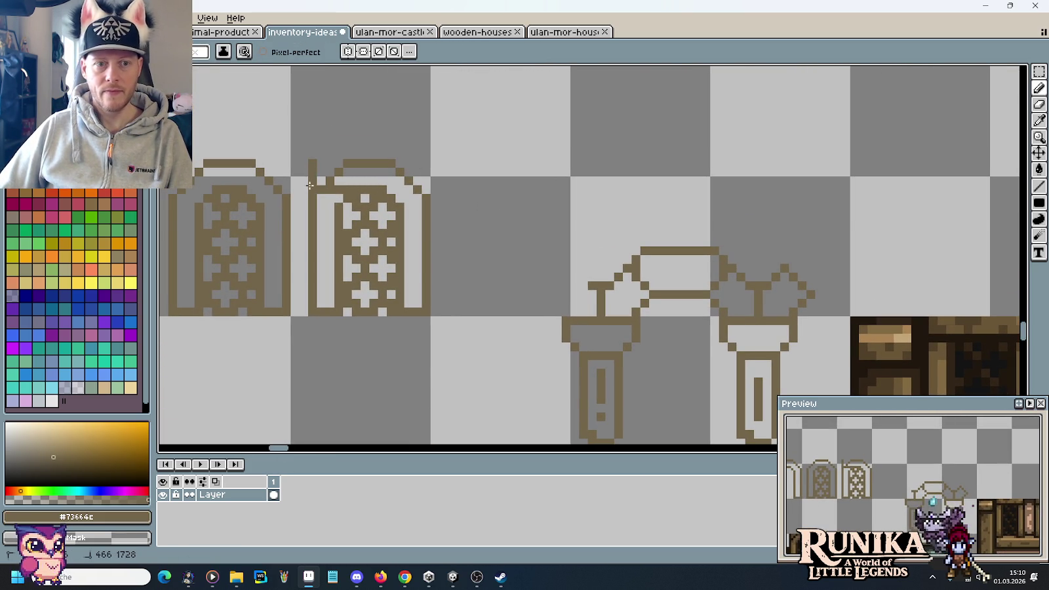
pyautogui.moveTo(312, 164)
pyautogui.mouseDown()
pyautogui.moveTo(413, 163)
pyautogui.moveTo(427, 187)
pyautogui.mouseUp()
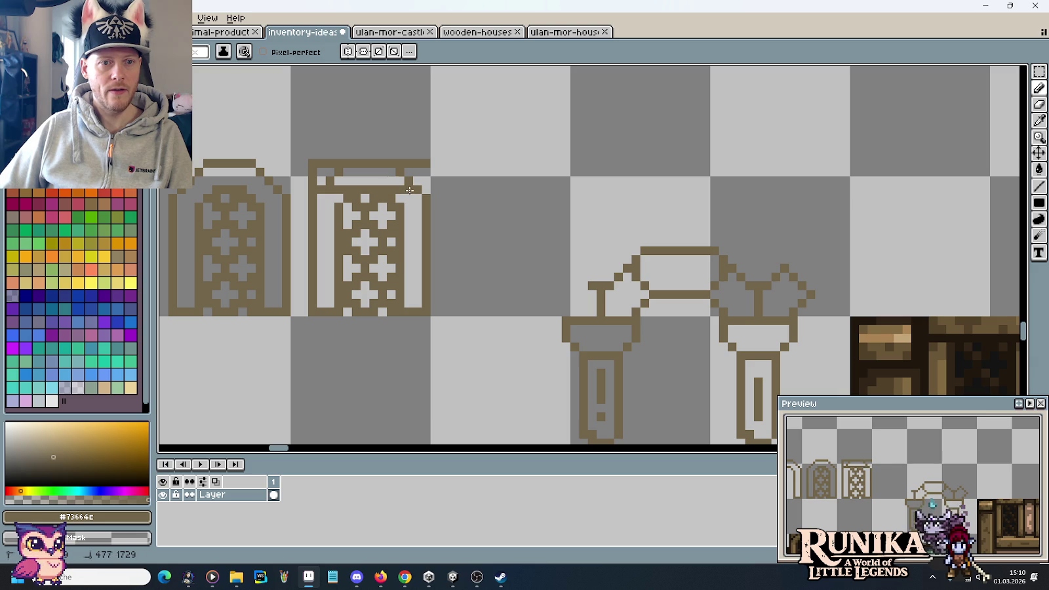
pyautogui.rightClick(407, 173)
pyautogui.rightClick(330, 181)
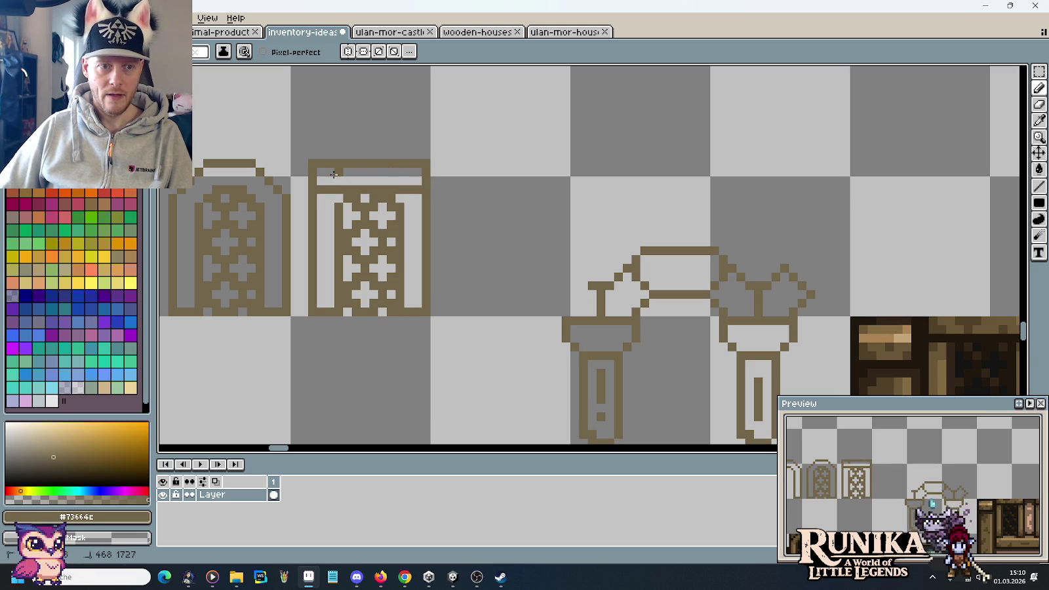
pyautogui.scroll(-1, 480, 206)
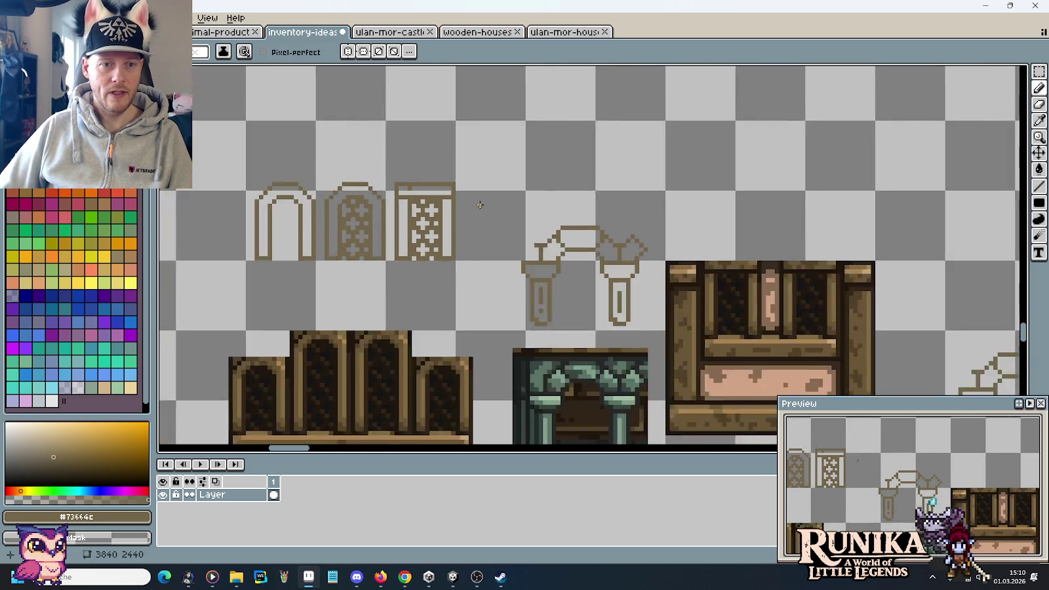
pyautogui.scroll(-1, 412, 202)
pyautogui.scroll(1, 412, 202)
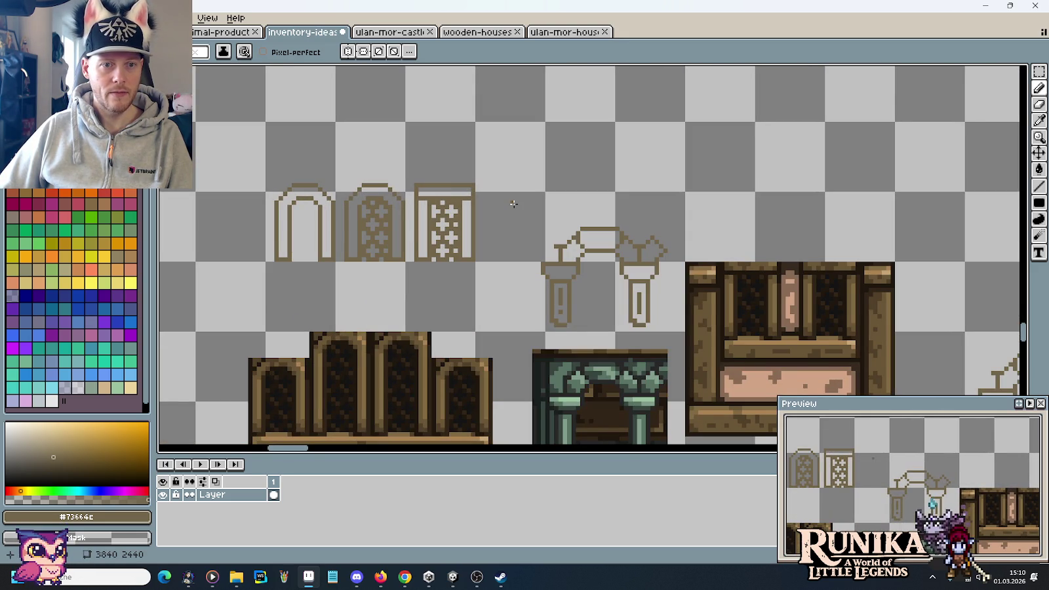
pyautogui.scroll(-1, 684, 331)
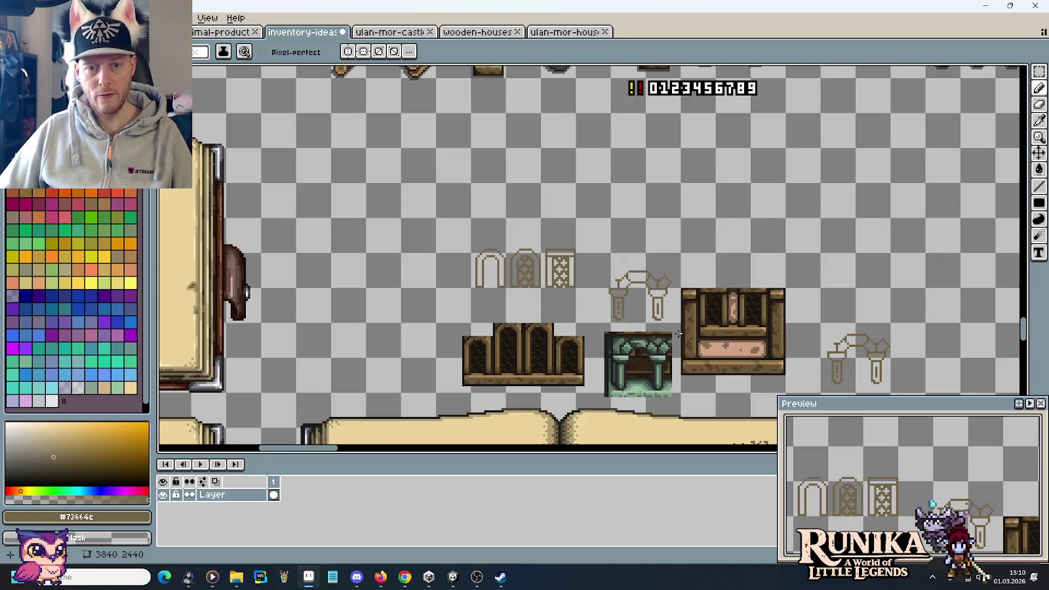
pyautogui.scroll(1, 662, 303)
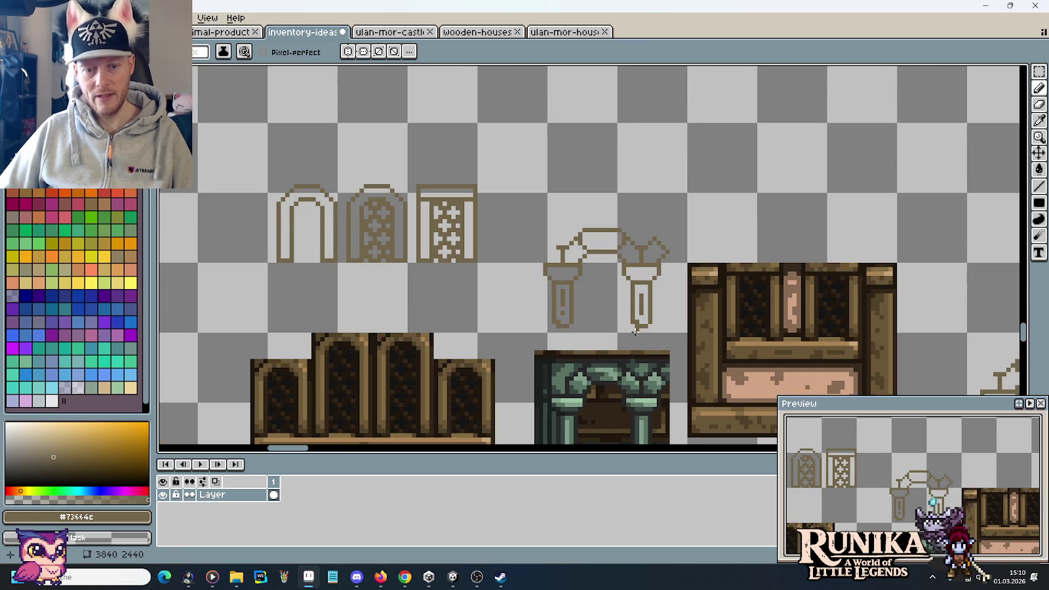
# Copy the square-topped window sketch onto the book's right page beside the arched window
pyautogui.press('m')
pyautogui.moveTo(459, 253); pyautogui.dragTo(444, 186)
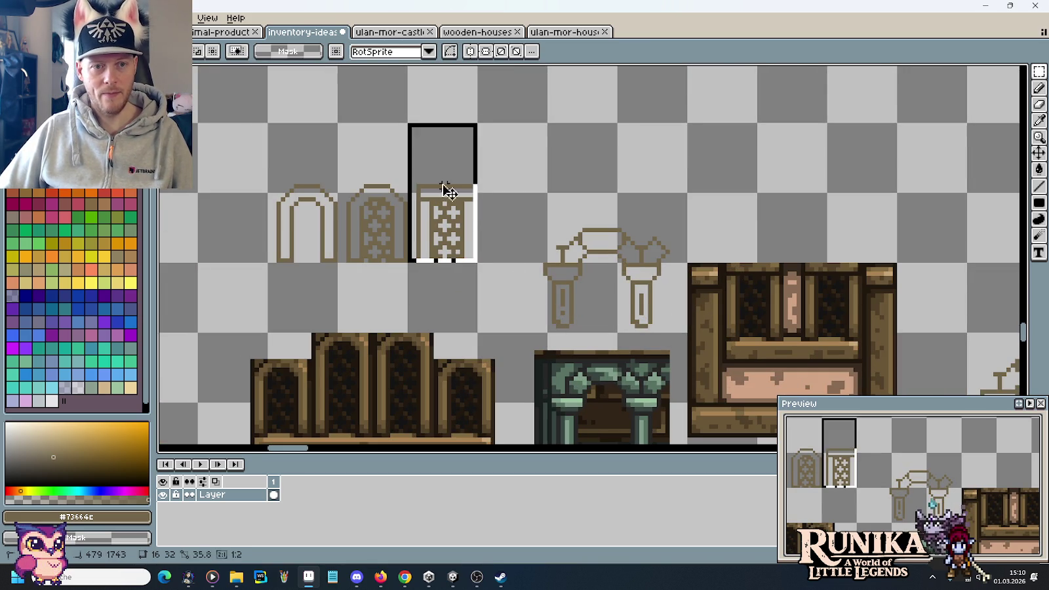
pyautogui.scroll(-1, 633, 197)
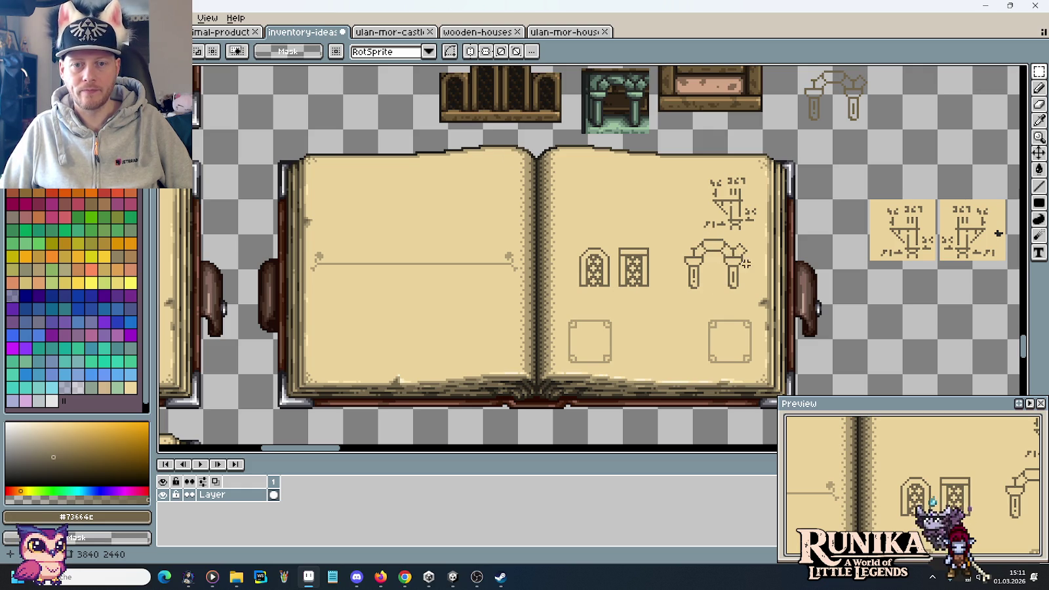
pyautogui.scroll(3, 730, 248)
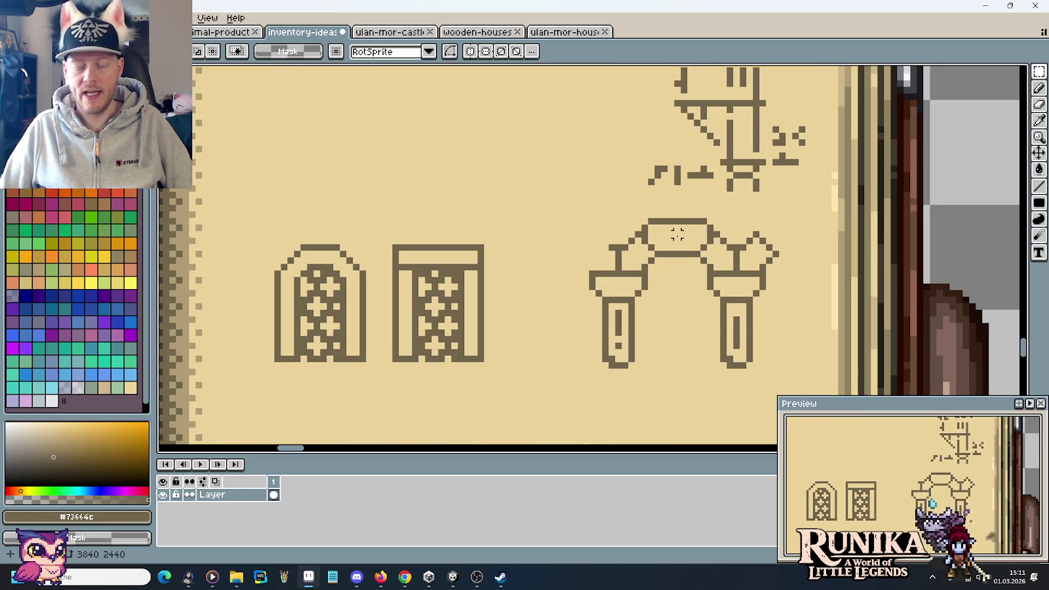
pyautogui.scroll(8, 676, 234)
# Paint over the stray pixels at the arch's left corner in page colour, then touch up its edge
pyautogui.press('b')
pyautogui.keyDown('alt'); pyautogui.click(581, 256); pyautogui.keyUp('alt')
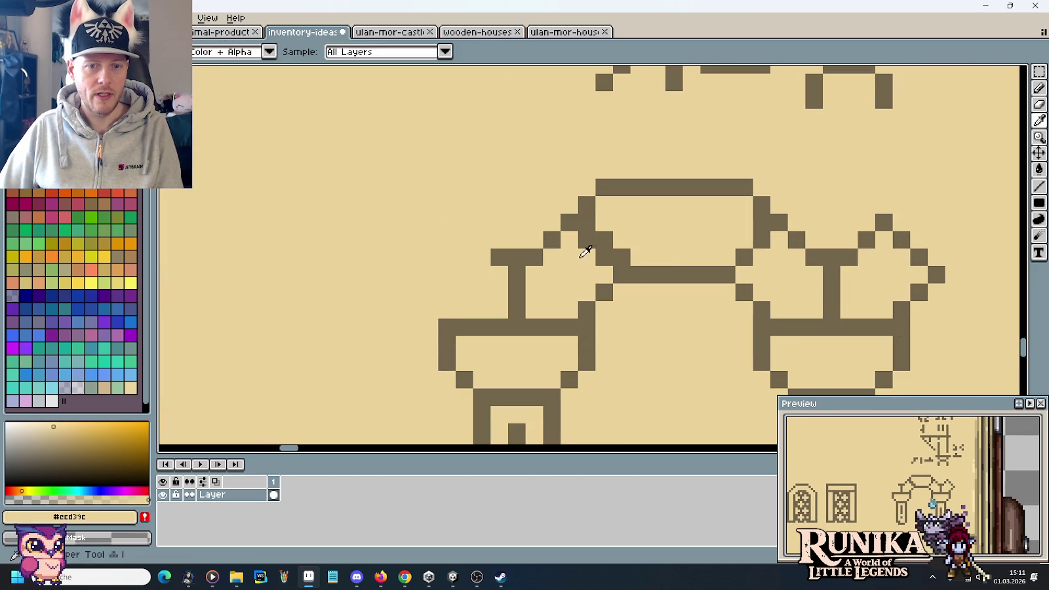
pyautogui.moveTo(604, 257); pyautogui.dragTo(587, 241)
pyautogui.press('i')
pyautogui.click(725, 272)
pyautogui.press('b')
pyautogui.moveTo(727, 258); pyautogui.dragTo(744, 239)
pyautogui.keyDown('alt'); pyautogui.click(767, 275); pyautogui.keyUp('alt')
pyautogui.click(745, 257)
# Reshape the arch corner with dark line pixels and repaint one corner pixel in page colour
pyautogui.scroll(-2, 798, 285)
pyautogui.scroll(-1, 799, 285)
pyautogui.scroll(3, 848, 250)
pyautogui.keyDown('alt'); pyautogui.click(848, 249); pyautogui.keyUp('alt')
pyautogui.moveTo(855, 248)
pyautogui.mouseDown()
pyautogui.moveTo(822, 213)
pyautogui.moveTo(836, 247)
pyautogui.mouseUp()
pyautogui.keyDown('alt'); pyautogui.click(813, 230); pyautogui.keyUp('alt')
# Sample the dark line colour and zoom out to show the other blueprint book pages
pyautogui.scroll(-1, 824, 266)
pyautogui.scroll(-3, 853, 282)
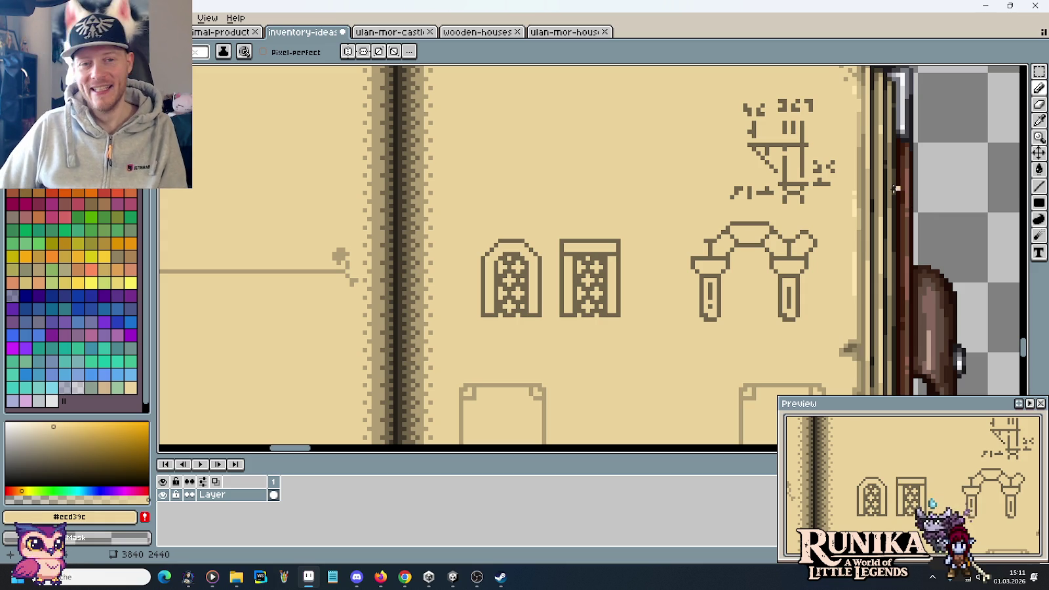
pyautogui.scroll(-1, 622, 157)
pyautogui.scroll(-1, 590, 190)
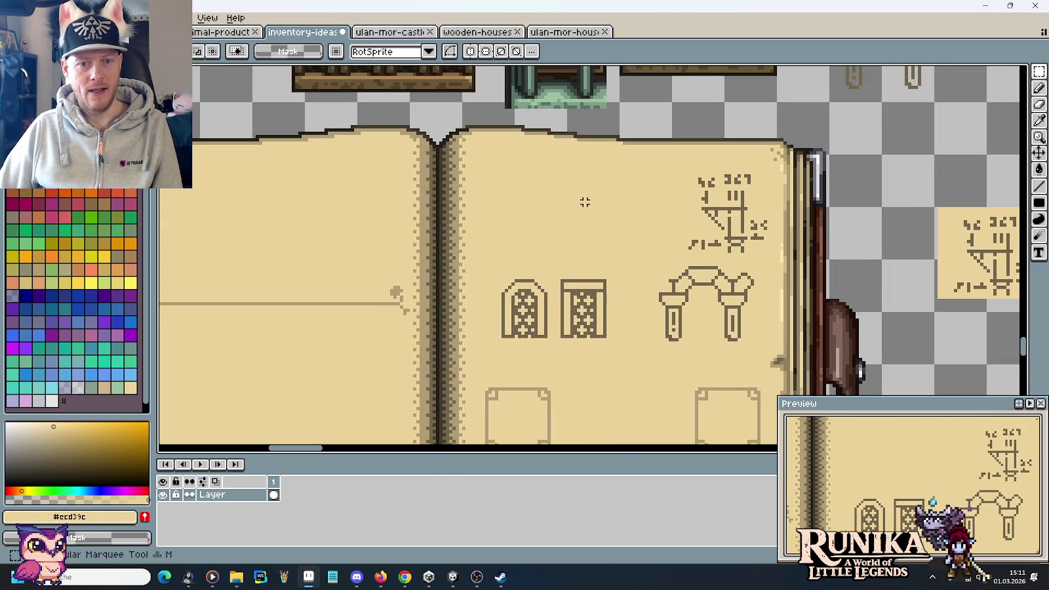
pyautogui.keyDown('alt'); pyautogui.click(595, 290); pyautogui.keyUp('alt')
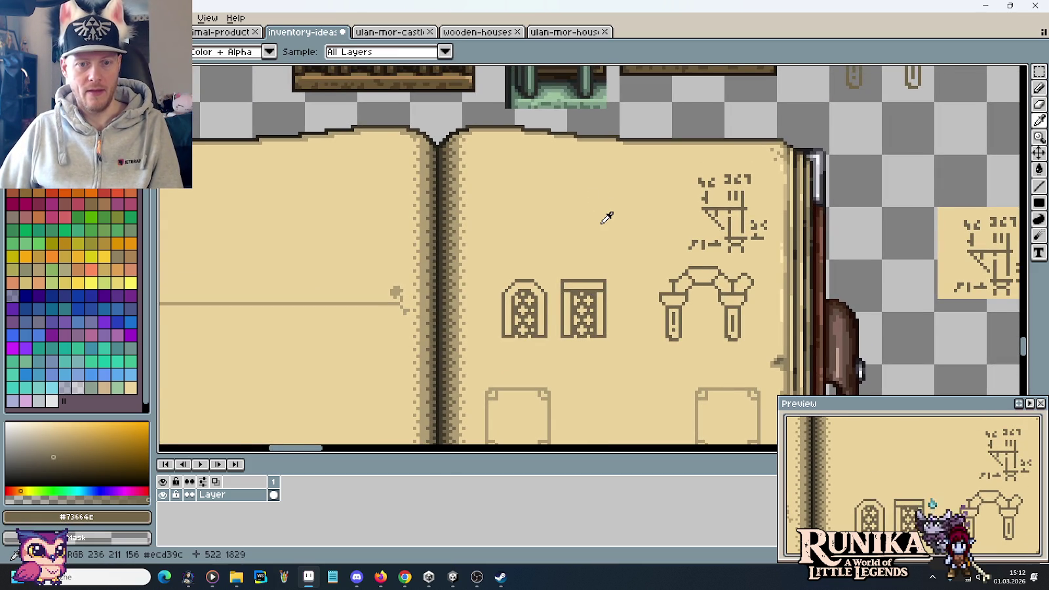
pyautogui.scroll(-1, 600, 225)
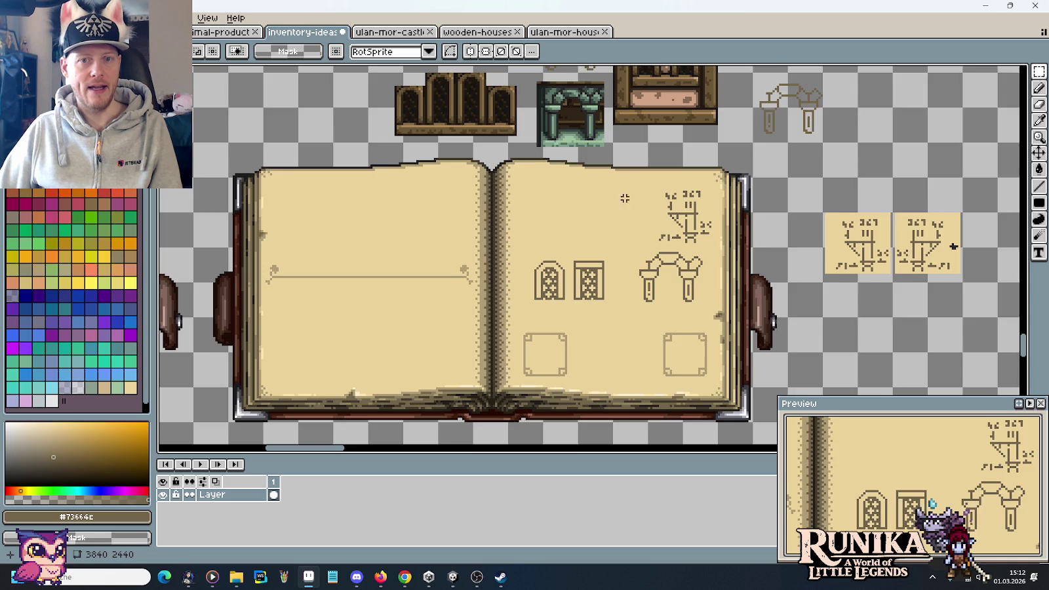
pyautogui.moveTo(601, 225); pyautogui.dragTo(627, 322)
pyautogui.scroll(-1, 626, 319)
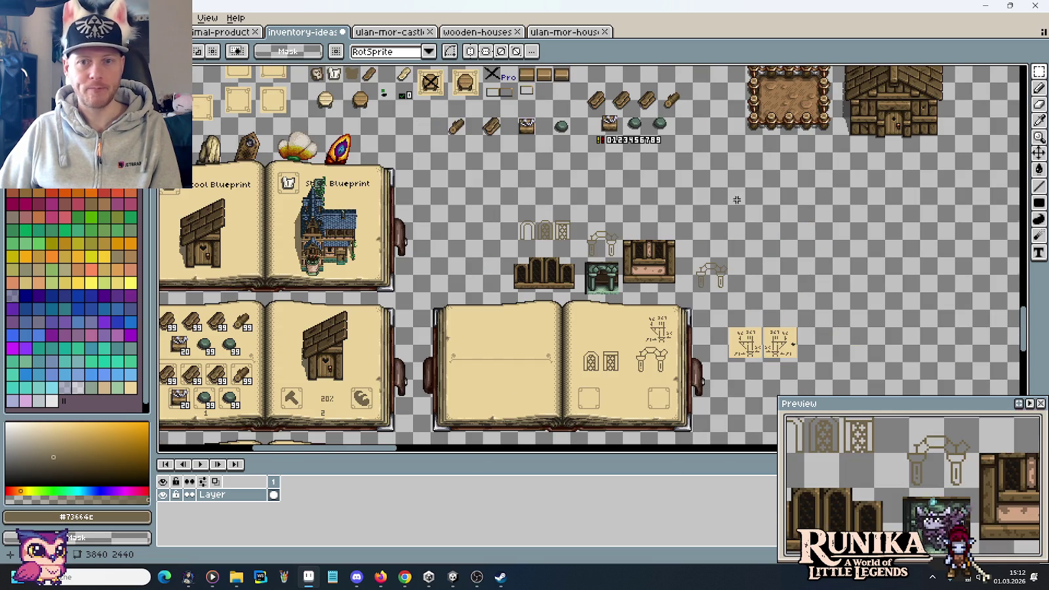
pyautogui.moveTo(737, 199); pyautogui.dragTo(589, 306)
# Bring up the ulan-mor-houses sprite sheet and browse its house and roof sprites
pyautogui.click(564, 32)
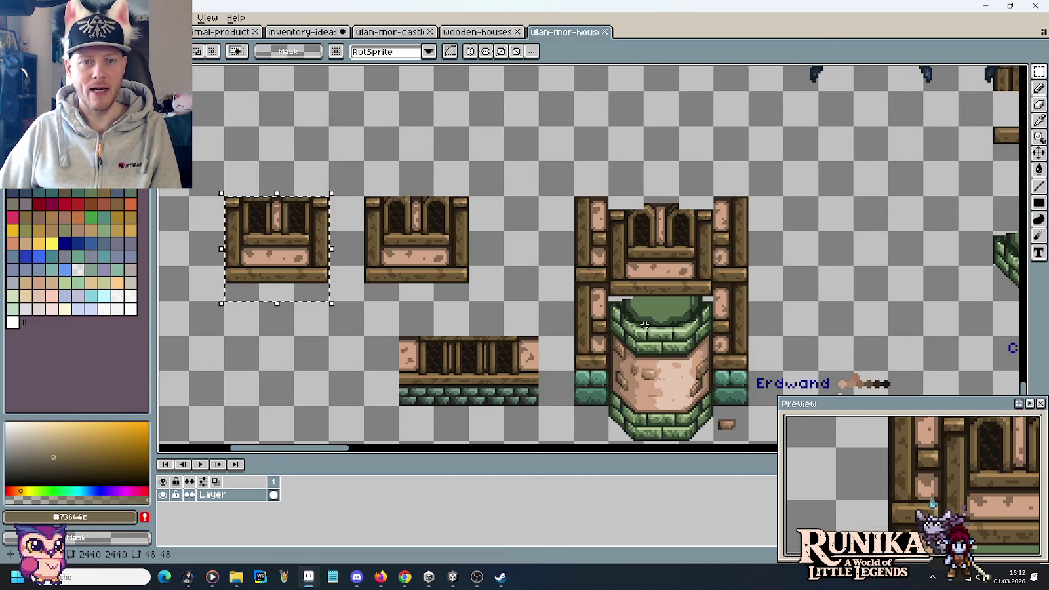
pyautogui.scroll(-1, 643, 321)
pyautogui.moveTo(708, 177)
pyautogui.mouseDown()
pyautogui.moveTo(624, 240)
pyautogui.moveTo(475, 282)
pyautogui.mouseUp()
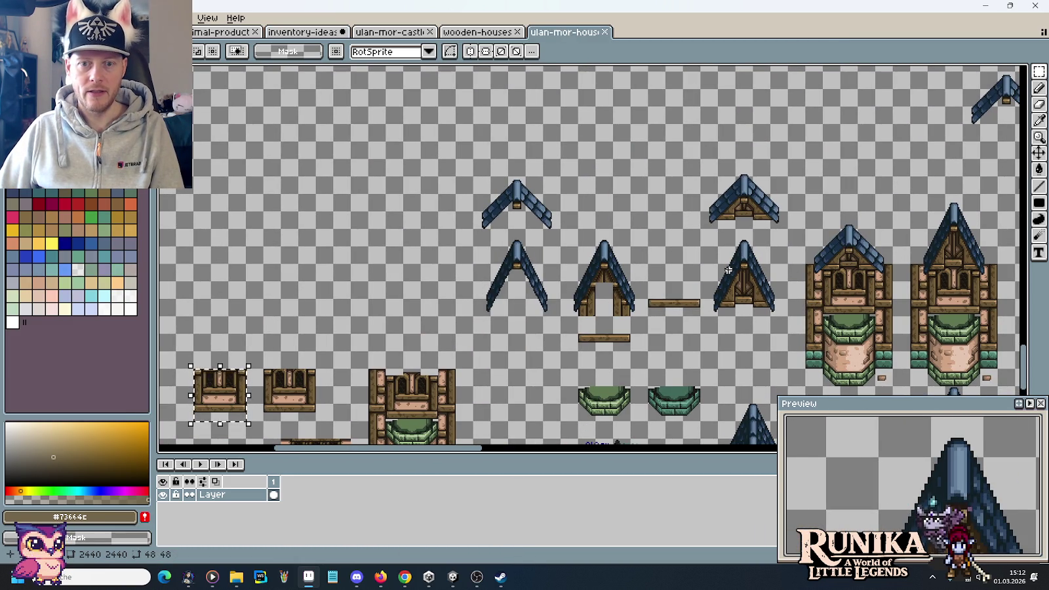
pyautogui.moveTo(749, 207); pyautogui.dragTo(547, 169)
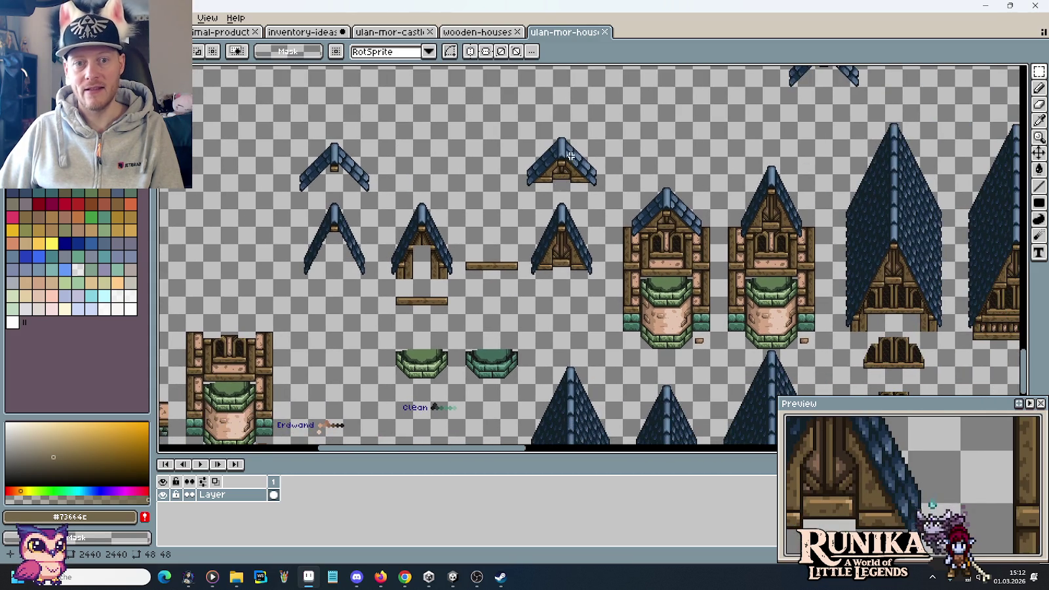
pyautogui.scroll(-1, 546, 168)
pyautogui.scroll(-1, 547, 169)
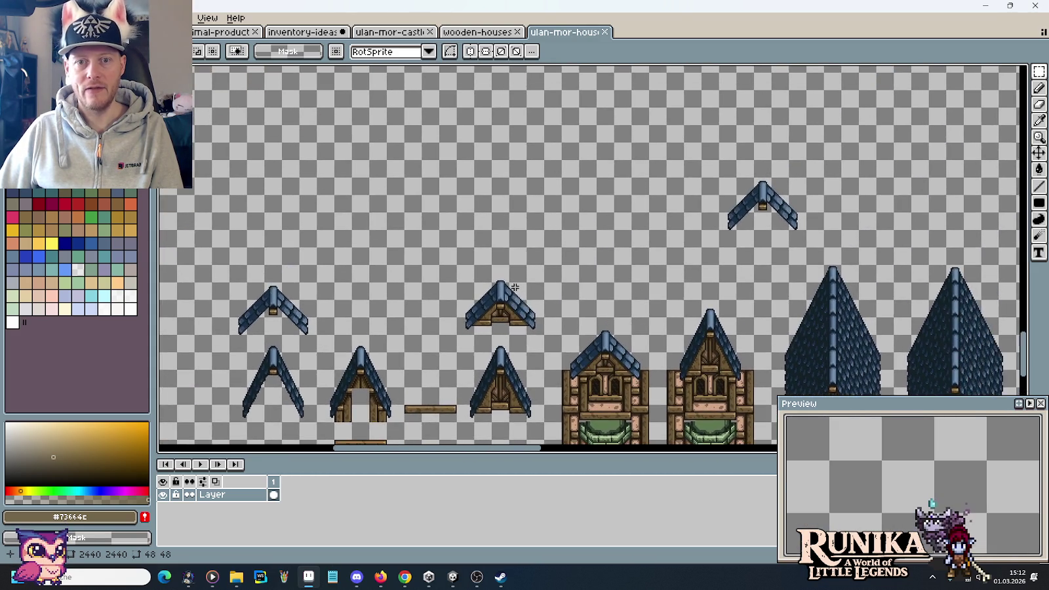
pyautogui.scroll(-1, 525, 197)
pyautogui.scroll(3, 474, 373)
pyautogui.scroll(3, 469, 355)
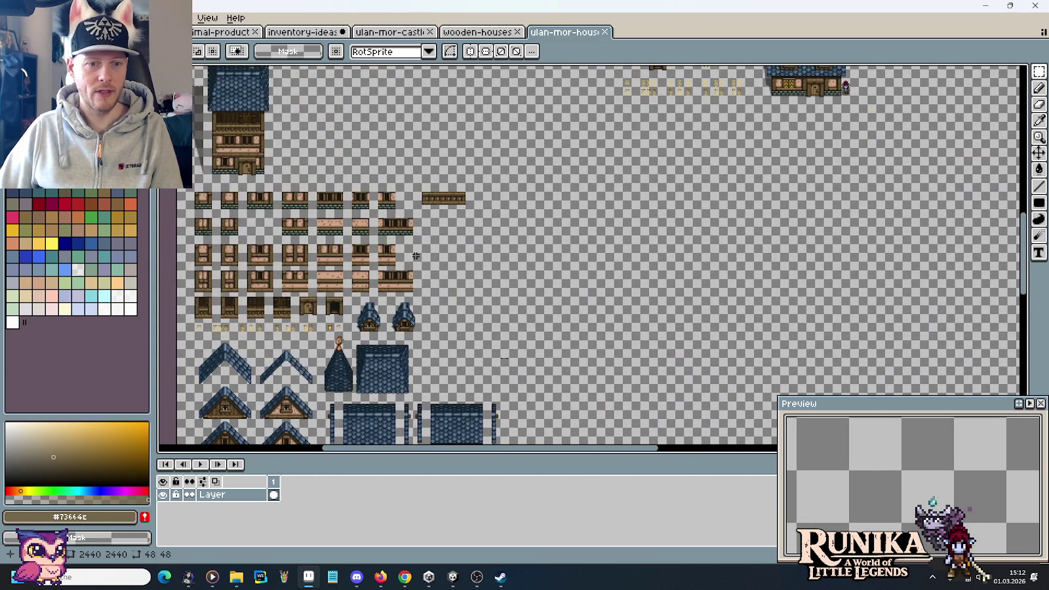
pyautogui.moveTo(384, 172); pyautogui.dragTo(726, 165)
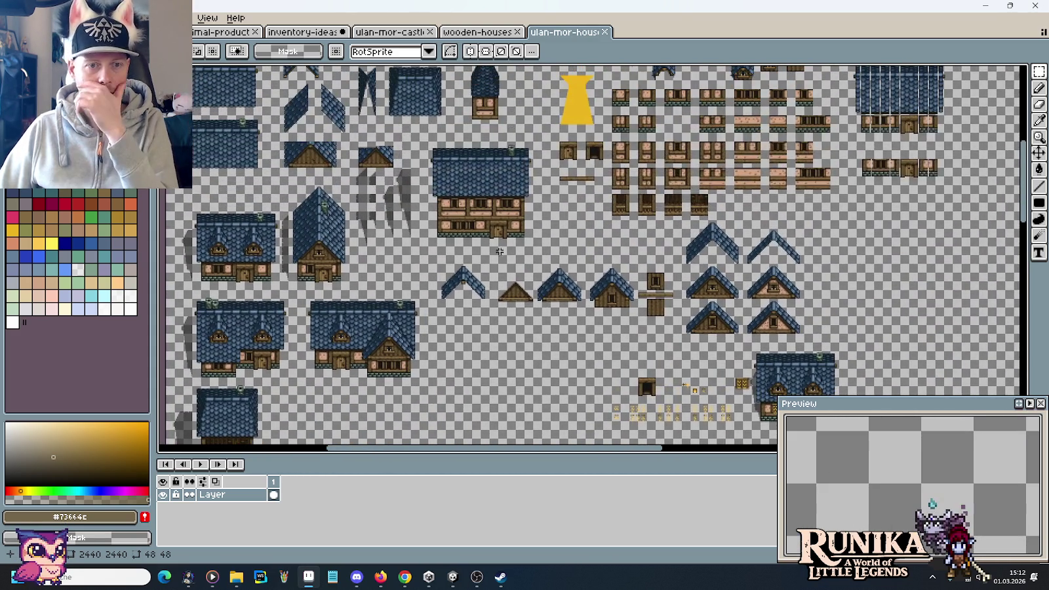
pyautogui.scroll(5, 726, 164)
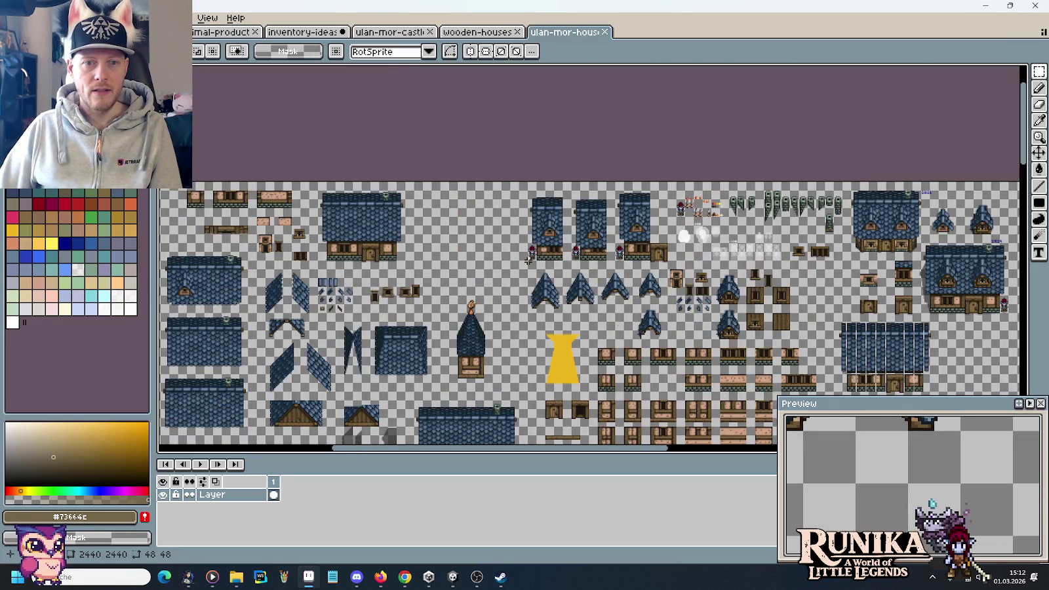
pyautogui.hscroll(4, 679, 268)
pyautogui.hscroll(2, 524, 230)
pyautogui.hscroll(7, 335, 180)
pyautogui.scroll(-3, 336, 180)
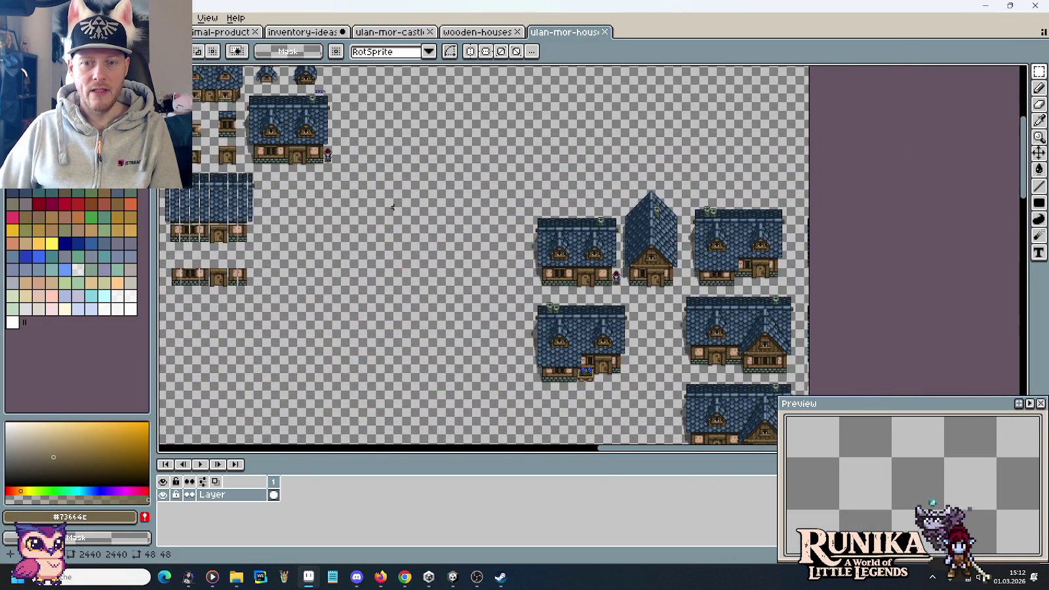
pyautogui.scroll(-3, 412, 366)
pyautogui.hscroll(-5, 374, 357)
pyautogui.hscroll(5, 374, 358)
pyautogui.hscroll(-5, 525, 295)
pyautogui.hscroll(-2, 591, 275)
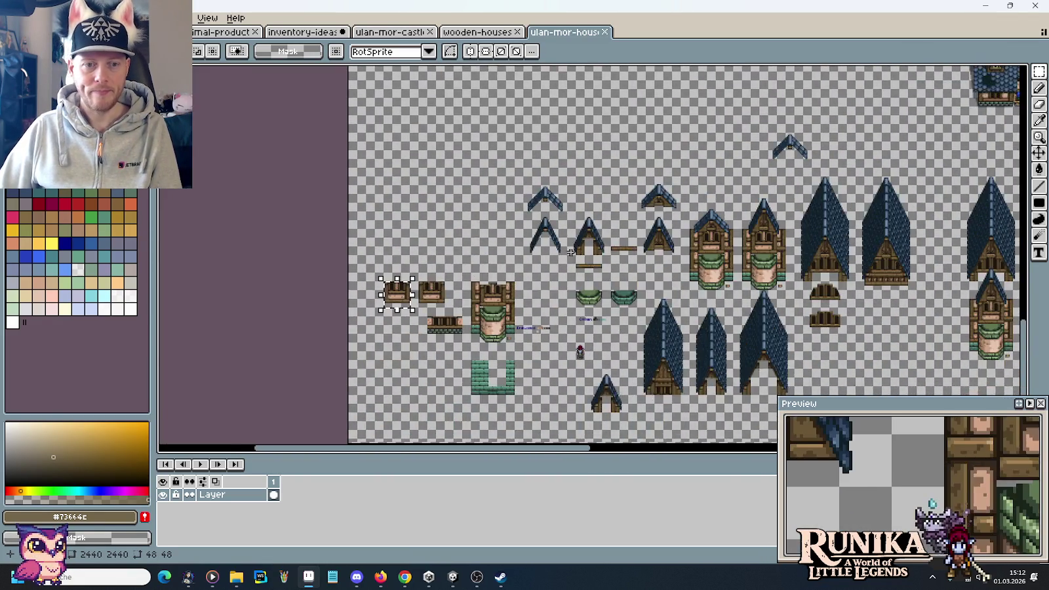
pyautogui.scroll(4, 648, 256)
# Select the small gabled roof sprite and go to the inventory-ideas file
pyautogui.moveTo(678, 283); pyautogui.dragTo(562, 379)
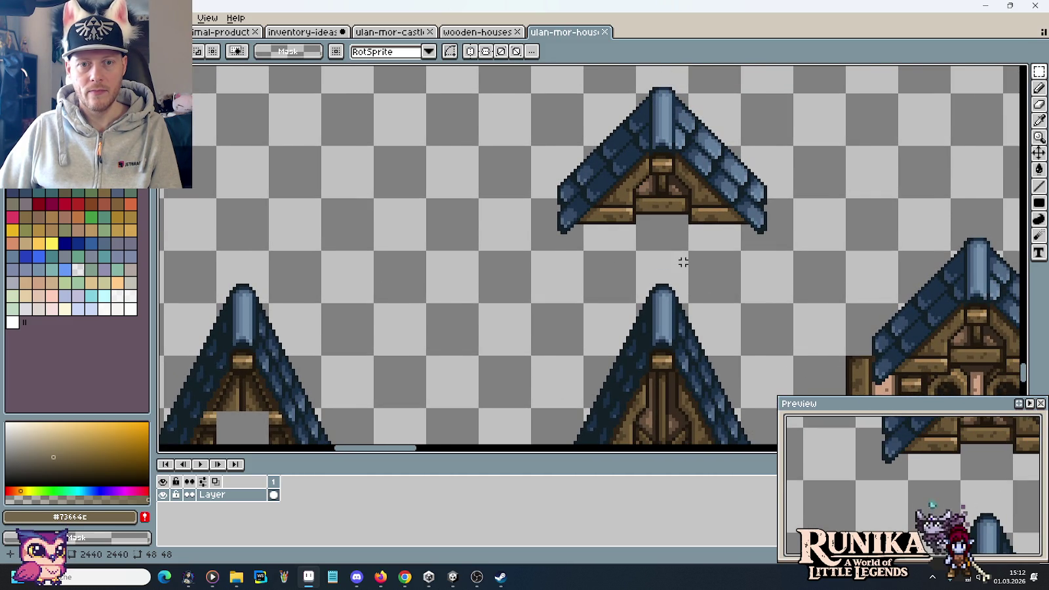
pyautogui.scroll(-1, 683, 262)
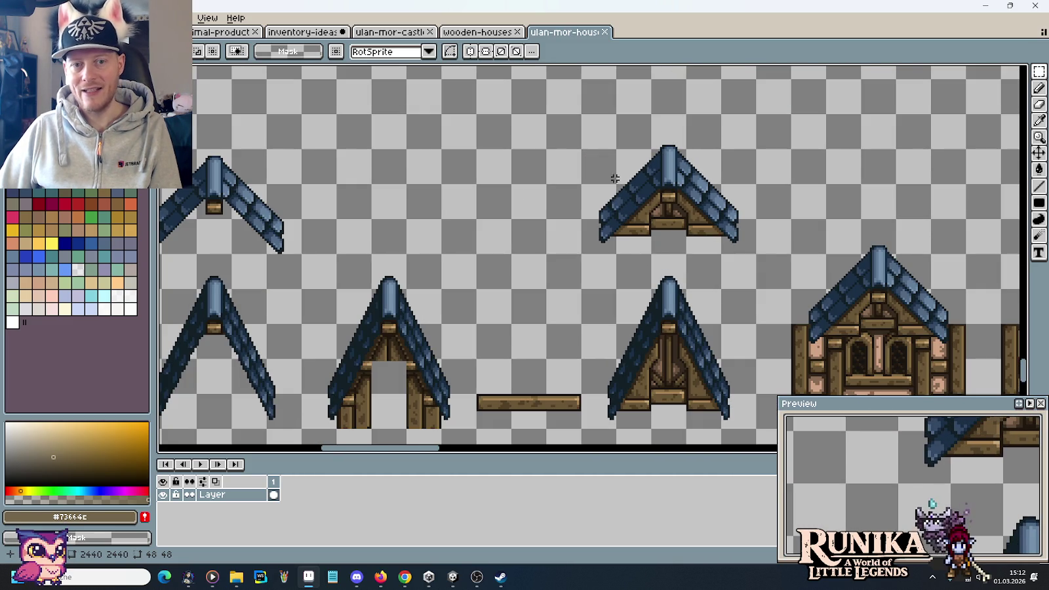
pyautogui.scroll(-1, 627, 297)
pyautogui.moveTo(694, 324)
pyautogui.mouseDown()
pyautogui.moveTo(393, 181)
pyautogui.moveTo(679, 155)
pyautogui.mouseUp()
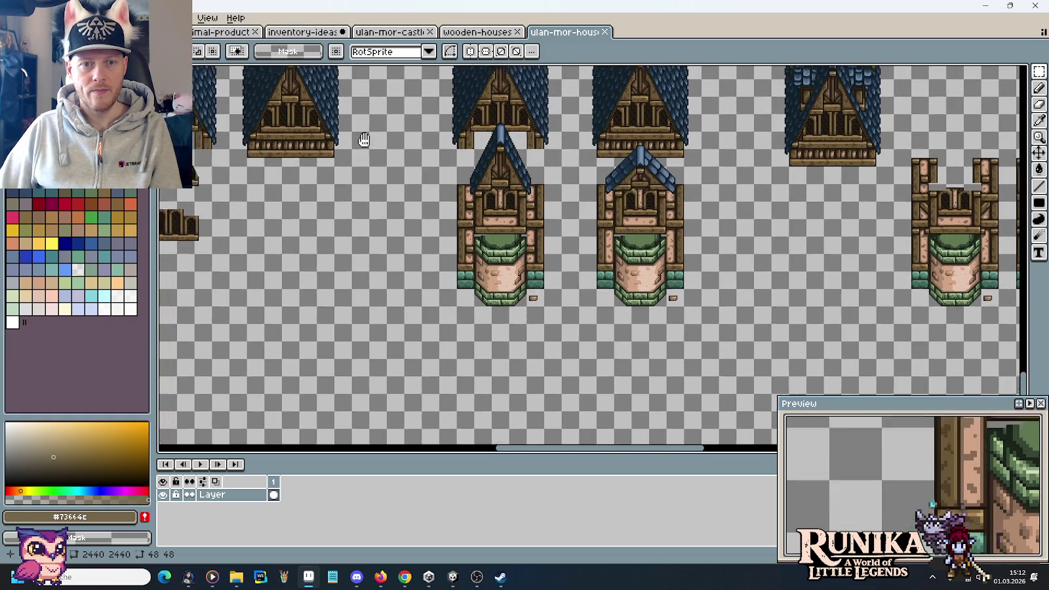
pyautogui.moveTo(611, 162); pyautogui.dragTo(708, 210)
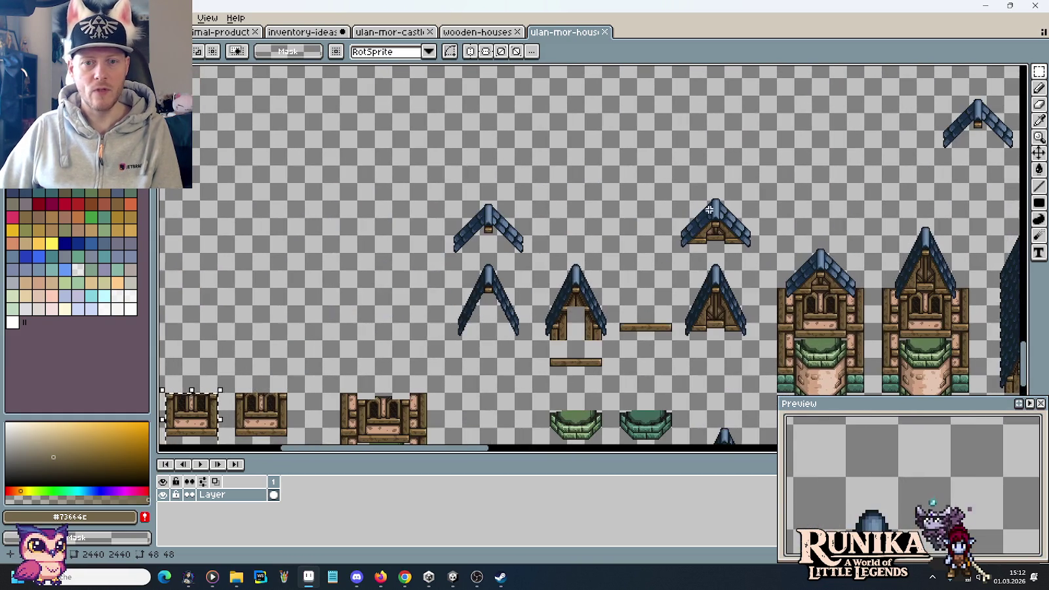
pyautogui.moveTo(653, 255); pyautogui.dragTo(762, 181)
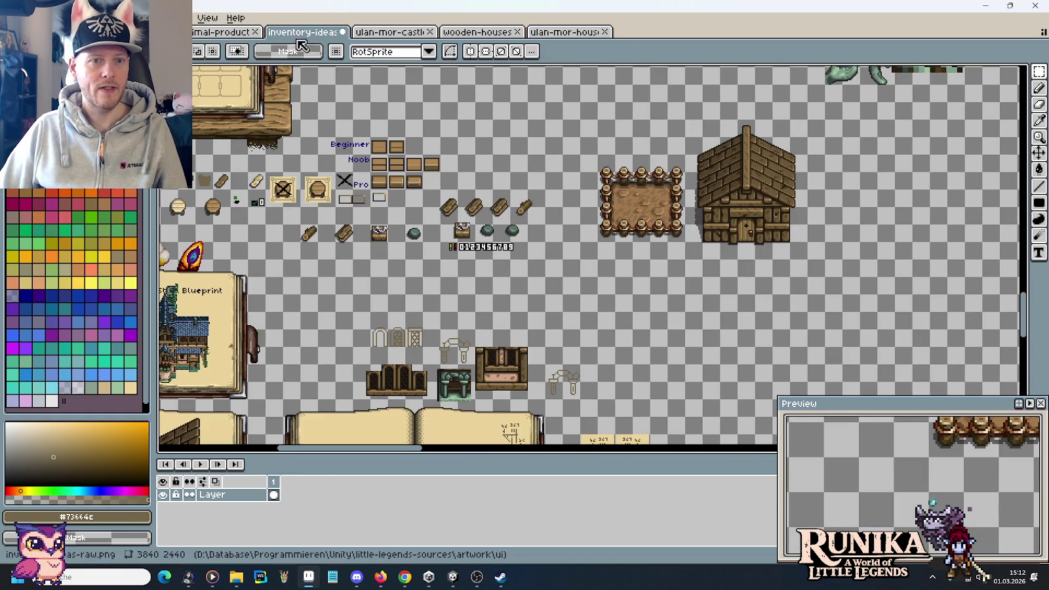
pyautogui.click(302, 31)
# Paste the blue-tiled roof and drop it above the arch sketches
pyautogui.scroll(1, 663, 128)
pyautogui.scroll(1, 666, 170)
pyautogui.scroll(1, 670, 221)
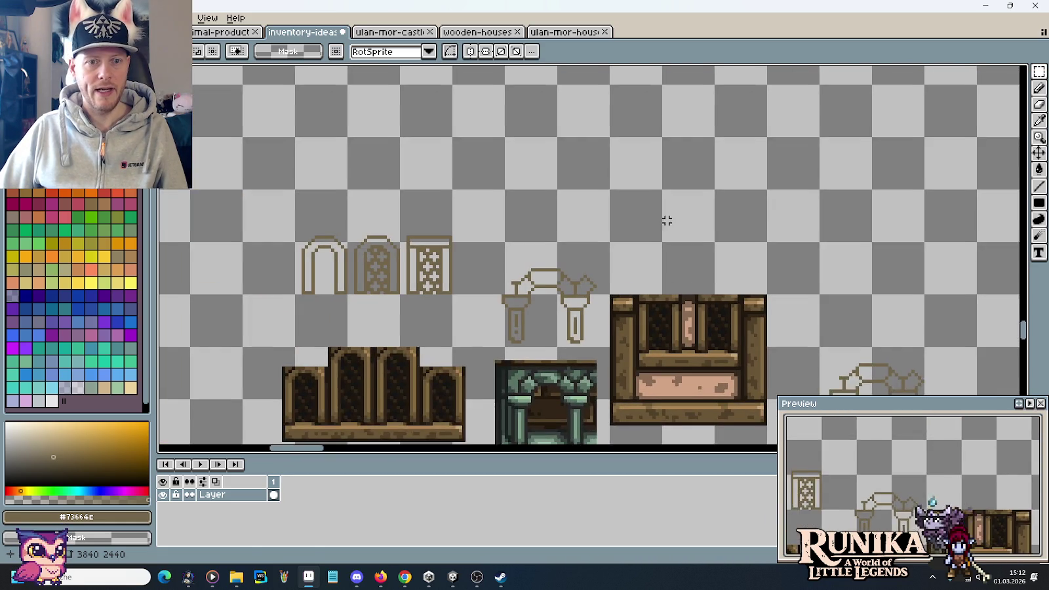
pyautogui.hotkey('ctrl', 'v')
pyautogui.moveTo(591, 234); pyautogui.dragTo(450, 152)
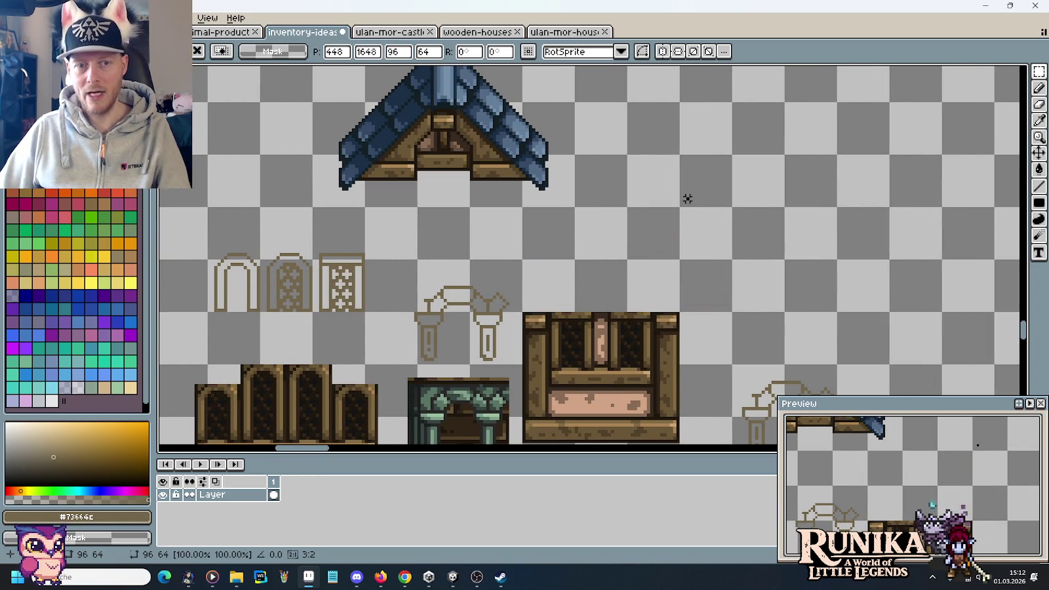
pyautogui.press('Return')
pyautogui.scroll(3, 687, 198)
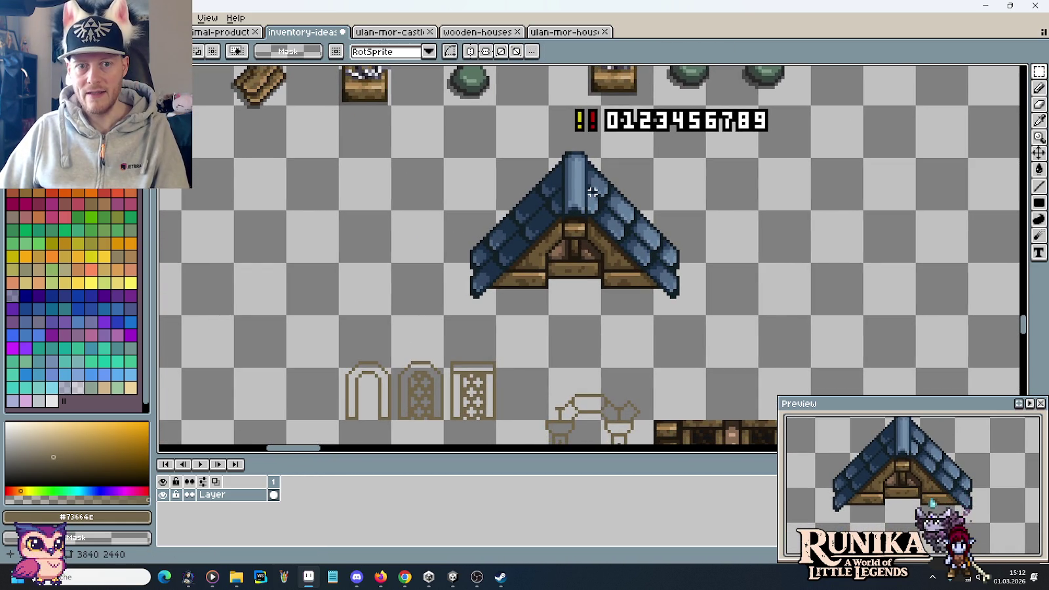
# Clear the selection, pick the brown line colour and switch to the Pencil
pyautogui.moveTo(537, 130); pyautogui.dragTo(607, 179)
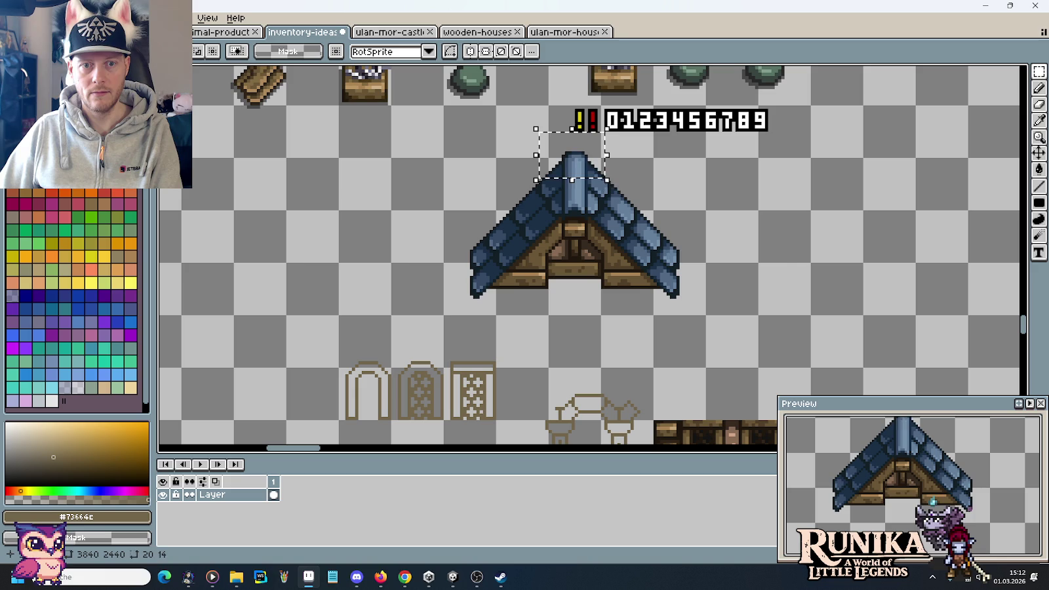
pyautogui.hotkey('ctrl', 'd')
pyautogui.scroll(1, 691, 226)
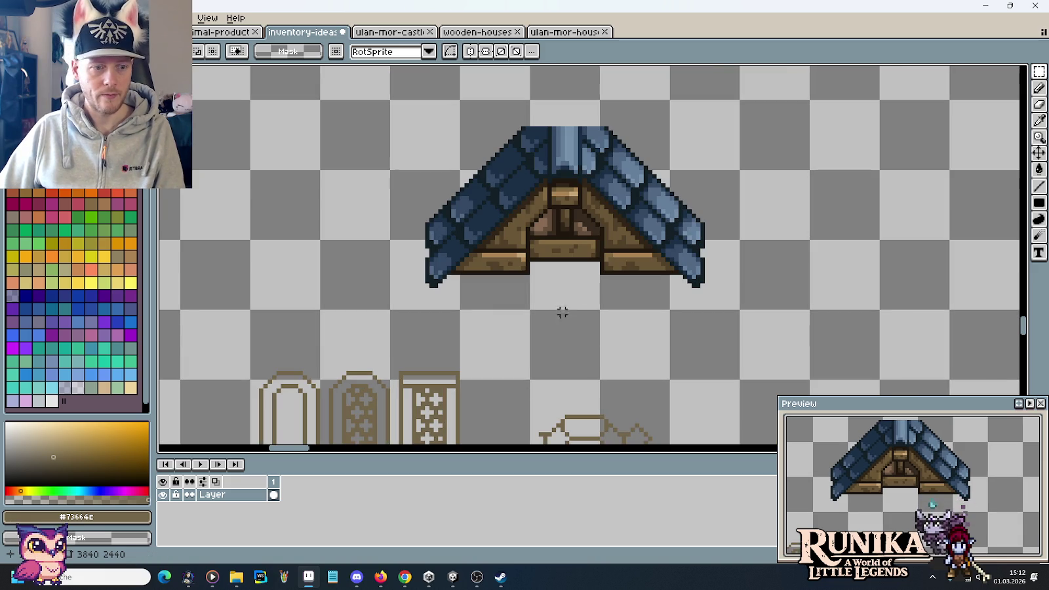
pyautogui.press('i')
pyautogui.scroll(-3, 703, 300)
pyautogui.scroll(1, 739, 264)
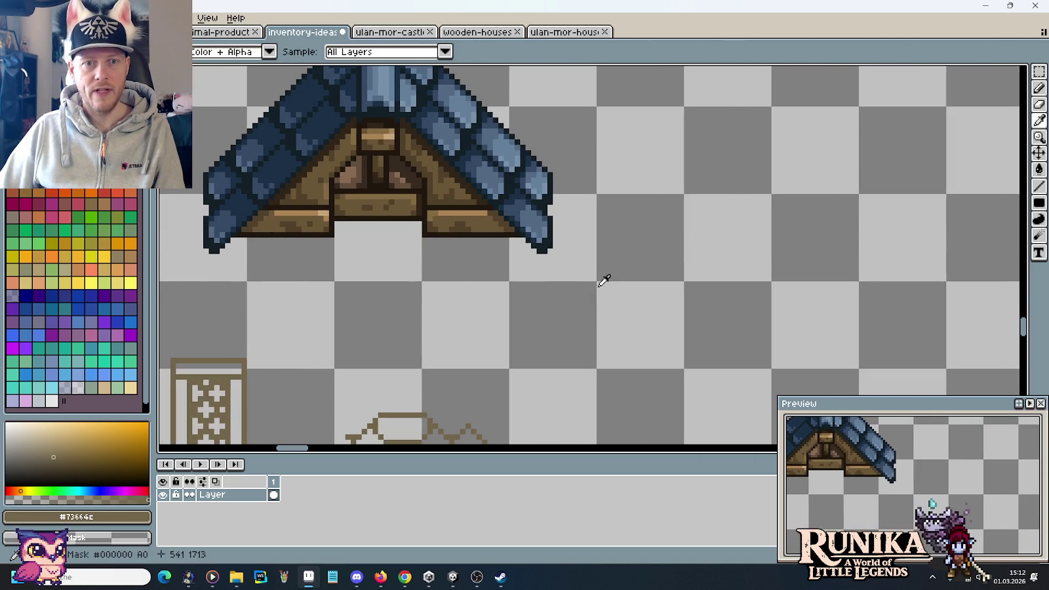
pyautogui.press('b')
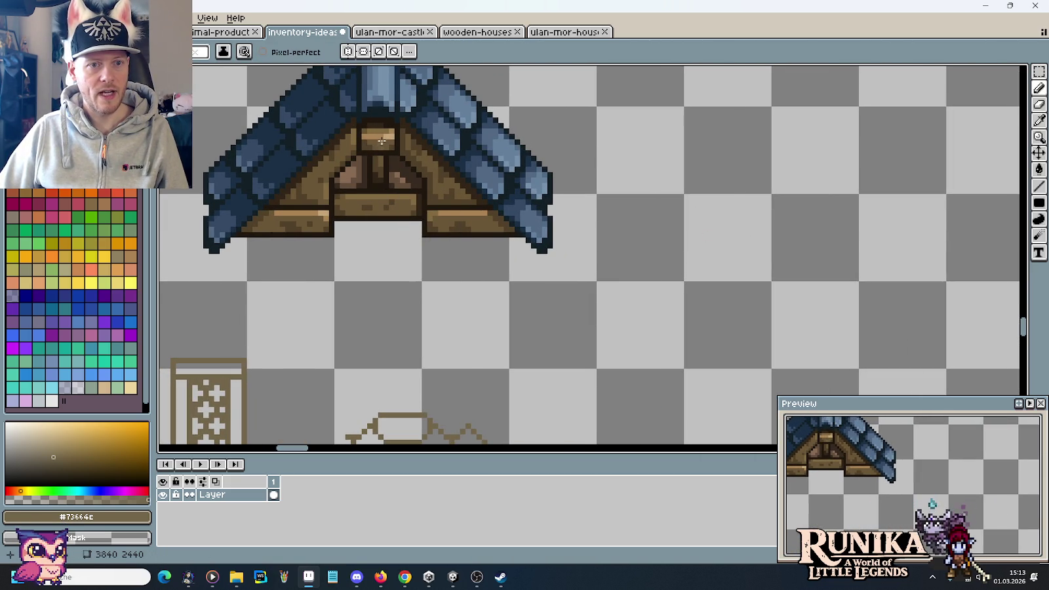
# Draw a small brown rectangle to the right of the roof
pyautogui.keyDown('shift'); pyautogui.click(722, 211); pyautogui.keyUp('shift')
pyautogui.moveTo(728, 211)
pyautogui.mouseDown()
pyautogui.moveTo(725, 196)
pyautogui.moveTo(692, 195)
pyautogui.mouseUp()
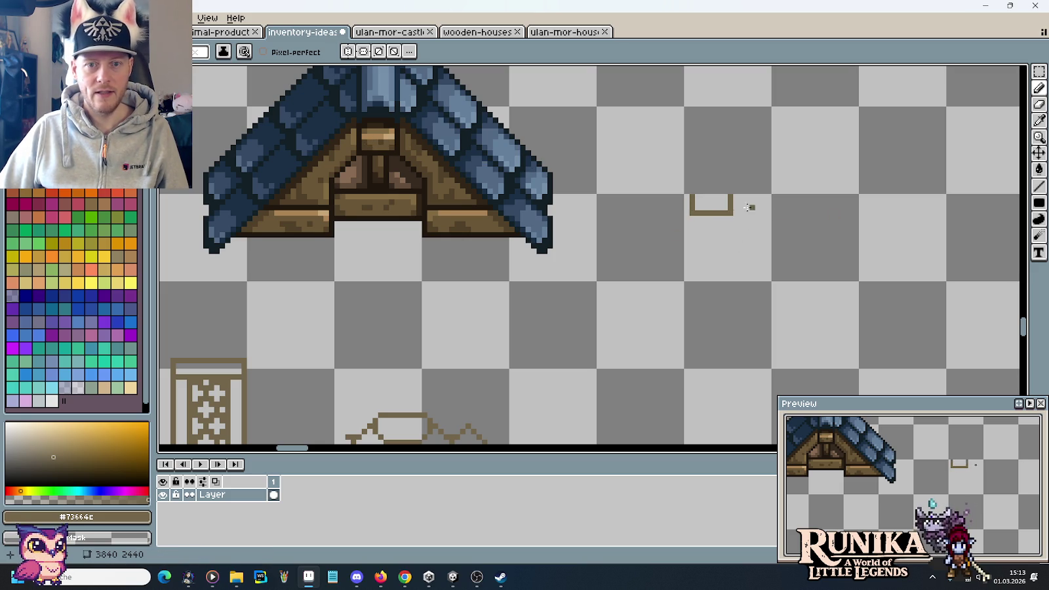
pyautogui.moveTo(693, 196); pyautogui.dragTo(729, 192)
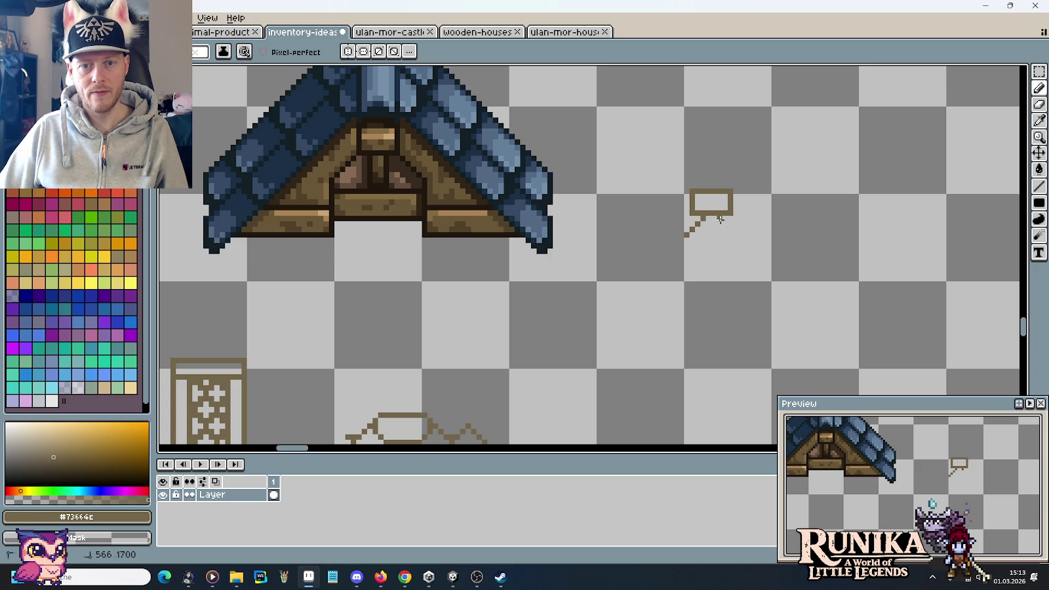
# Add two splayed legs with flat horizontal feet below the box and rework its top bar
pyautogui.moveTo(721, 220); pyautogui.dragTo(735, 235)
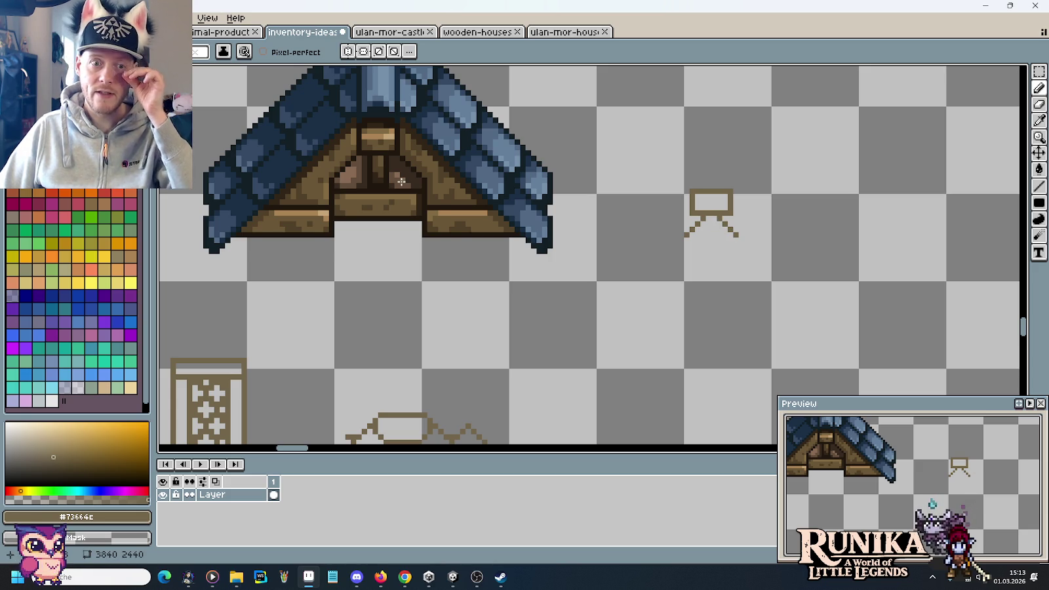
pyautogui.moveTo(735, 236); pyautogui.dragTo(686, 237)
pyautogui.click(736, 250)
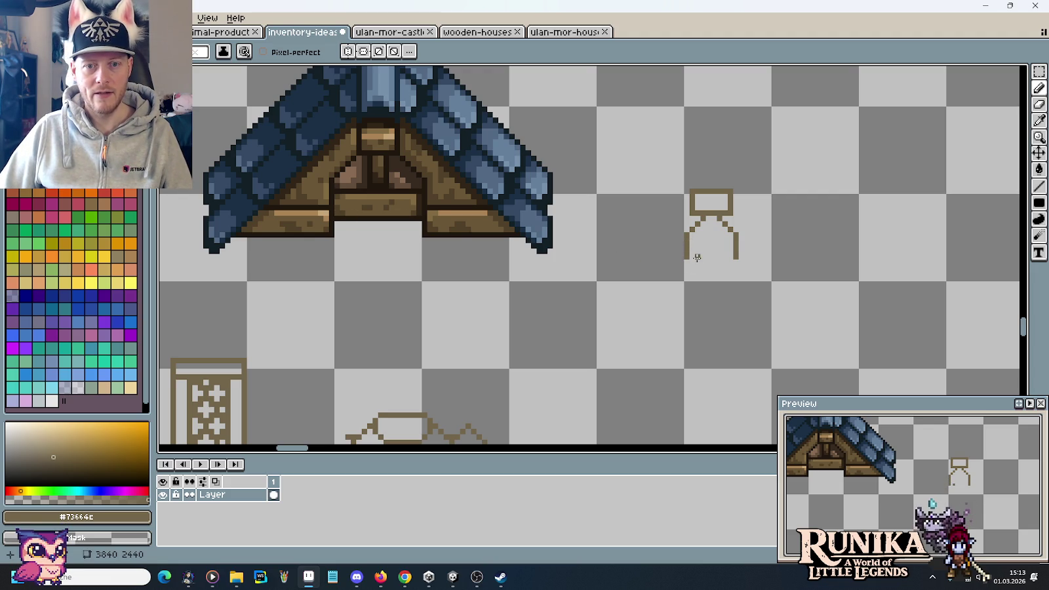
pyautogui.moveTo(686, 255)
pyautogui.mouseDown()
pyautogui.moveTo(649, 257)
pyautogui.moveTo(659, 258)
pyautogui.mouseUp()
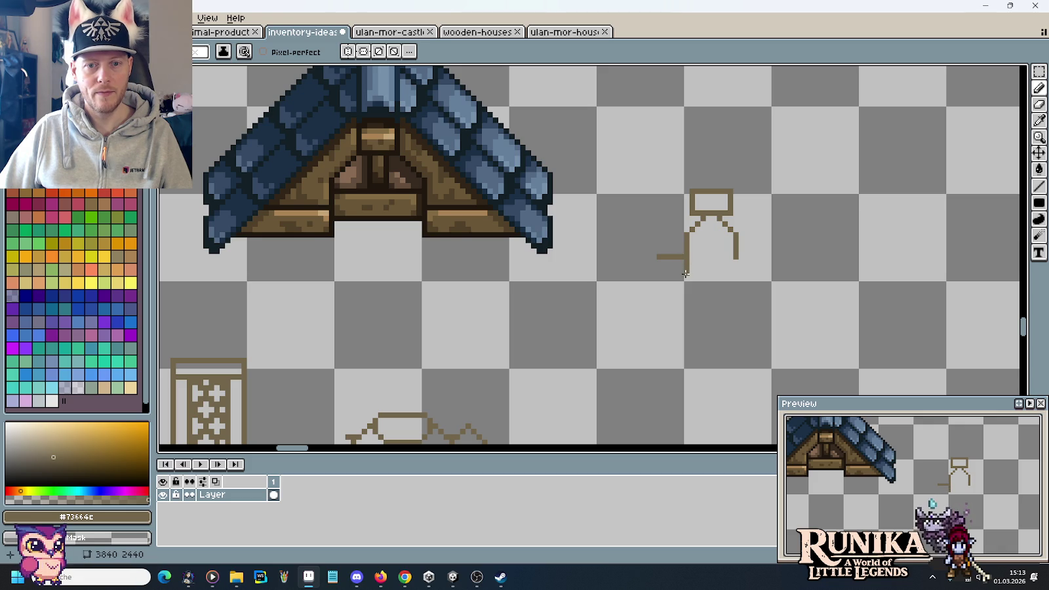
pyautogui.moveTo(686, 272); pyautogui.dragTo(659, 272)
pyautogui.moveTo(687, 194)
pyautogui.mouseDown()
pyautogui.moveTo(730, 197)
pyautogui.moveTo(690, 191)
pyautogui.mouseUp()
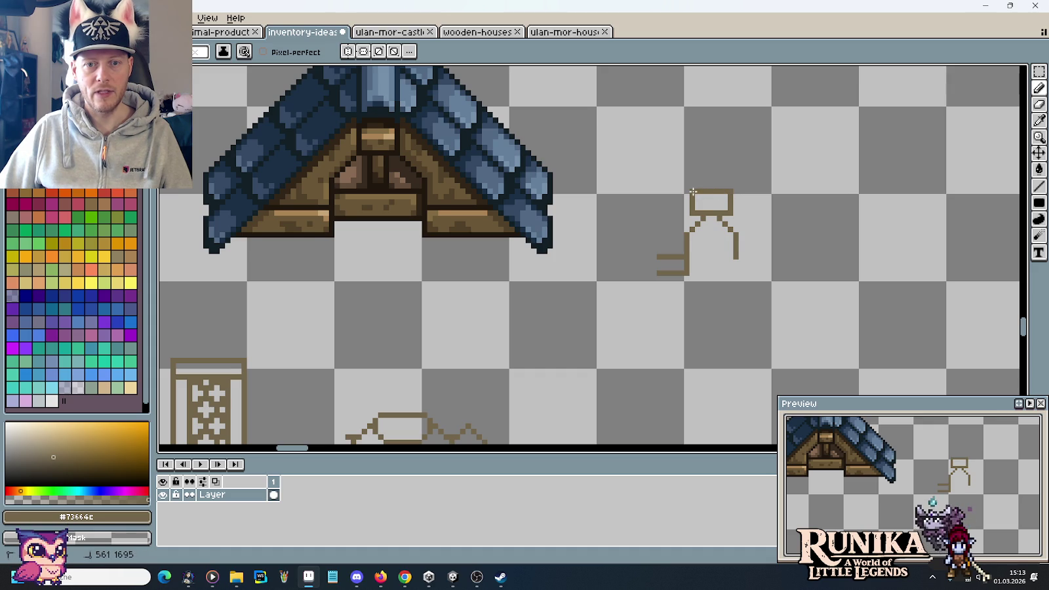
pyautogui.moveTo(735, 257)
pyautogui.mouseDown()
pyautogui.moveTo(737, 274)
pyautogui.moveTo(769, 256)
pyautogui.moveTo(608, 255)
pyautogui.moveTo(657, 274)
pyautogui.mouseUp()
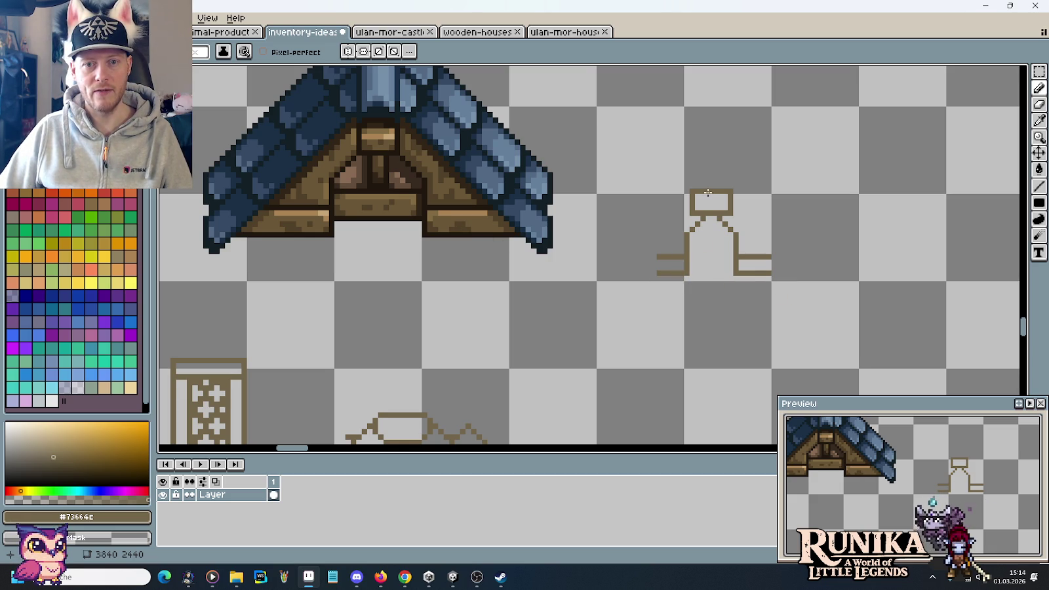
# Redraw the small top box and draw the right roof slope running down from it
pyautogui.moveTo(694, 213); pyautogui.dragTo(705, 198)
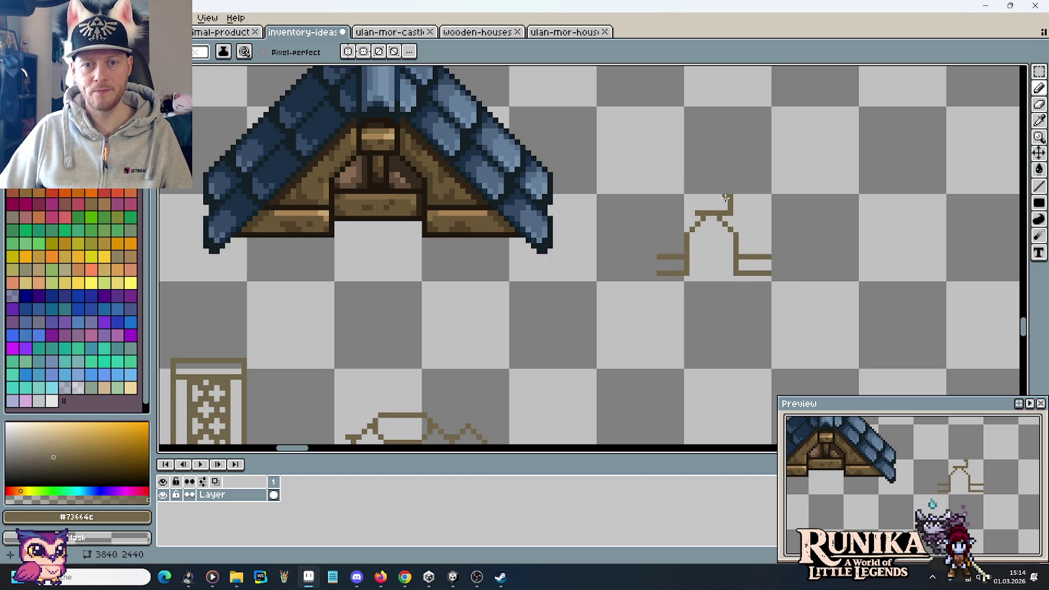
pyautogui.moveTo(705, 198); pyautogui.dragTo(725, 208)
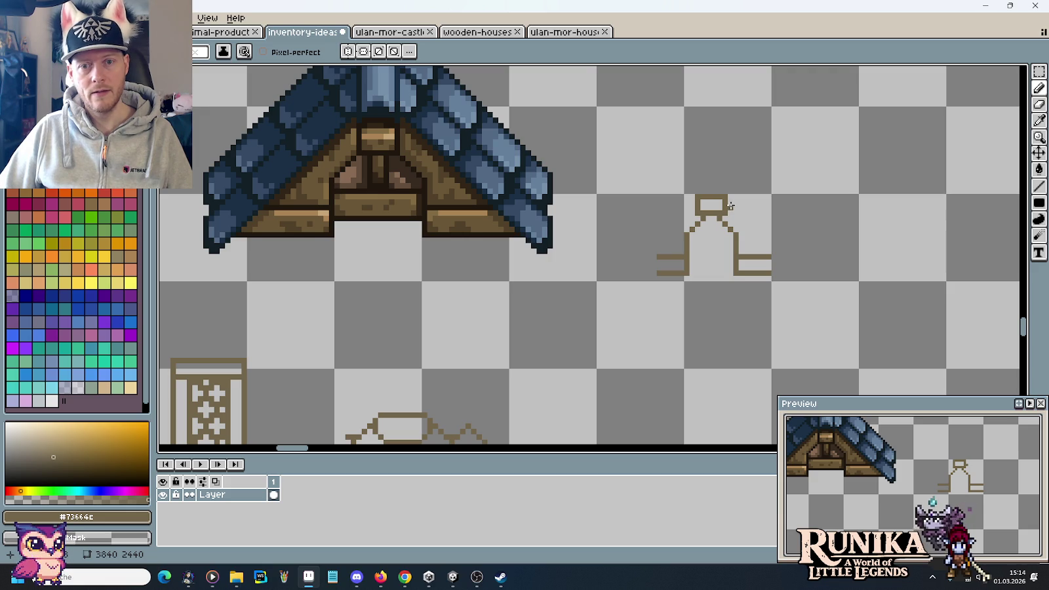
pyautogui.moveTo(730, 203); pyautogui.dragTo(798, 271)
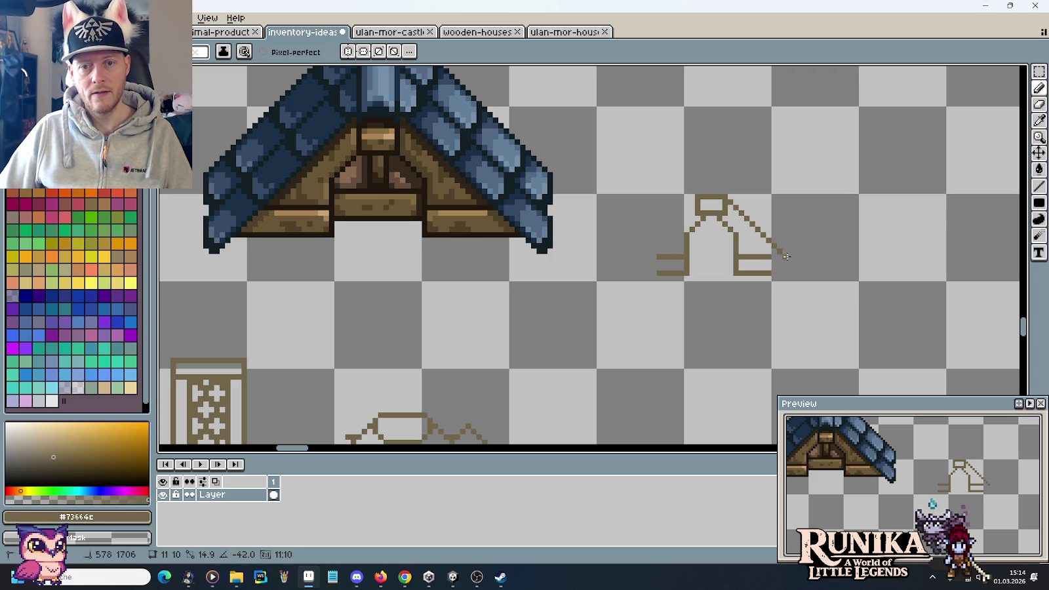
pyautogui.moveTo(798, 271); pyautogui.dragTo(810, 280)
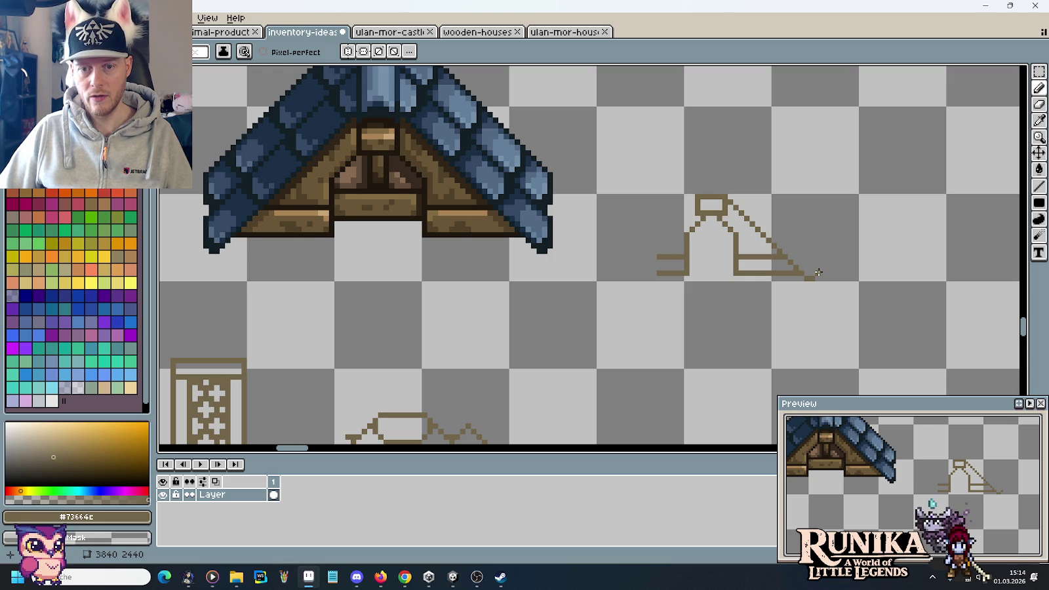
# Add parallel outer slope lines, a short left base line and a peak extension, then select the peak
pyautogui.moveTo(811, 266); pyautogui.dragTo(736, 191)
pyautogui.hotkey('ctrl', 'z')
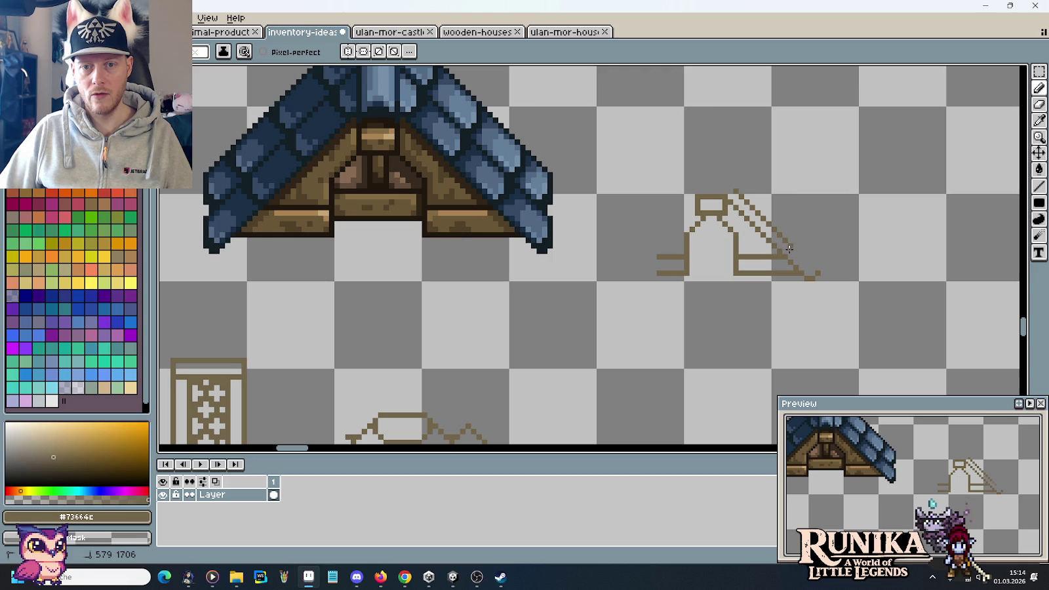
pyautogui.moveTo(808, 261); pyautogui.dragTo(725, 176)
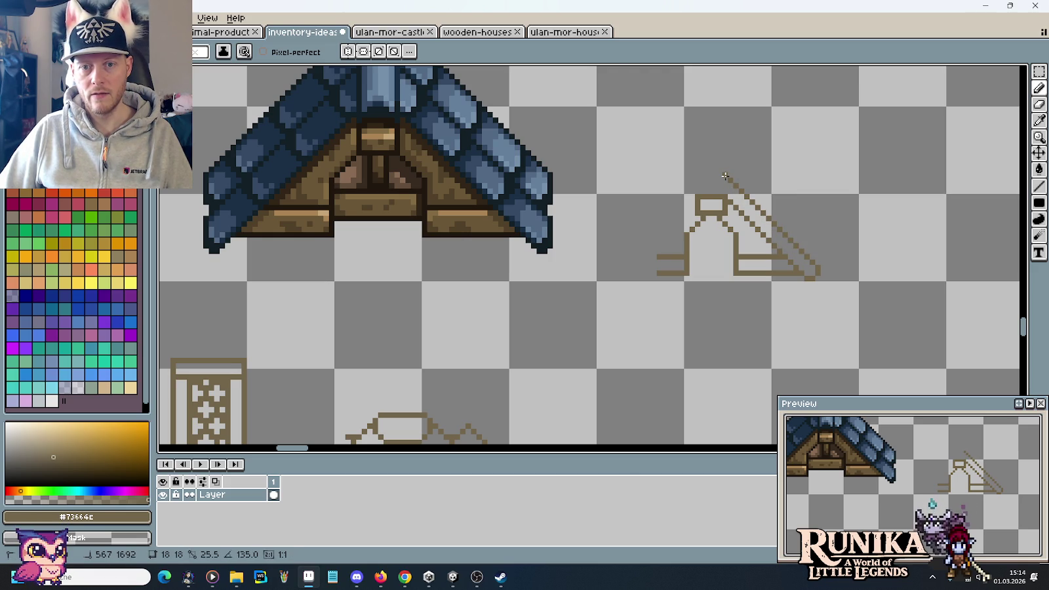
pyautogui.moveTo(730, 179); pyautogui.dragTo(811, 273)
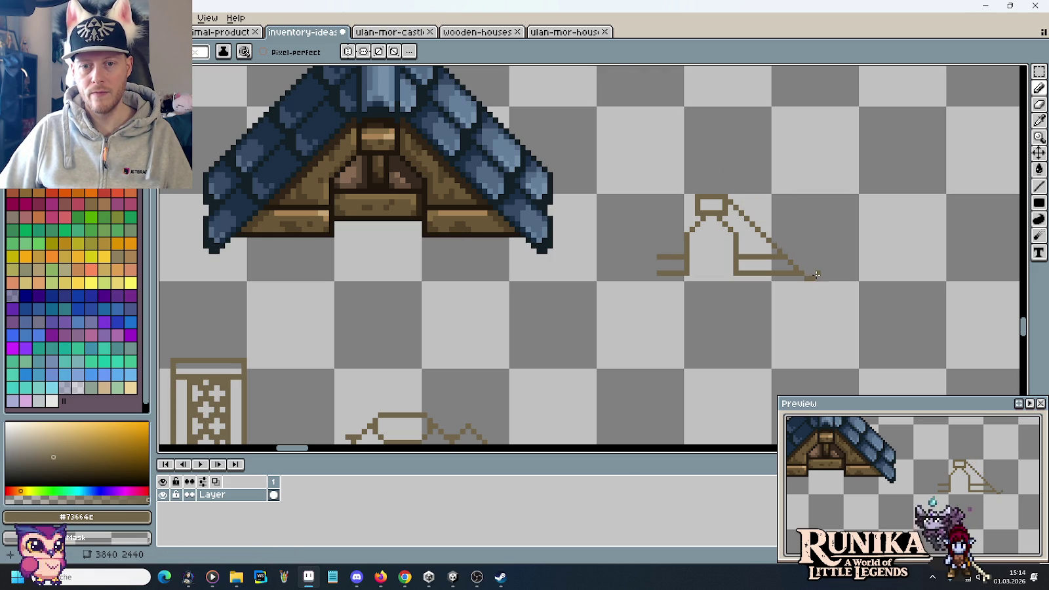
pyautogui.moveTo(813, 267)
pyautogui.mouseDown()
pyautogui.moveTo(735, 189)
pyautogui.moveTo(616, 276)
pyautogui.moveTo(693, 185)
pyautogui.mouseUp()
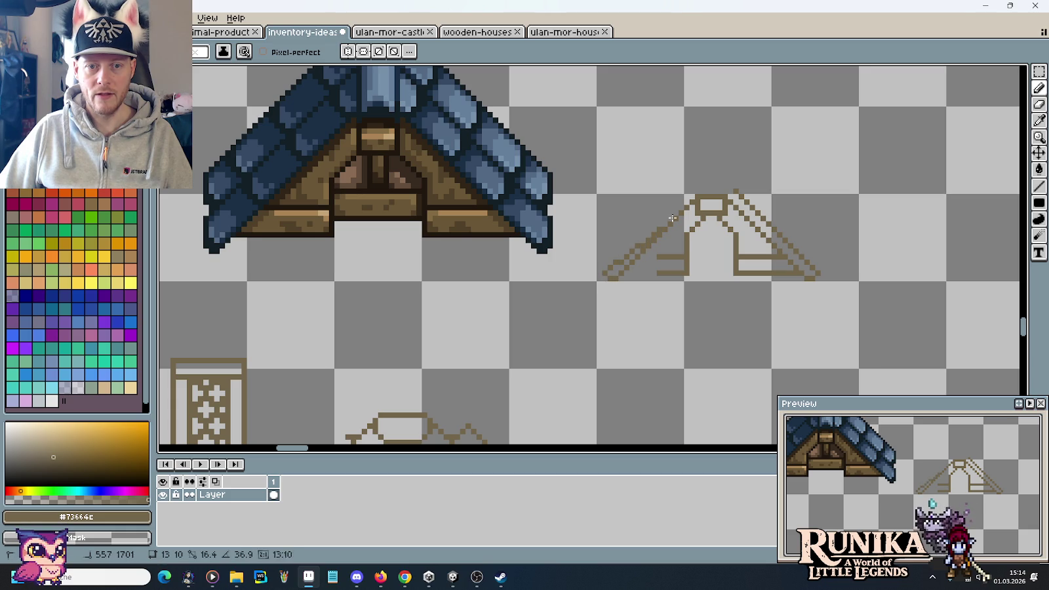
pyautogui.moveTo(656, 273); pyautogui.dragTo(633, 273)
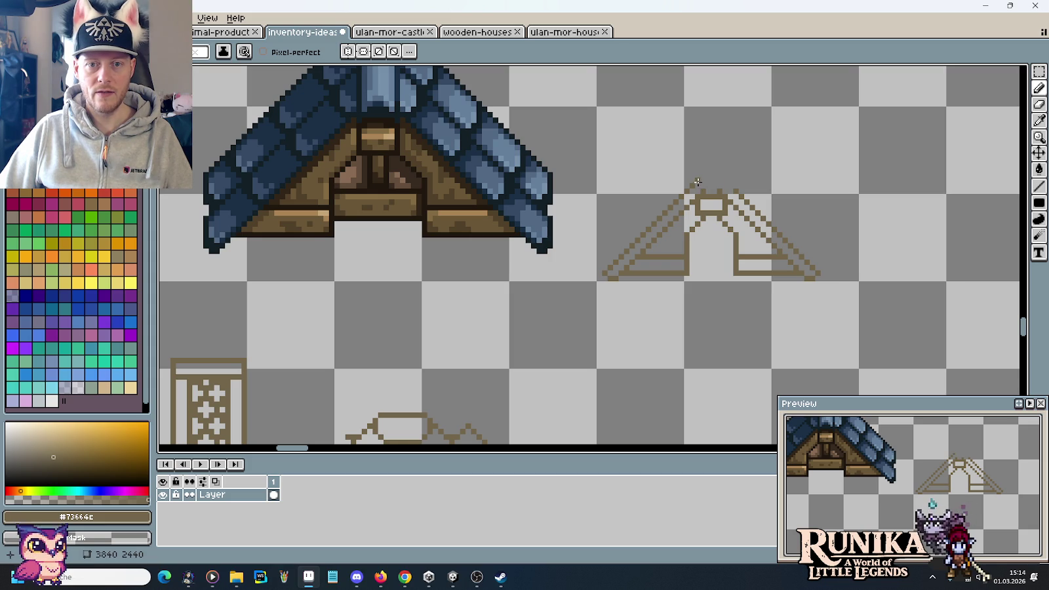
pyautogui.moveTo(709, 164); pyautogui.dragTo(720, 171)
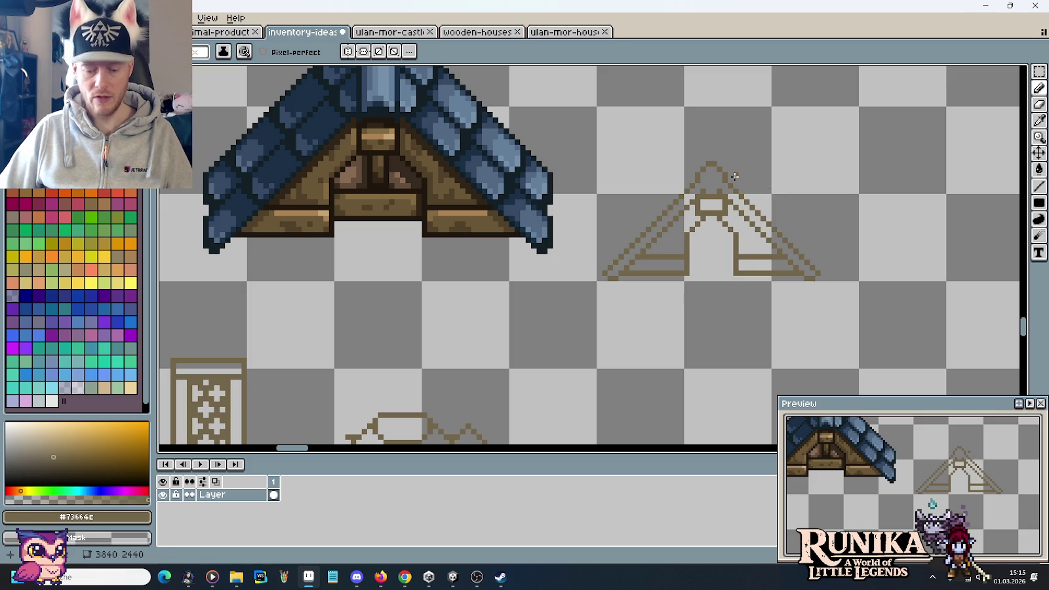
pyautogui.press('m')
pyautogui.moveTo(665, 136)
pyautogui.mouseDown()
pyautogui.moveTo(763, 181)
pyautogui.moveTo(749, 174)
pyautogui.mouseUp()
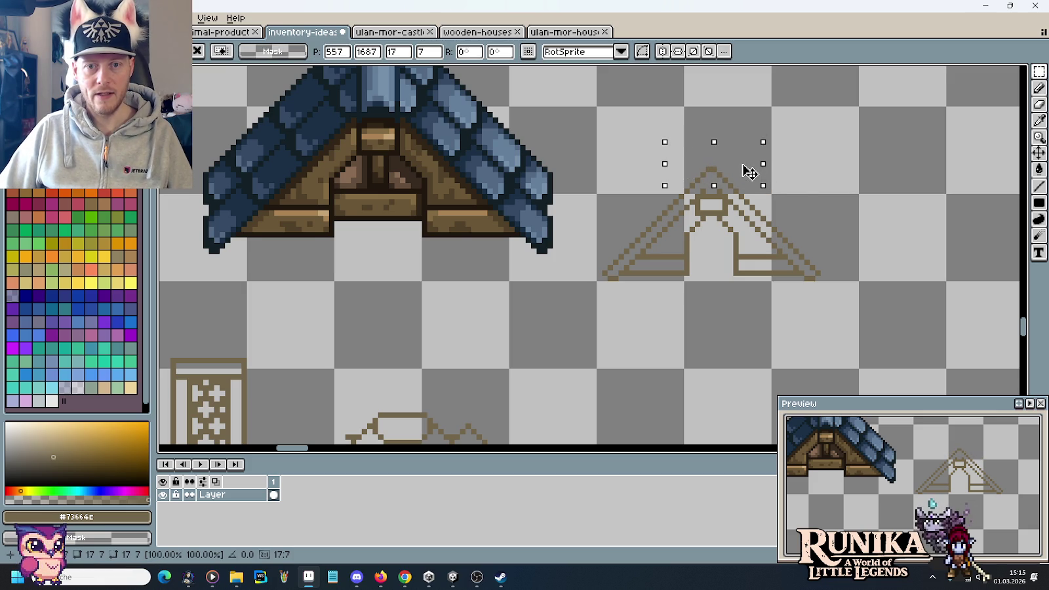
# Close the gap at the roof apex and draw inner lines along the right and left slopes
pyautogui.hotkey('ctrl', 'd')
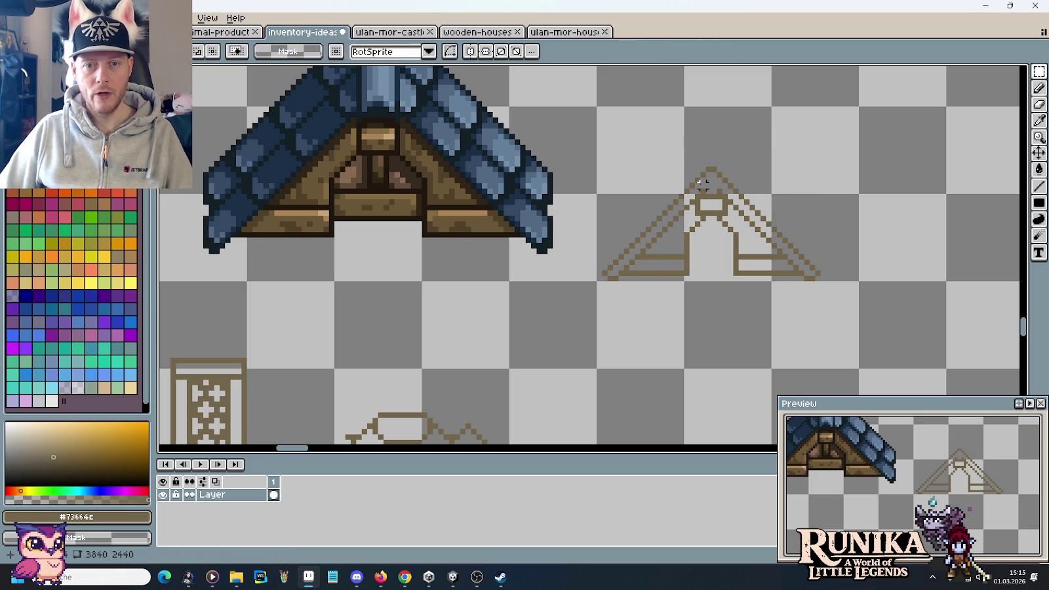
pyautogui.press('b')
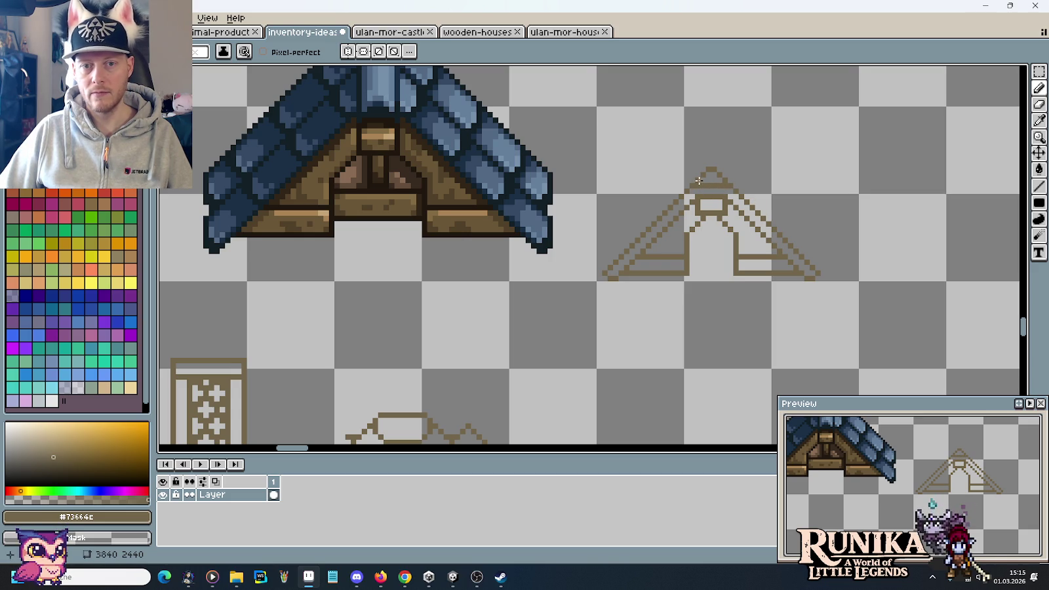
pyautogui.scroll(2, 748, 195)
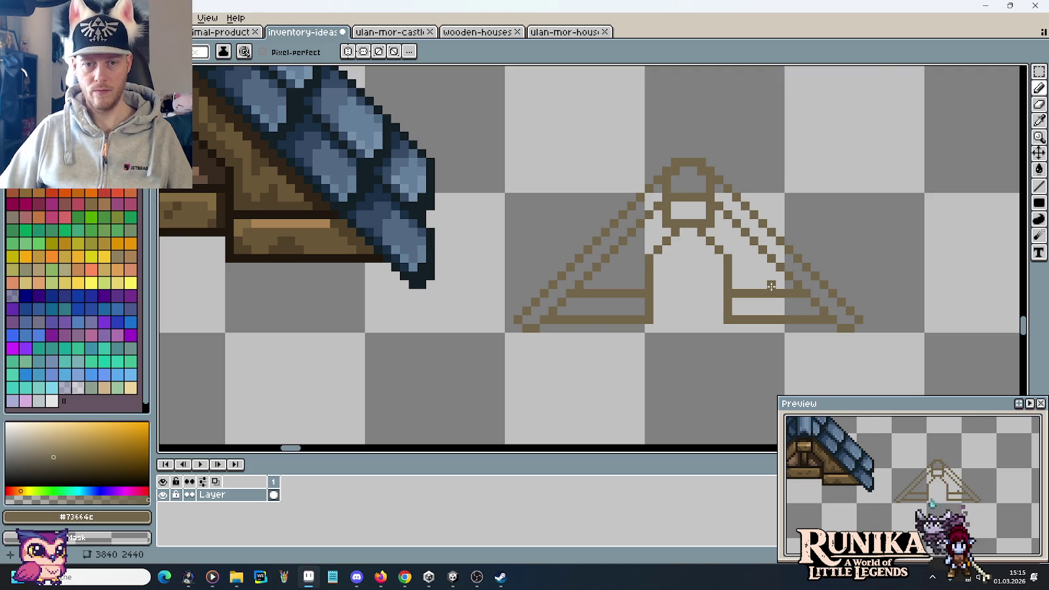
pyautogui.scroll(-1, 744, 243)
pyautogui.scroll(-1, 744, 243)
pyautogui.scroll(2, 771, 287)
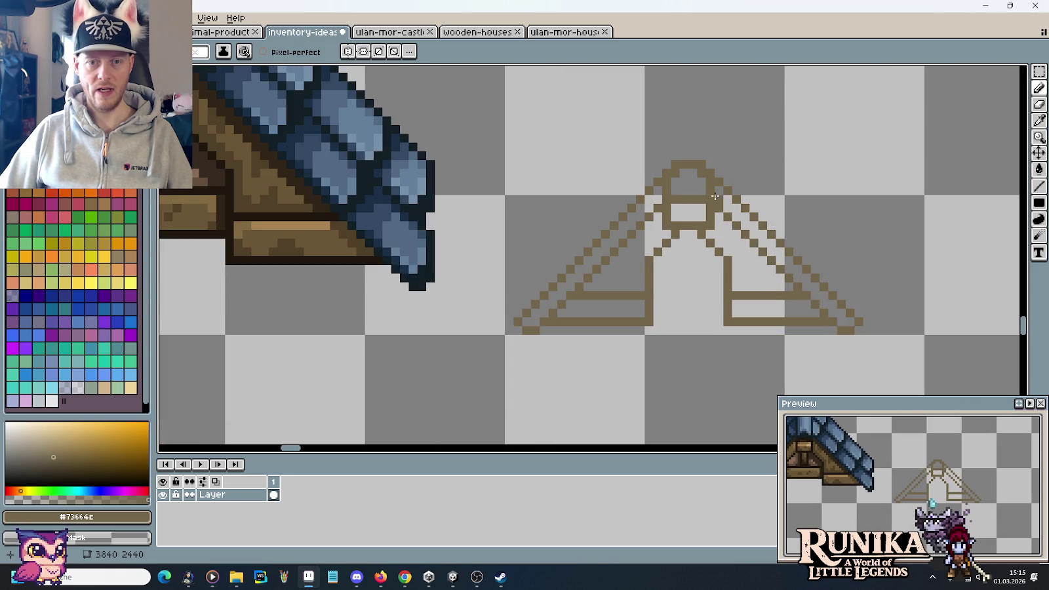
pyautogui.moveTo(670, 189); pyautogui.dragTo(709, 190)
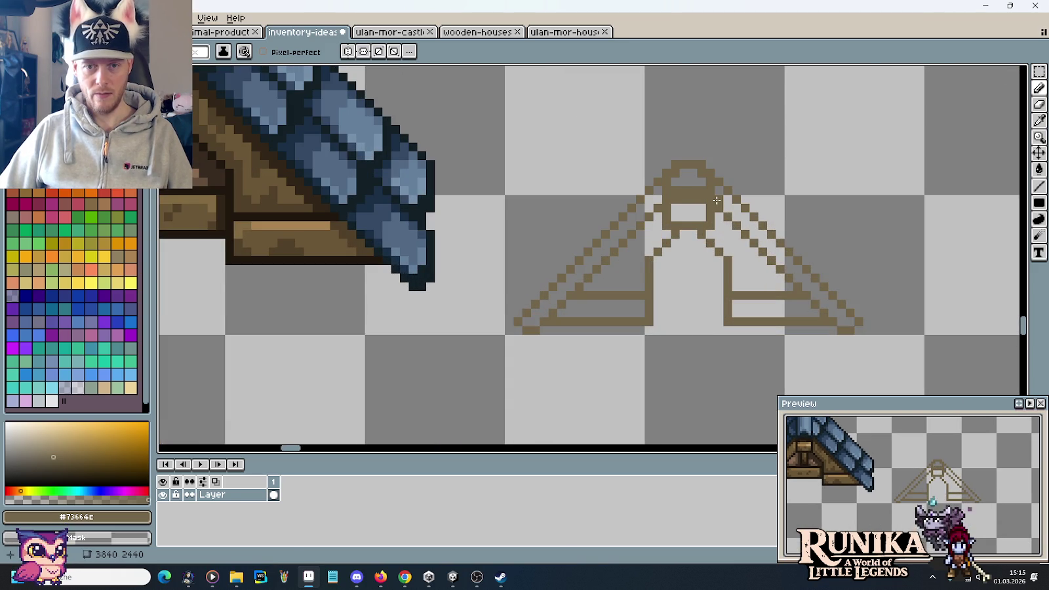
pyautogui.moveTo(785, 265); pyautogui.dragTo(844, 325)
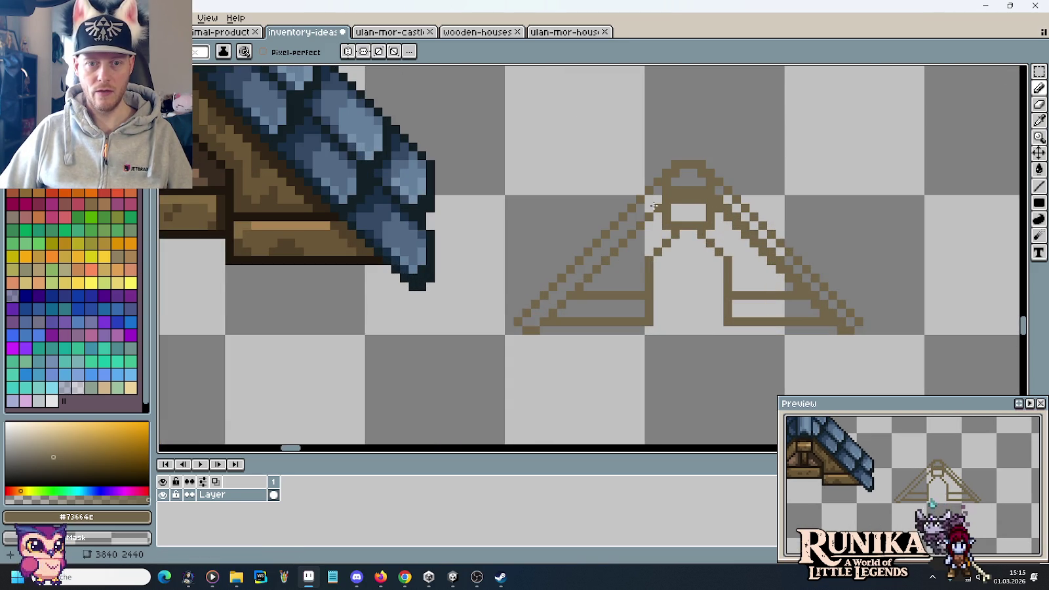
pyautogui.moveTo(654, 204); pyautogui.dragTo(535, 323)
pyautogui.scroll(-2, 801, 218)
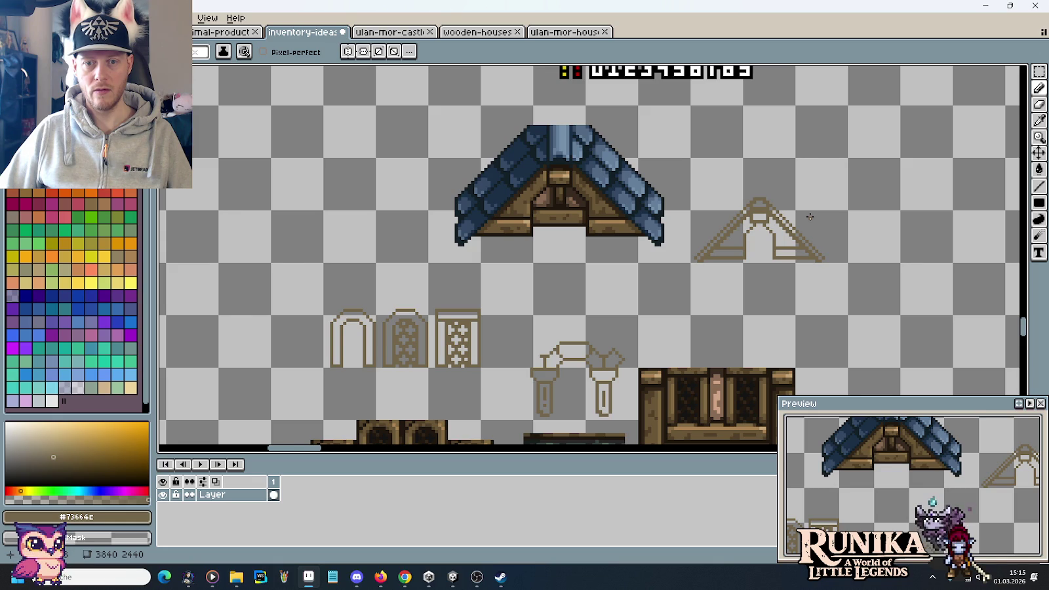
pyautogui.scroll(1, 810, 217)
pyautogui.scroll(1, 810, 217)
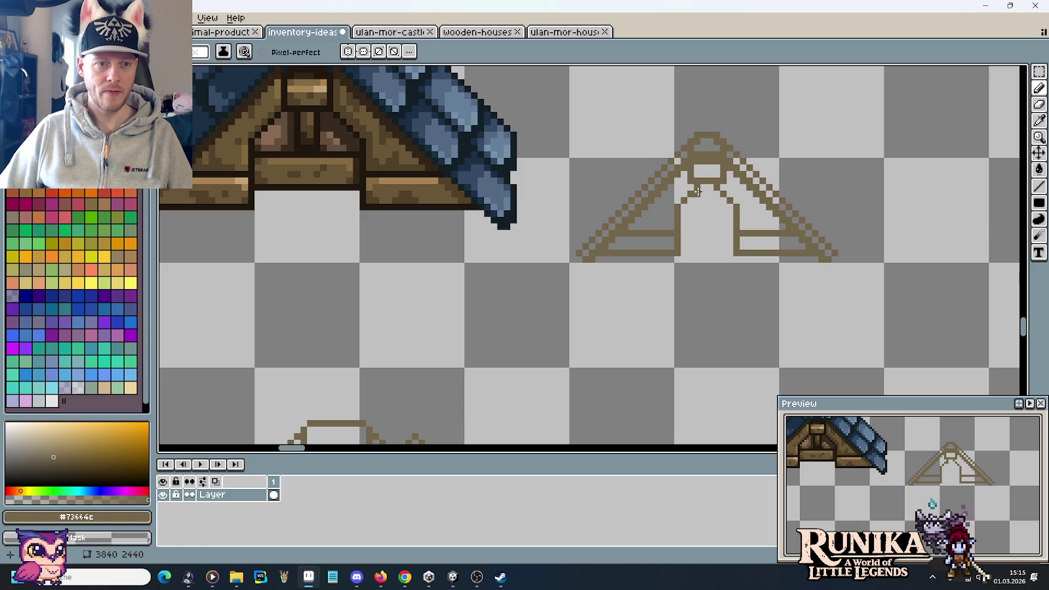
pyautogui.moveTo(697, 191); pyautogui.dragTo(697, 255)
pyautogui.moveTo(718, 191); pyautogui.dragTo(718, 254)
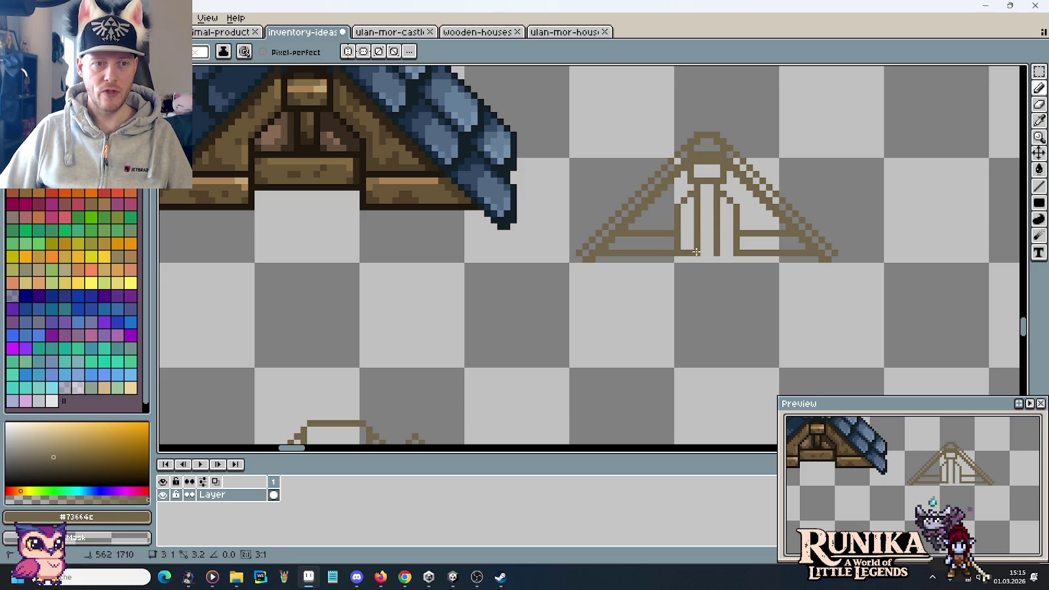
pyautogui.moveTo(722, 234); pyautogui.dragTo(738, 234)
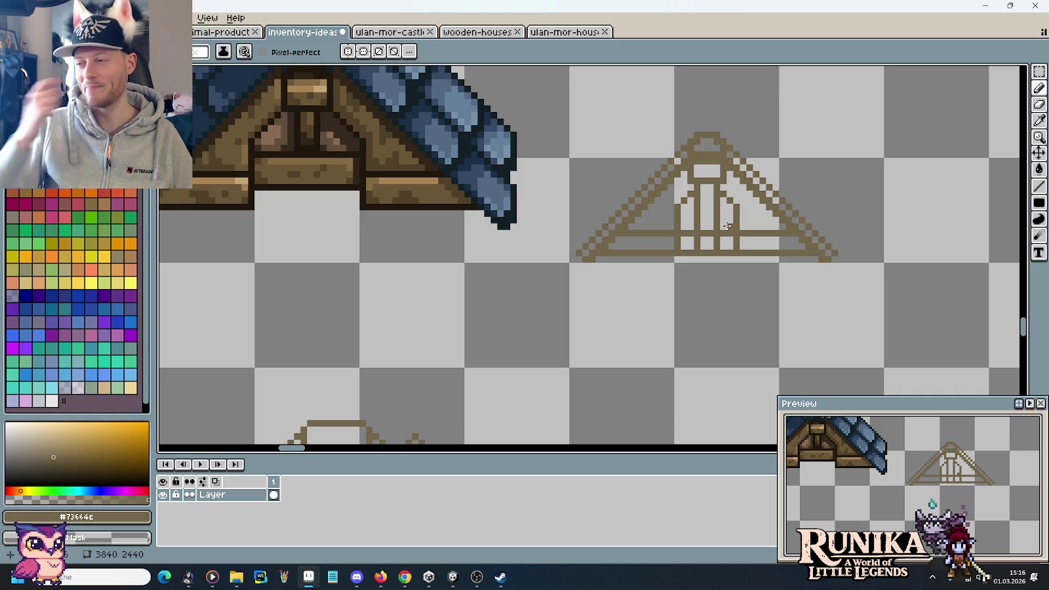
pyautogui.press('v')
pyautogui.hotkey('ctrl', 'z')
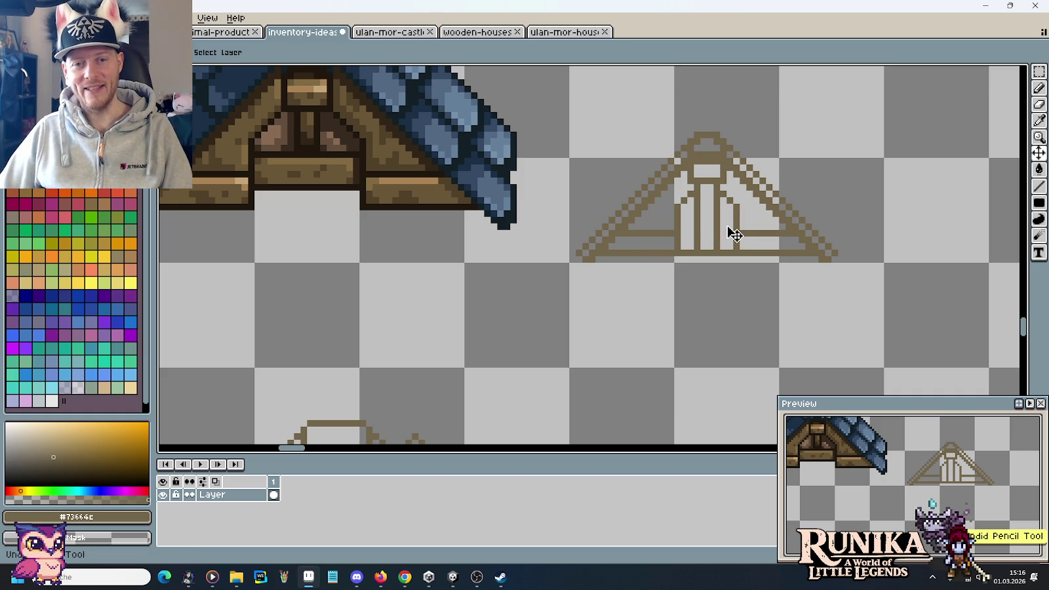
pyautogui.hotkey('ctrl', 'z')
pyautogui.hotkey('ctrl', 'z')
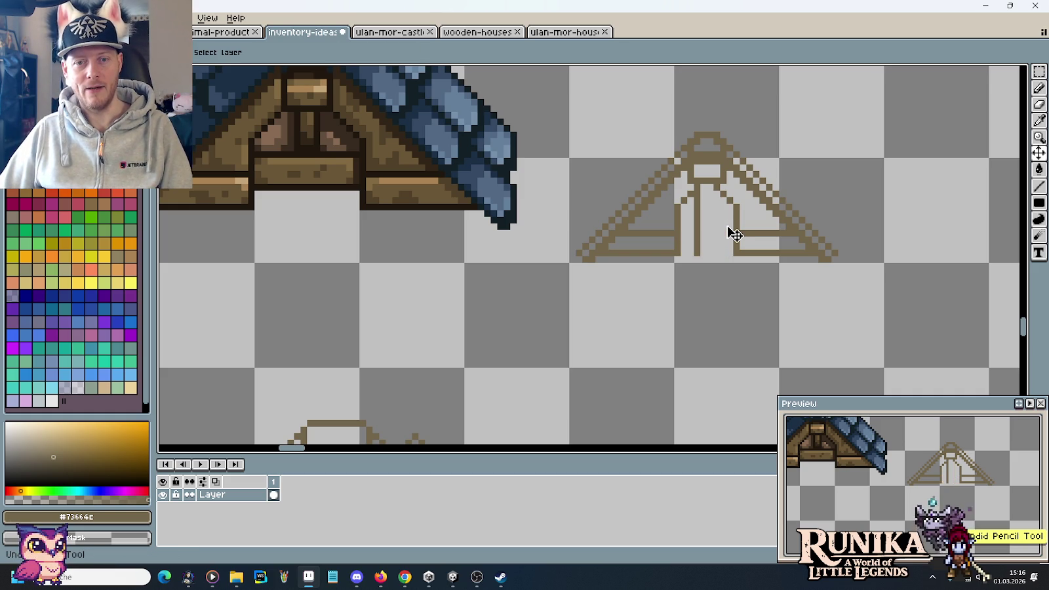
pyautogui.hotkey('ctrl', 'z')
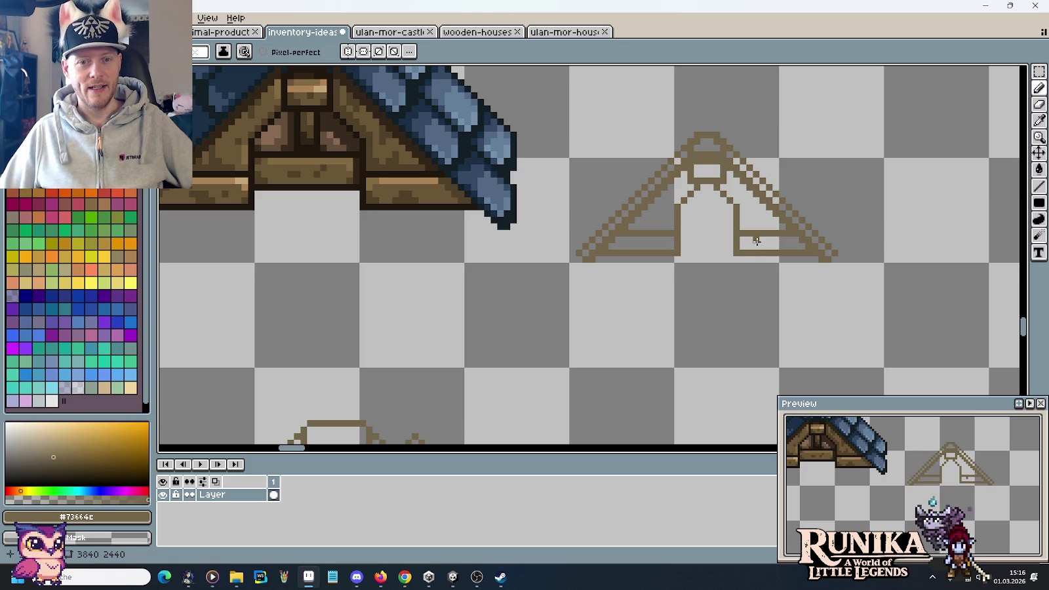
pyautogui.hotkey('ctrl', 'z')
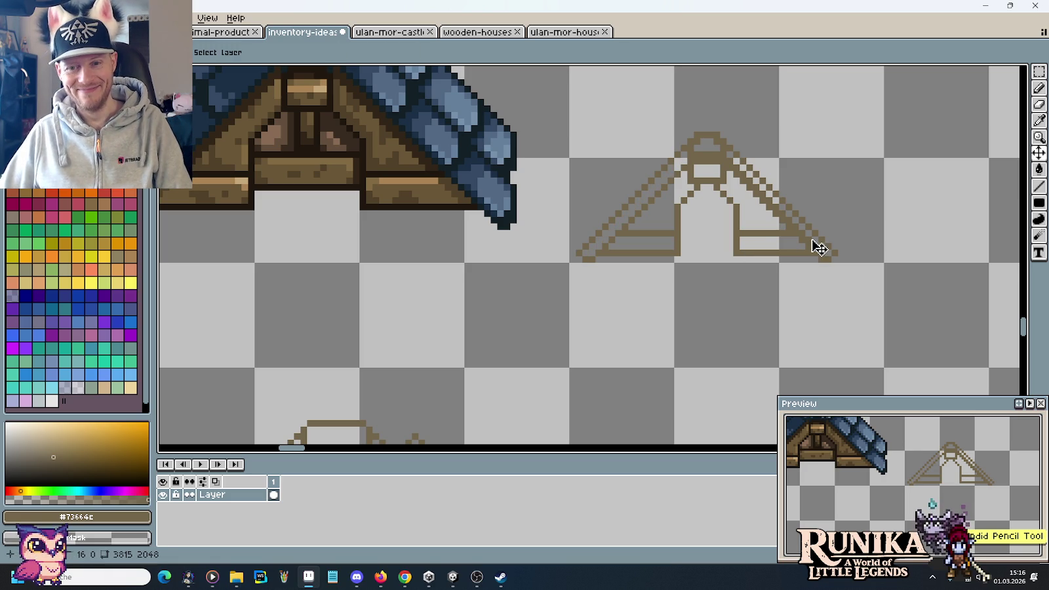
pyautogui.moveTo(735, 156); pyautogui.dragTo(830, 253)
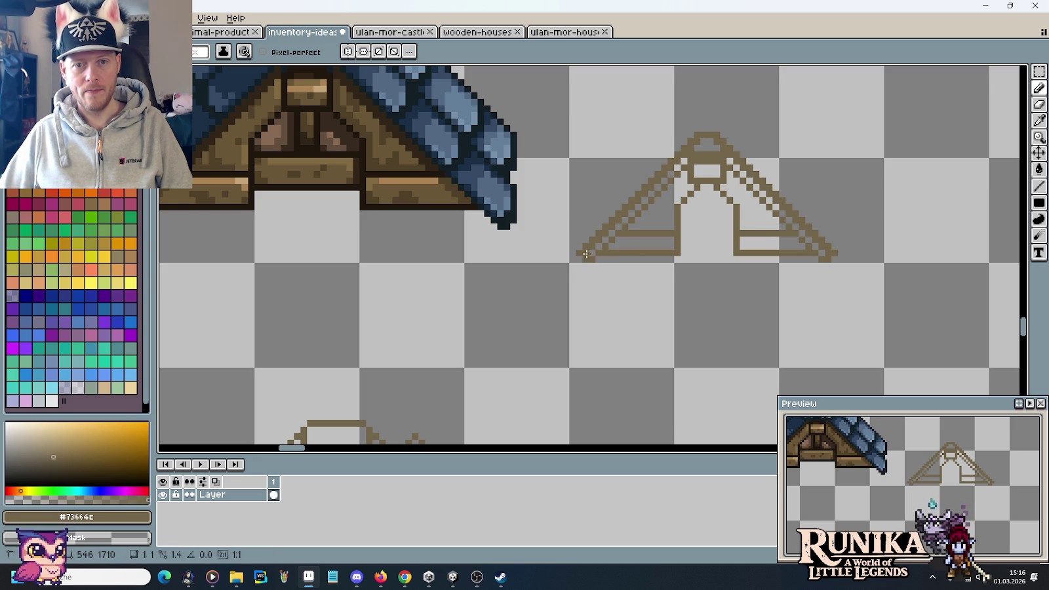
pyautogui.scroll(-1, 821, 287)
pyautogui.scroll(-2, 820, 287)
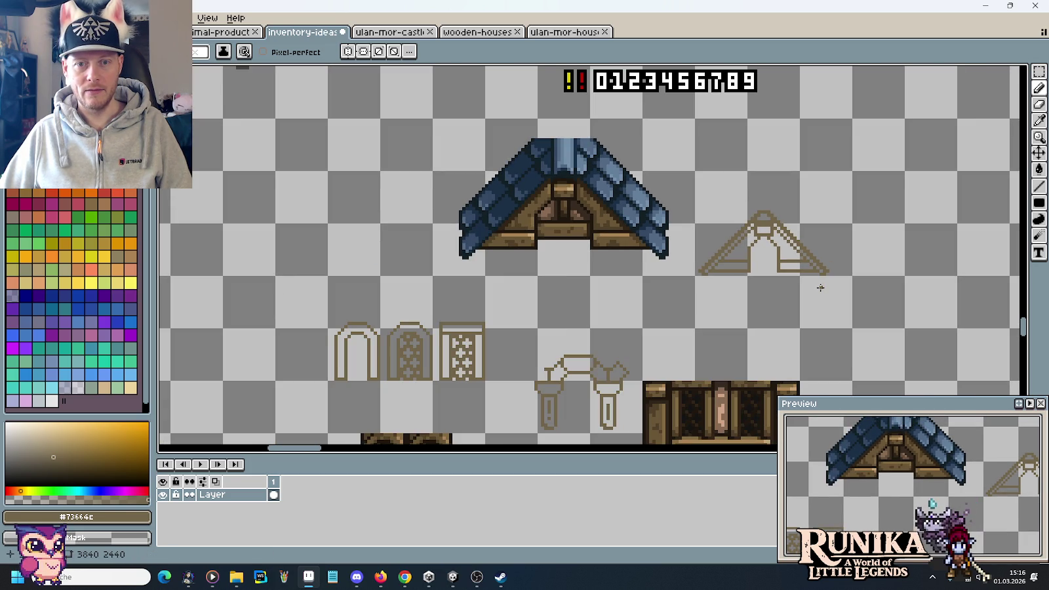
pyautogui.hotkey('ctrl', 'z')
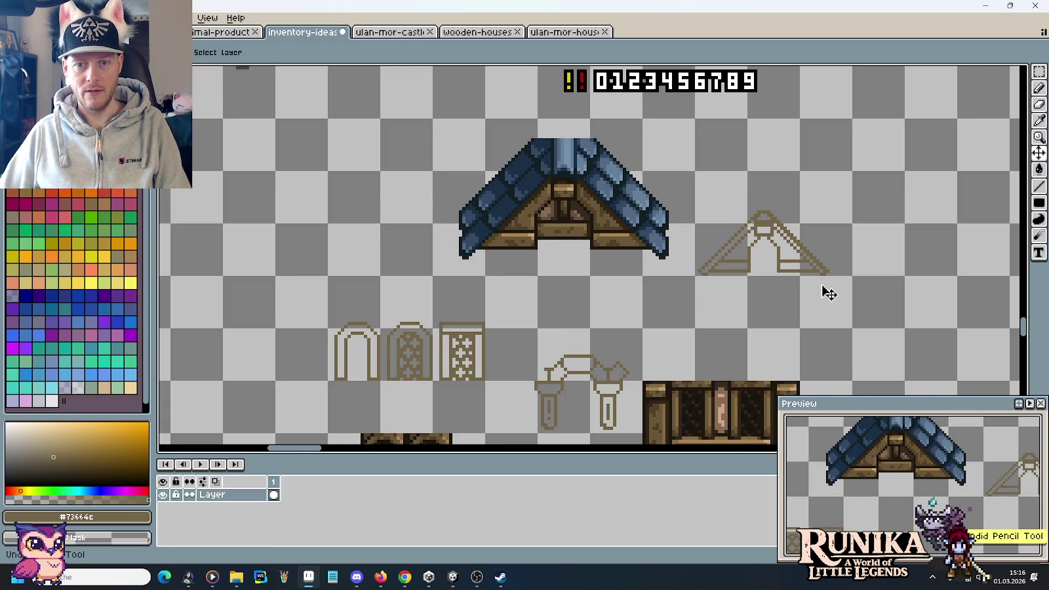
pyautogui.scroll(3, 819, 276)
pyautogui.moveTo(756, 203); pyautogui.dragTo(825, 272)
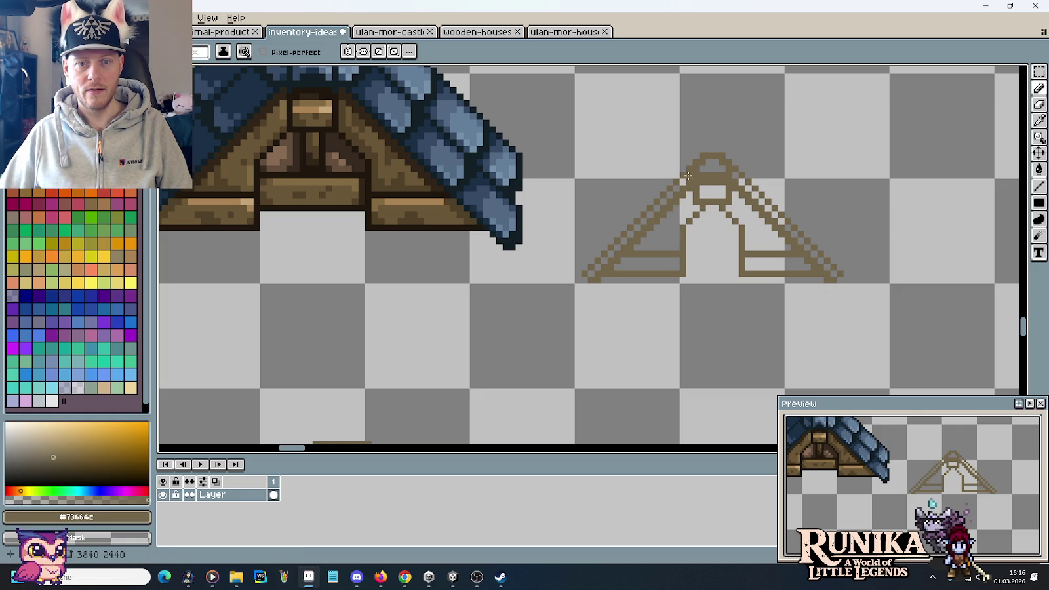
# Move the brown gable outline onto the book's right page above the latticed doors and archway
pyautogui.scroll(-3, 815, 233)
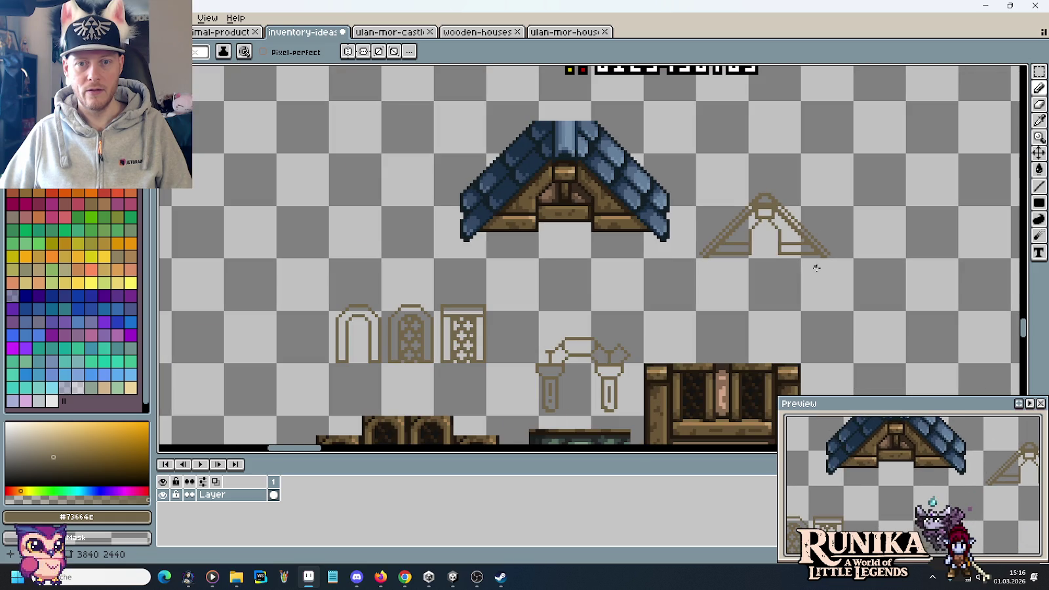
pyautogui.press('m')
pyautogui.moveTo(850, 262); pyautogui.dragTo(699, 156)
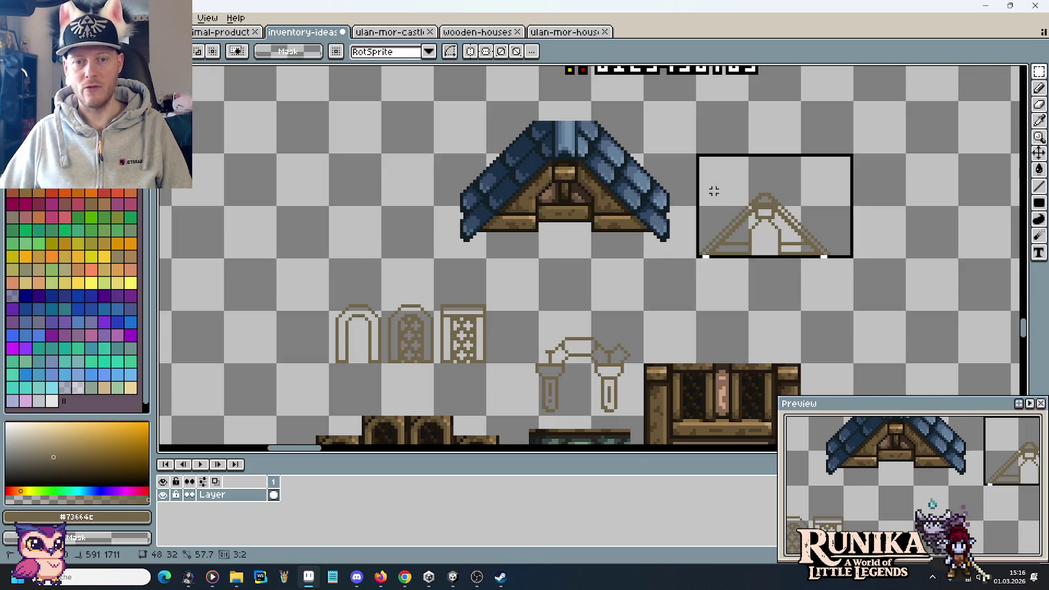
pyautogui.moveTo(789, 210)
pyautogui.mouseDown()
pyautogui.moveTo(593, 272)
pyautogui.moveTo(604, 244)
pyautogui.mouseUp()
pyautogui.press('Return')
pyautogui.hotkey('ctrl', 'd')
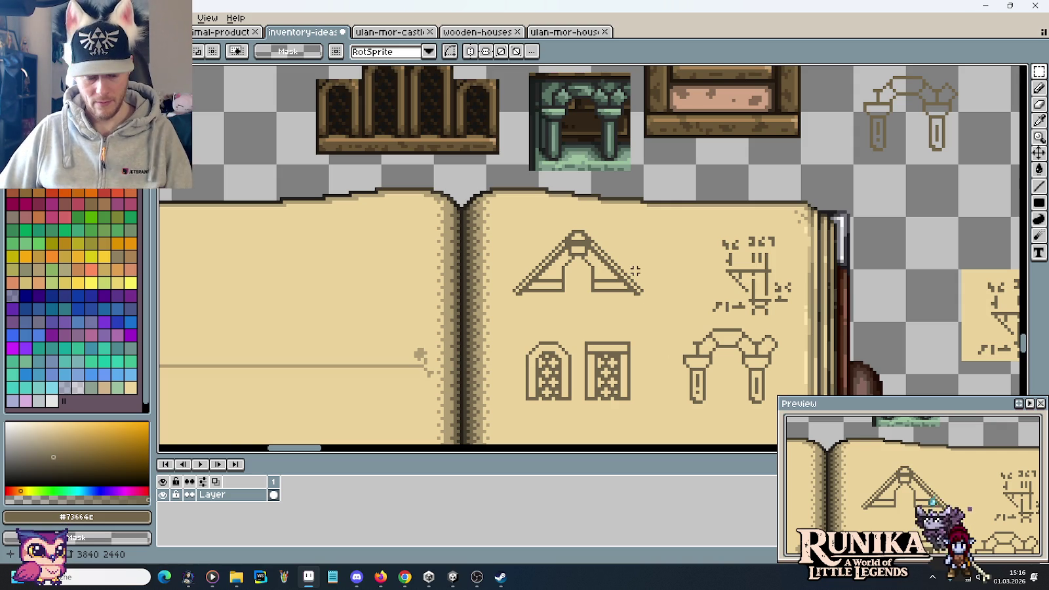
pyautogui.scroll(-1, 631, 248)
# Copy the F, T and N/O runes from the alphabet chart into a new label row above it
pyautogui.scroll(-1, 631, 248)
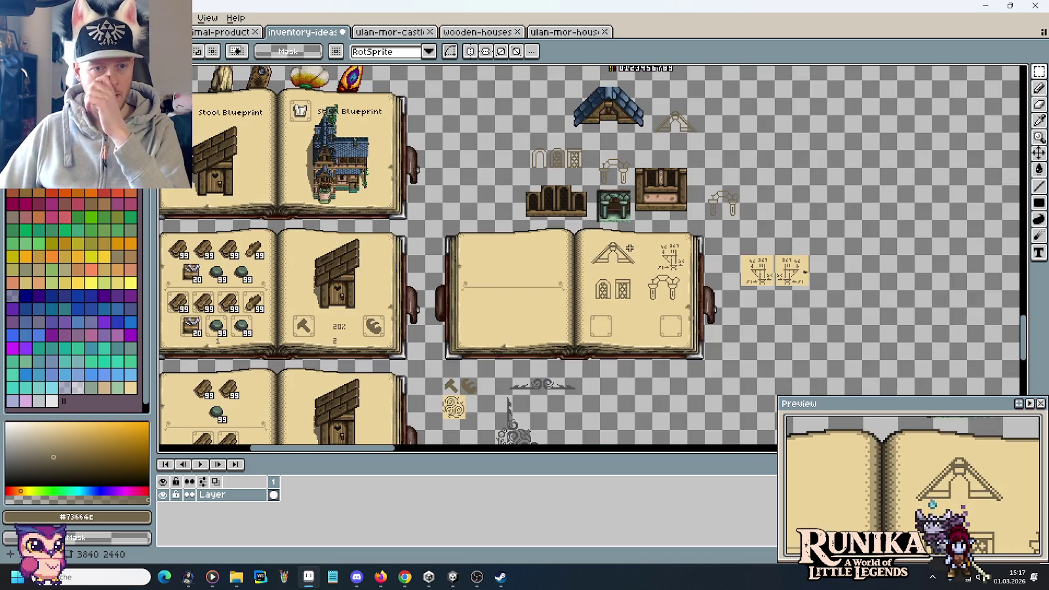
pyautogui.scroll(5, 630, 247)
pyautogui.scroll(5, 610, 361)
pyautogui.scroll(5, 610, 361)
pyautogui.hscroll(-1, 590, 360)
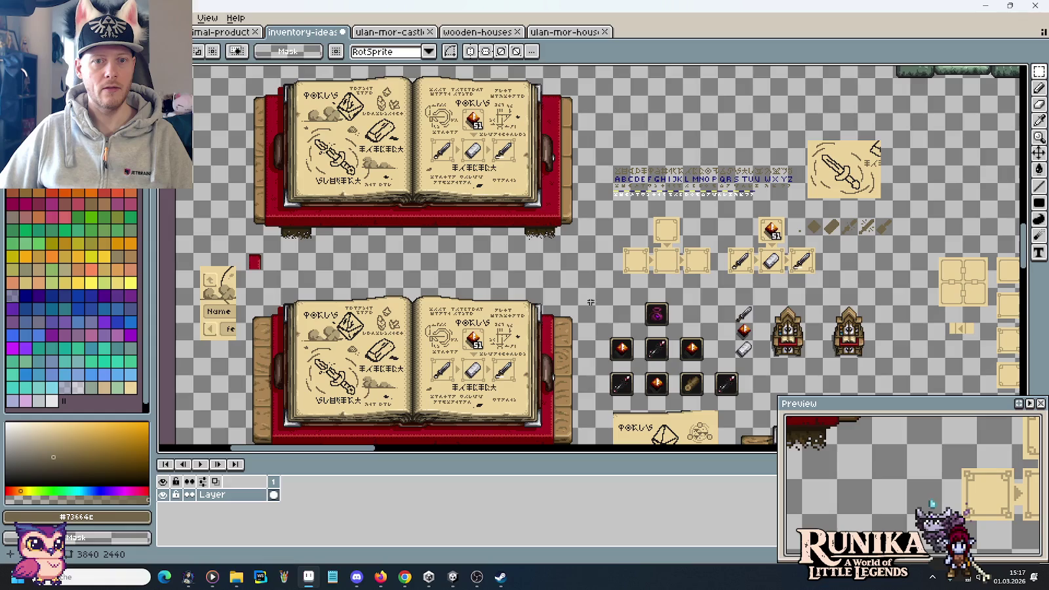
pyautogui.scroll(2, 682, 149)
pyautogui.scroll(1, 679, 161)
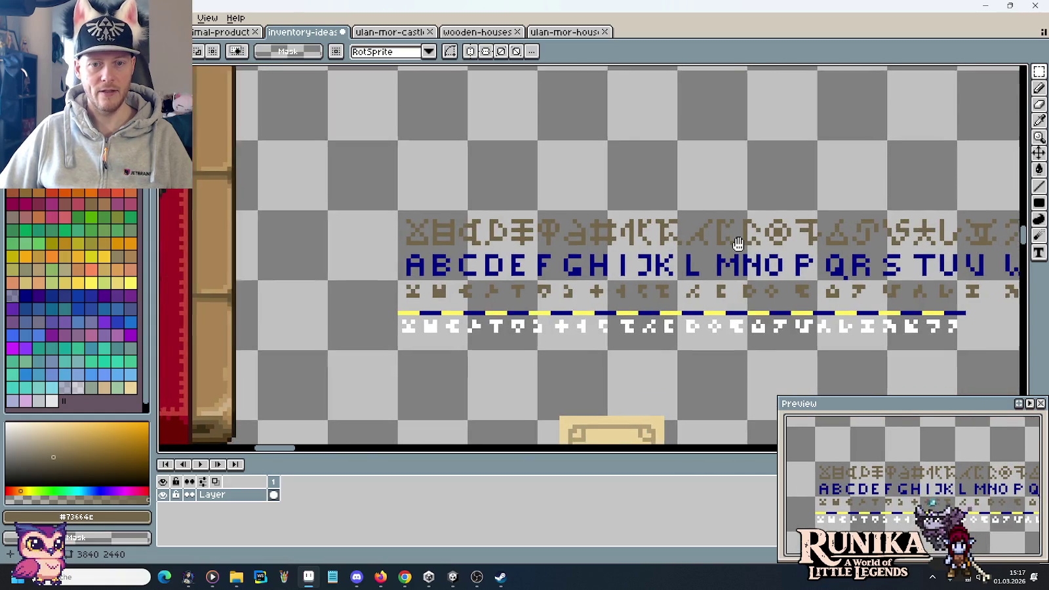
pyautogui.scroll(1, 659, 223)
pyautogui.scroll(1, 656, 236)
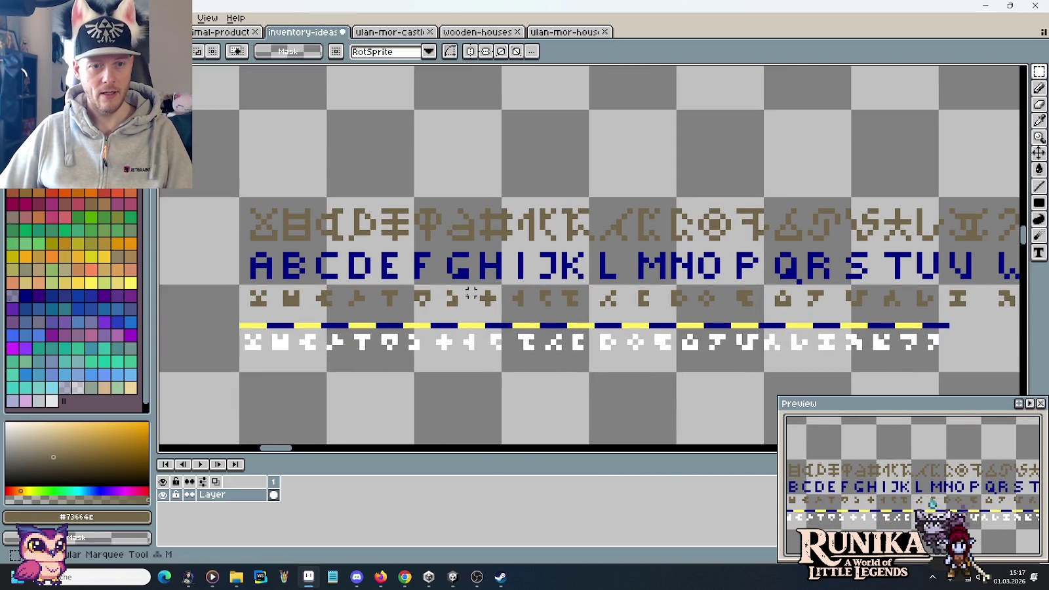
pyautogui.moveTo(407, 283)
pyautogui.mouseDown()
pyautogui.moveTo(438, 315)
pyautogui.moveTo(436, 139)
pyautogui.mouseUp()
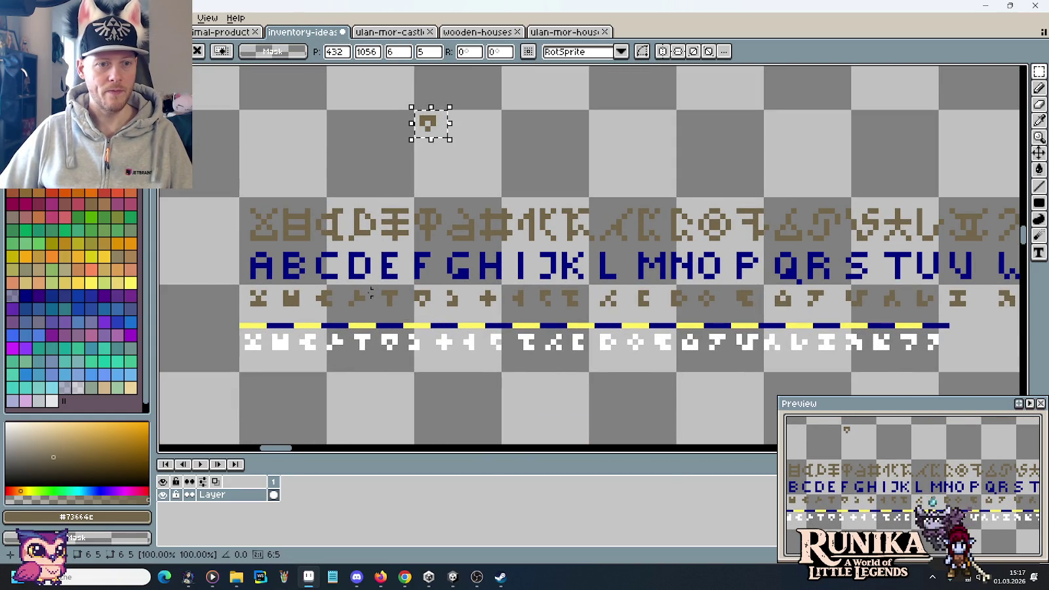
pyautogui.moveTo(369, 287)
pyautogui.mouseDown()
pyautogui.moveTo(405, 318)
pyautogui.moveTo(450, 135)
pyautogui.mouseUp()
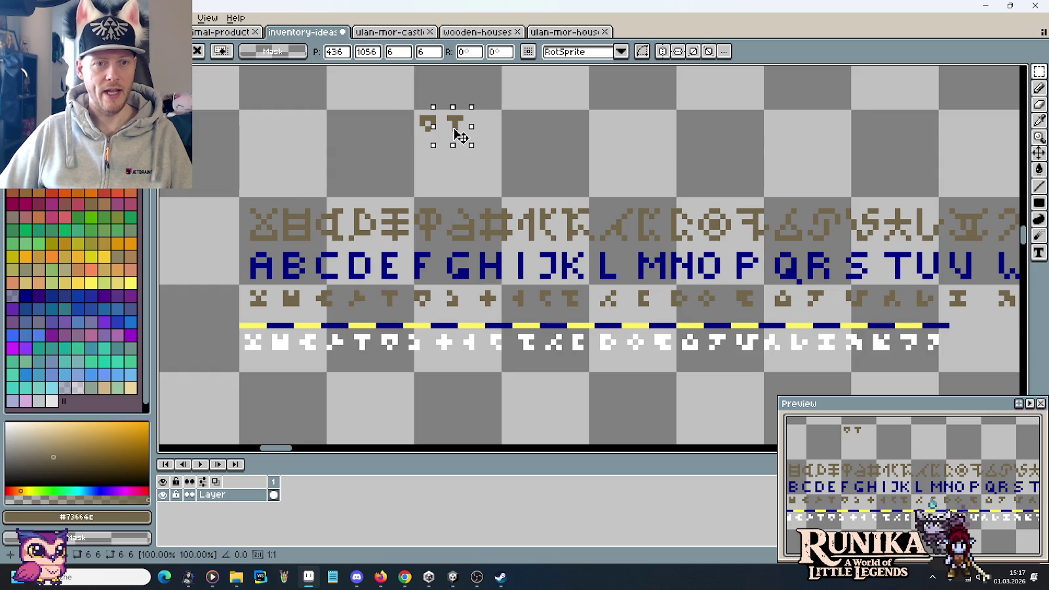
pyautogui.moveTo(657, 276)
pyautogui.mouseDown()
pyautogui.moveTo(700, 320)
pyautogui.moveTo(485, 138)
pyautogui.mouseUp()
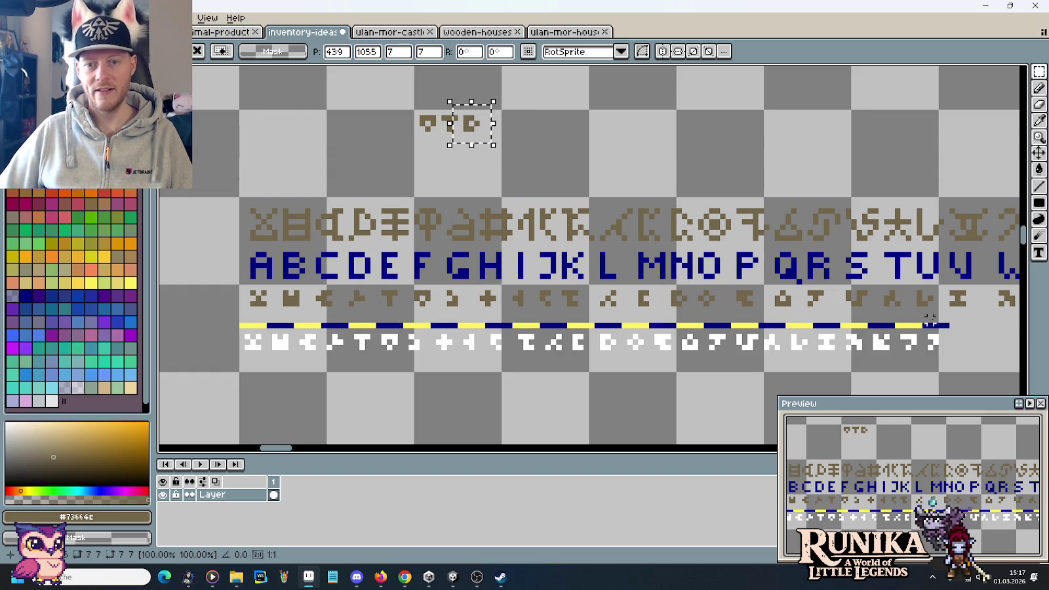
# Add the S, T, E and R runes to complete the seven-glyph word and select it
pyautogui.moveTo(834, 279)
pyautogui.mouseDown()
pyautogui.moveTo(882, 316)
pyautogui.moveTo(510, 136)
pyautogui.mouseUp()
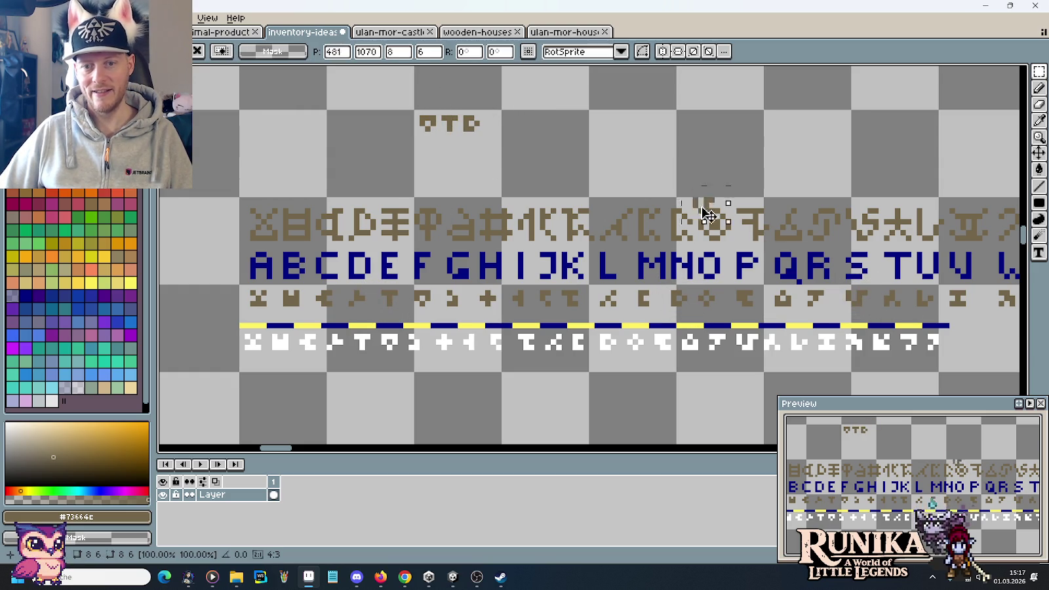
pyautogui.moveTo(878, 286)
pyautogui.mouseDown()
pyautogui.moveTo(909, 308)
pyautogui.moveTo(521, 125)
pyautogui.mouseUp()
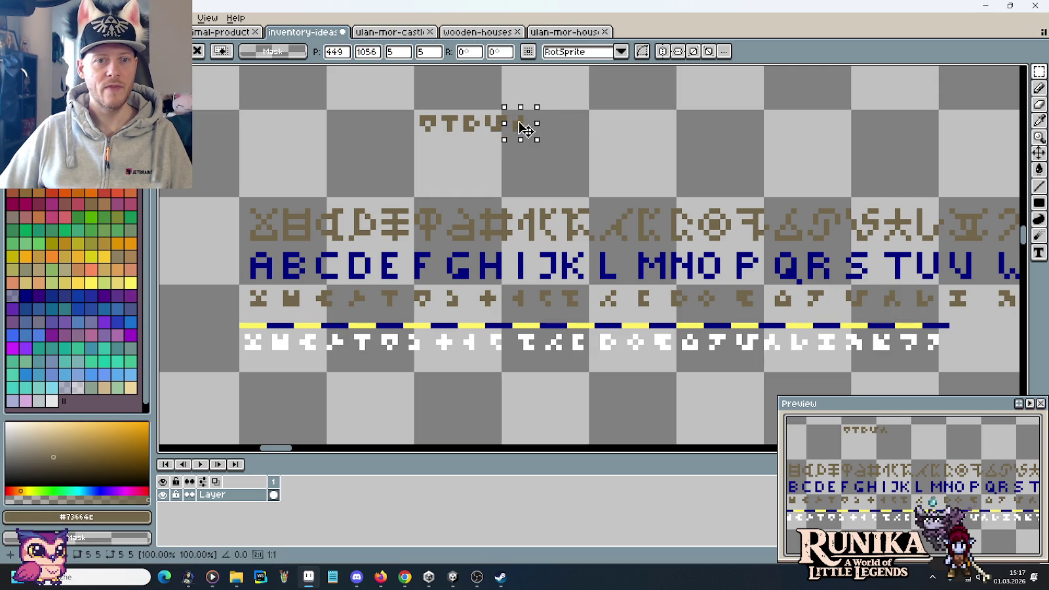
pyautogui.moveTo(369, 281)
pyautogui.mouseDown()
pyautogui.moveTo(402, 309)
pyautogui.moveTo(541, 128)
pyautogui.mouseUp()
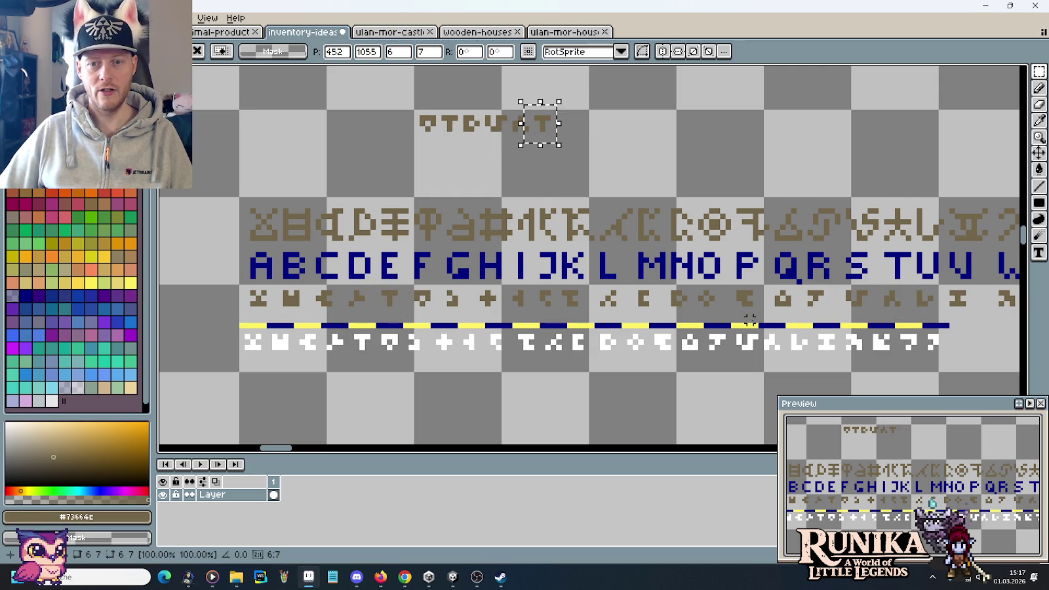
pyautogui.moveTo(798, 282)
pyautogui.mouseDown()
pyautogui.moveTo(838, 320)
pyautogui.moveTo(565, 126)
pyautogui.mouseUp()
pyautogui.moveTo(379, 97); pyautogui.dragTo(605, 151)
pyautogui.hotkey('ctrl', 'd')
pyautogui.scroll(-2, 602, 145)
pyautogui.scroll(2, 602, 295)
pyautogui.scroll(1, 602, 295)
pyautogui.scroll(-2, 601, 294)
pyautogui.scroll(-3, 699, 351)
pyautogui.scroll(-3, 699, 351)
pyautogui.scroll(2, 699, 351)
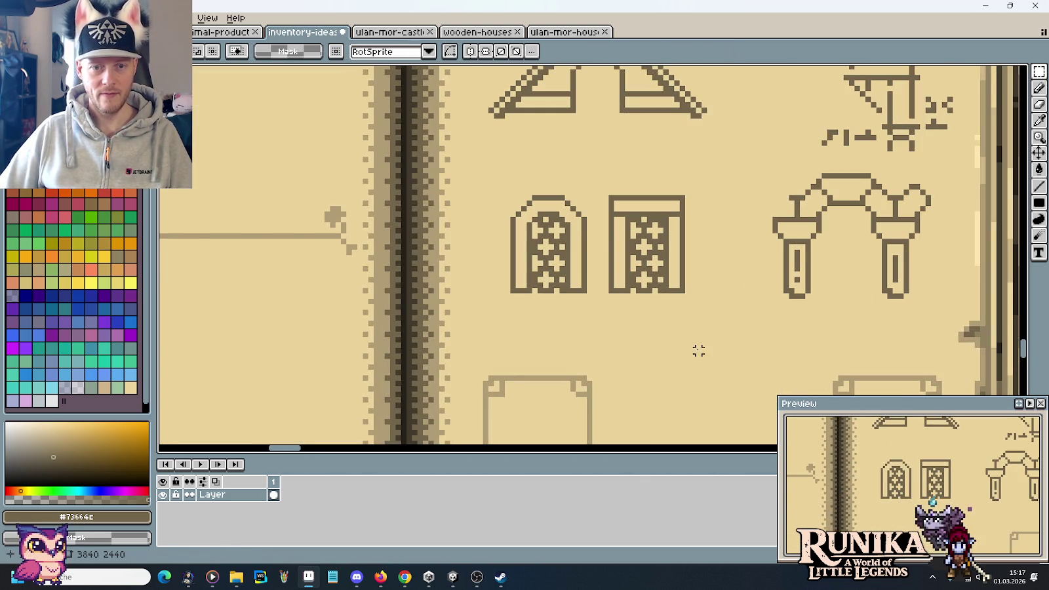
pyautogui.hotkey('ctrl', 'v')
pyautogui.moveTo(331, 249); pyautogui.dragTo(629, 321)
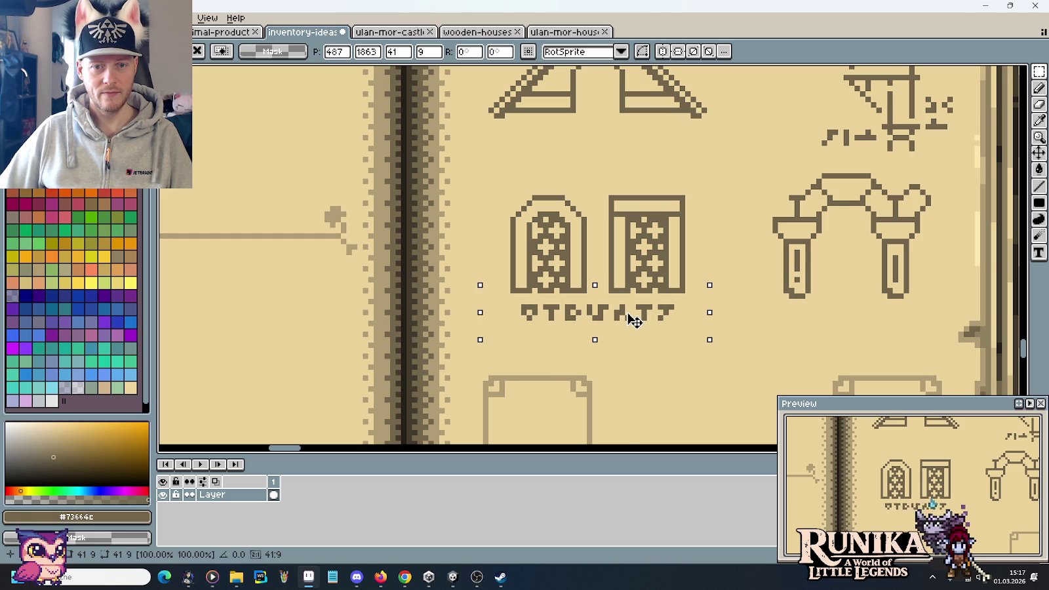
pyautogui.click(757, 344)
pyautogui.scroll(-2, 757, 345)
pyautogui.scroll(-2, 758, 345)
pyautogui.scroll(1, 757, 345)
pyautogui.scroll(2, 774, 321)
pyautogui.scroll(3, 799, 293)
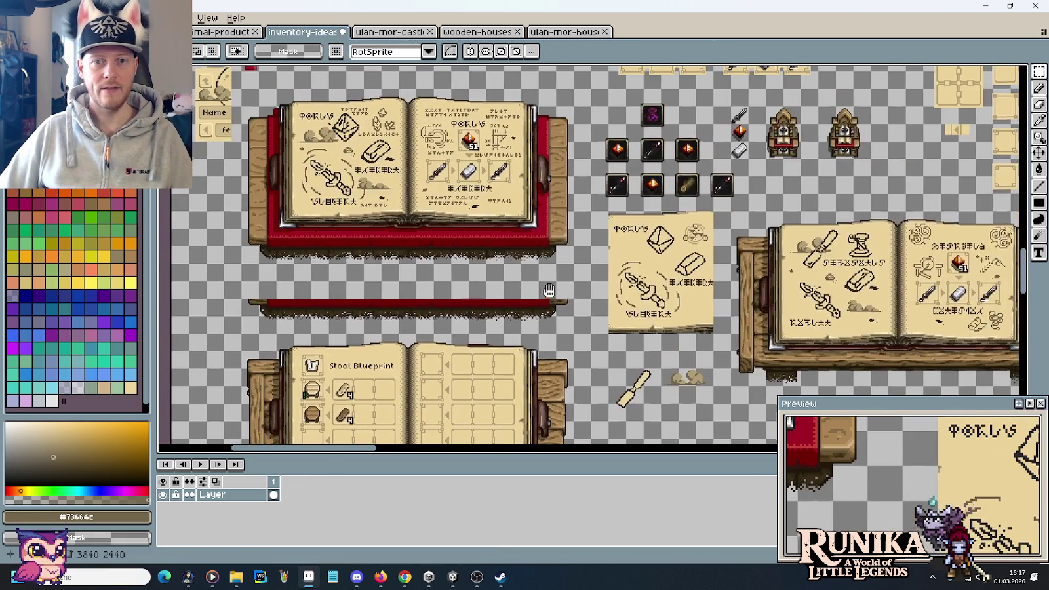
pyautogui.scroll(2, 471, 165)
pyautogui.scroll(2, 528, 156)
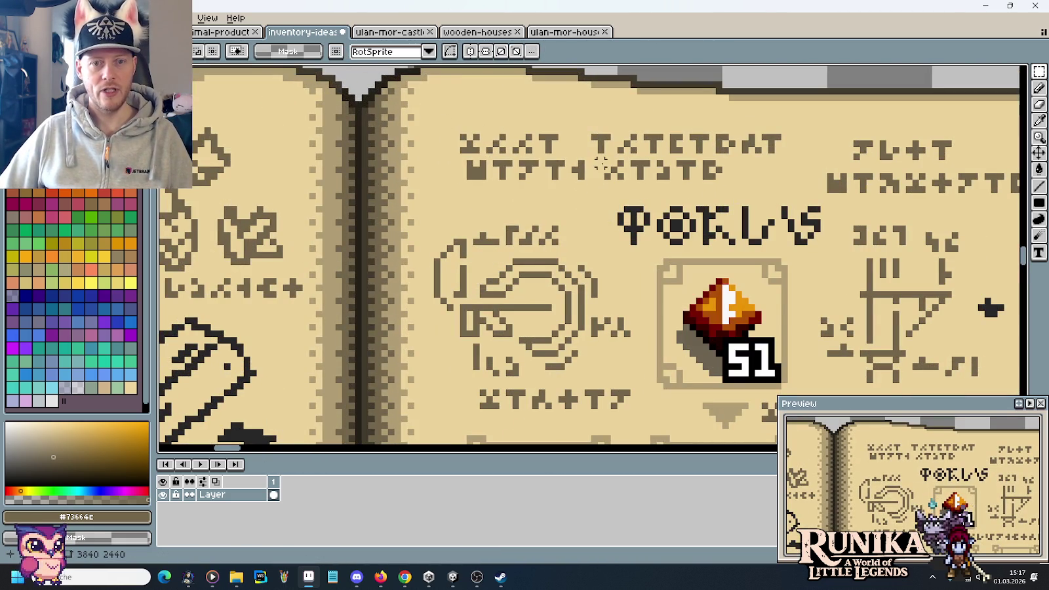
pyautogui.scroll(-3, 642, 231)
pyautogui.scroll(-2, 641, 231)
pyautogui.scroll(1, 590, 314)
pyautogui.scroll(-2, 556, 346)
pyautogui.scroll(-2, 556, 346)
pyautogui.scroll(-2, 590, 295)
pyautogui.scroll(3, 711, 240)
pyautogui.scroll(-2, 712, 240)
pyautogui.scroll(1, 721, 237)
pyautogui.scroll(1, 722, 237)
pyautogui.scroll(-1, 725, 239)
pyautogui.scroll(-1, 735, 246)
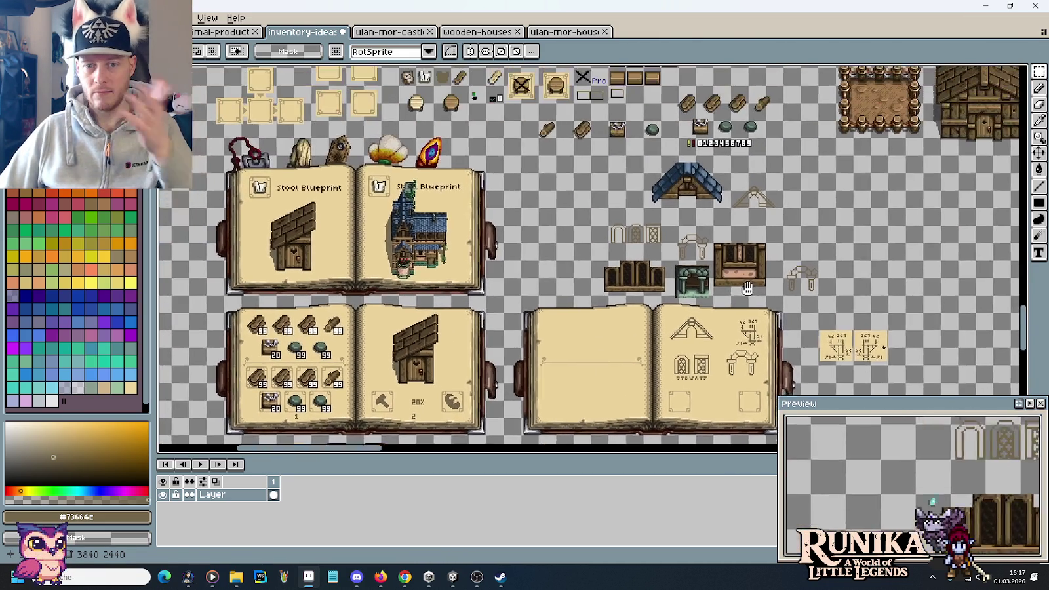
pyautogui.moveTo(656, 85); pyautogui.dragTo(649, 255)
pyautogui.scroll(1, 646, 167)
pyautogui.moveTo(647, 167); pyautogui.dragTo(649, 335)
pyautogui.moveTo(649, 196)
pyautogui.mouseDown()
pyautogui.moveTo(653, 335)
pyautogui.moveTo(662, 190)
pyautogui.mouseUp()
pyautogui.scroll(2, 663, 183)
pyautogui.scroll(1, 664, 182)
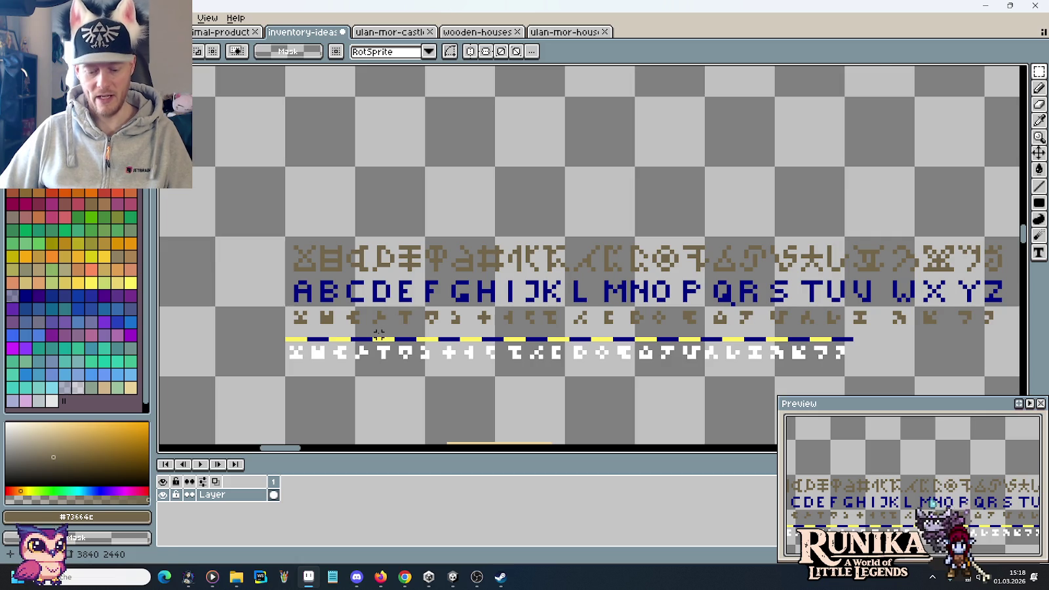
# Copy rune glyphs above the alphabet rows, including a T-shaped rune, to form a word, and select it
pyautogui.scroll(1, 351, 339)
pyautogui.moveTo(308, 299)
pyautogui.mouseDown()
pyautogui.moveTo(331, 323)
pyautogui.moveTo(473, 150)
pyautogui.mouseUp()
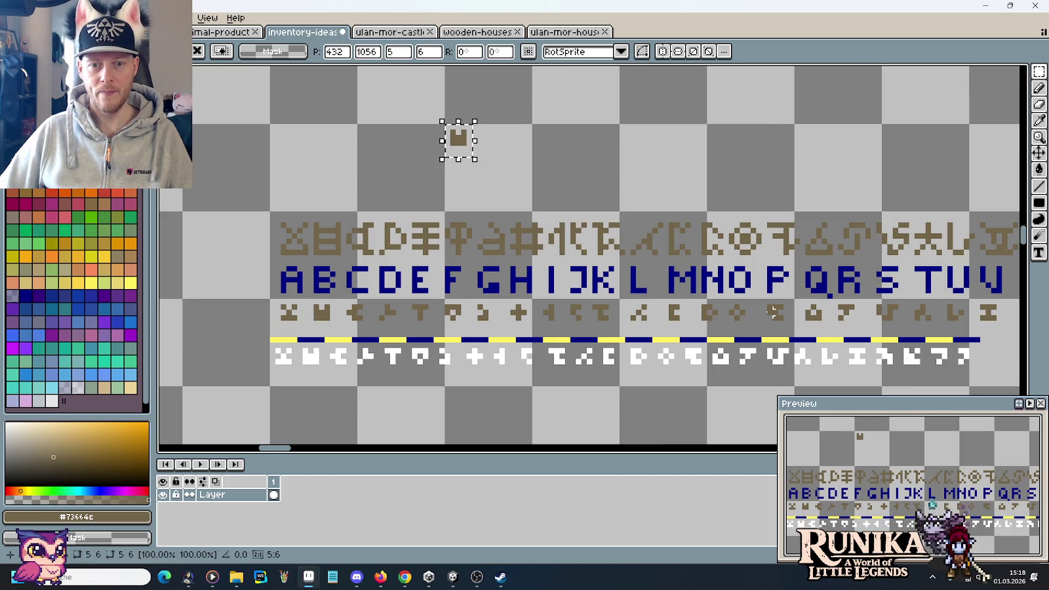
pyautogui.moveTo(725, 301)
pyautogui.mouseDown()
pyautogui.moveTo(756, 328)
pyautogui.moveTo(497, 154)
pyautogui.mouseUp()
pyautogui.moveTo(408, 295)
pyautogui.mouseDown()
pyautogui.moveTo(430, 327)
pyautogui.moveTo(512, 156)
pyautogui.mouseUp()
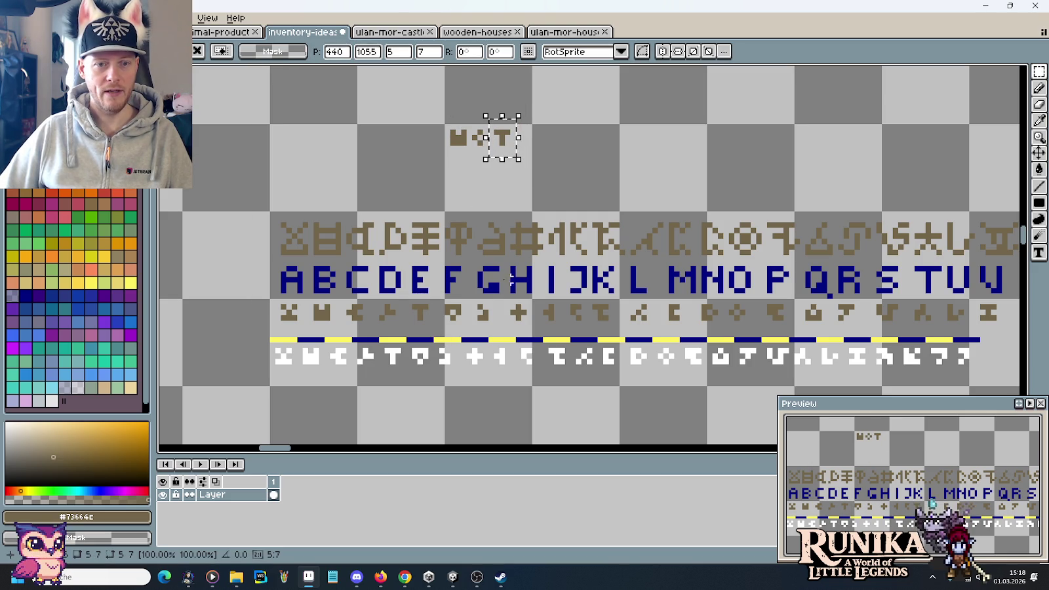
pyautogui.moveTo(472, 299)
pyautogui.mouseDown()
pyautogui.moveTo(496, 327)
pyautogui.moveTo(529, 158)
pyautogui.mouseUp()
pyautogui.click(491, 120)
pyautogui.moveTo(491, 120)
pyautogui.mouseDown()
pyautogui.moveTo(518, 157)
pyautogui.moveTo(544, 155)
pyautogui.mouseUp()
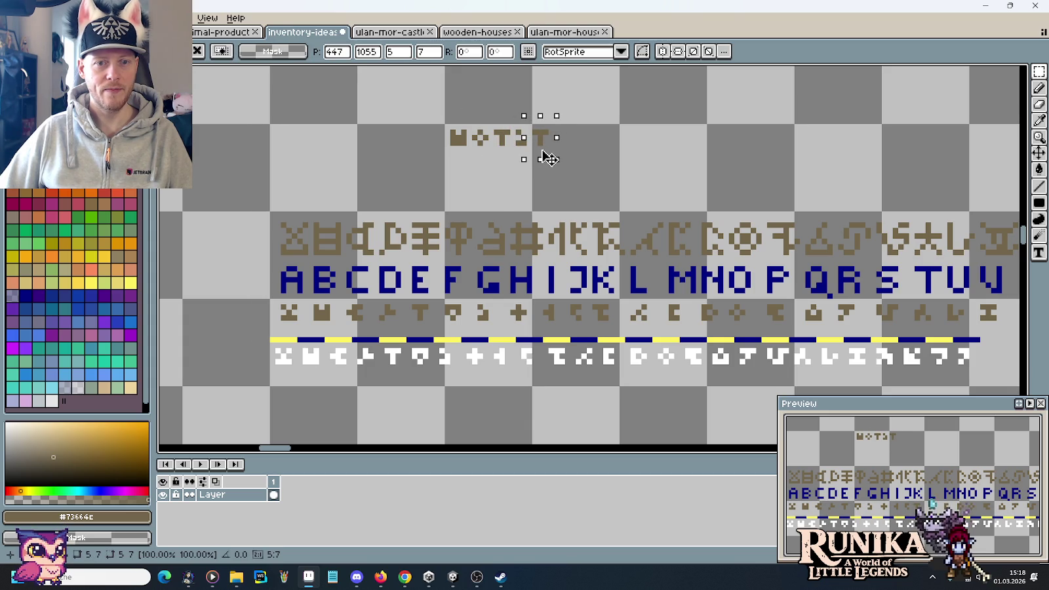
pyautogui.click(687, 300)
pyautogui.moveTo(695, 301)
pyautogui.mouseDown()
pyautogui.moveTo(721, 326)
pyautogui.moveTo(559, 140)
pyautogui.mouseUp()
pyautogui.moveTo(398, 98); pyautogui.dragTo(621, 176)
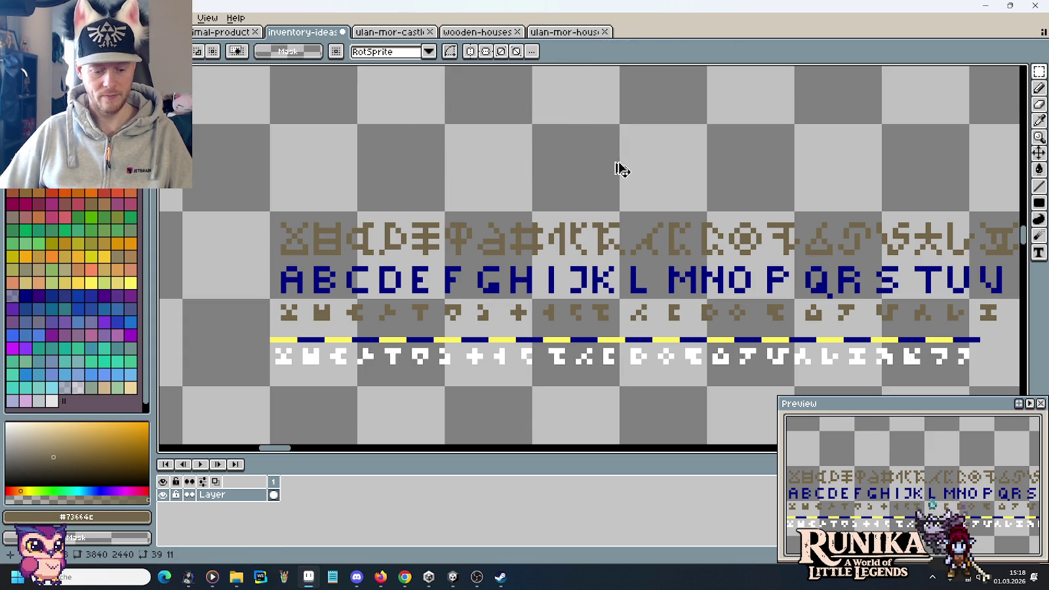
# Paste the rune word onto the book page and commit it beneath the arch sketch
pyautogui.scroll(-4, 620, 167)
pyautogui.scroll(1, 619, 310)
pyautogui.scroll(2, 598, 230)
pyautogui.scroll(1, 598, 231)
pyautogui.scroll(1, 598, 231)
pyautogui.hotkey('ctrl', 'v')
pyautogui.moveTo(599, 269); pyautogui.dragTo(560, 304)
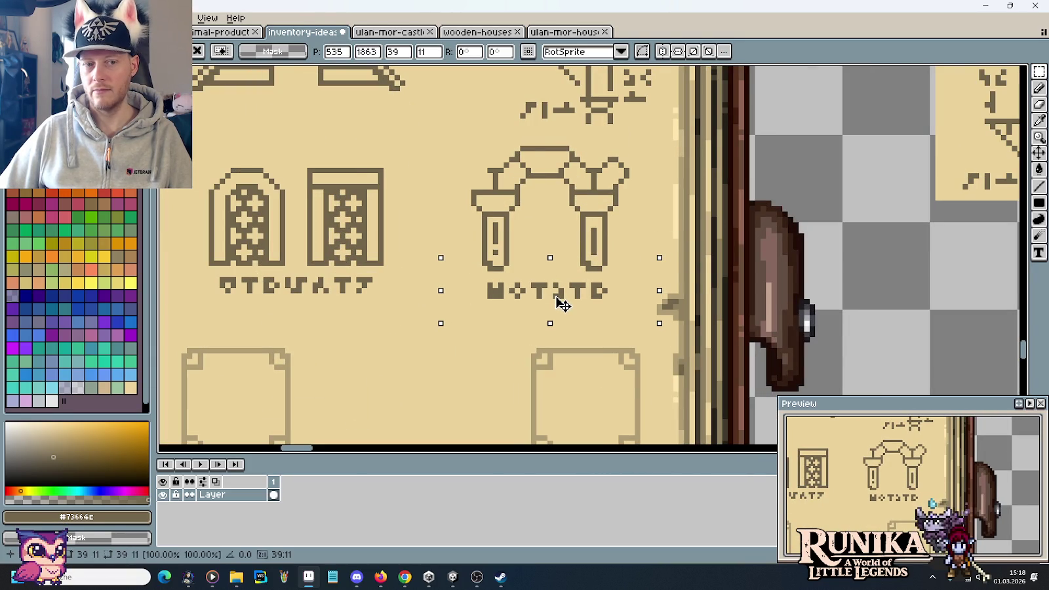
pyautogui.moveTo(560, 304)
pyautogui.mouseDown()
pyautogui.moveTo(614, 316)
pyautogui.moveTo(902, 328)
pyautogui.moveTo(794, 280)
pyautogui.mouseUp()
pyautogui.hotkey('ctrl', 'd')
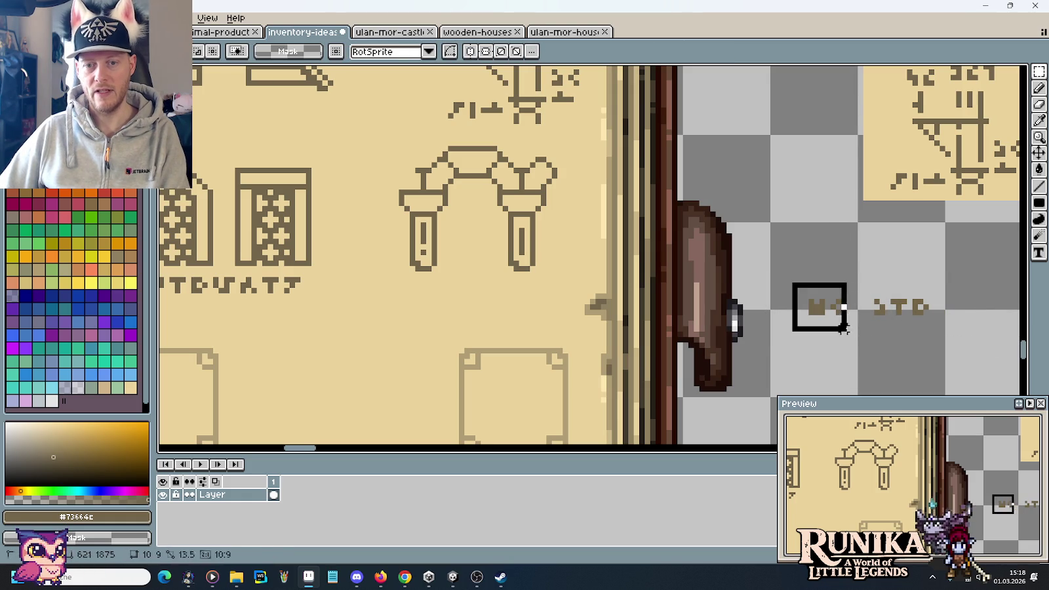
pyautogui.moveTo(790, 245)
pyautogui.mouseDown()
pyautogui.moveTo(929, 332)
pyautogui.moveTo(558, 308)
pyautogui.moveTo(483, 316)
pyautogui.mouseUp()
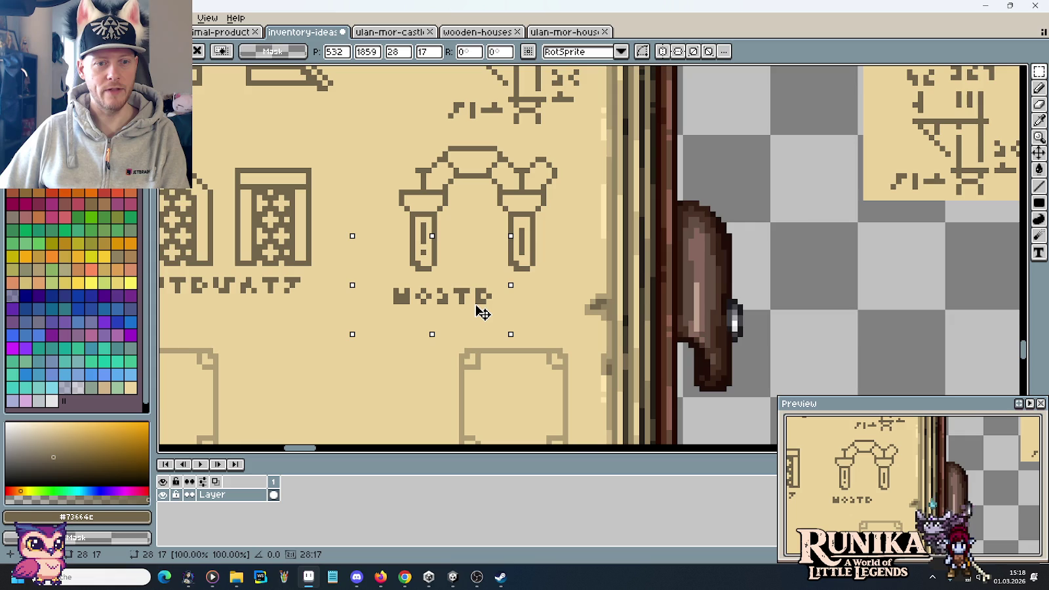
pyautogui.press('Return')
pyautogui.scroll(-3, 825, 225)
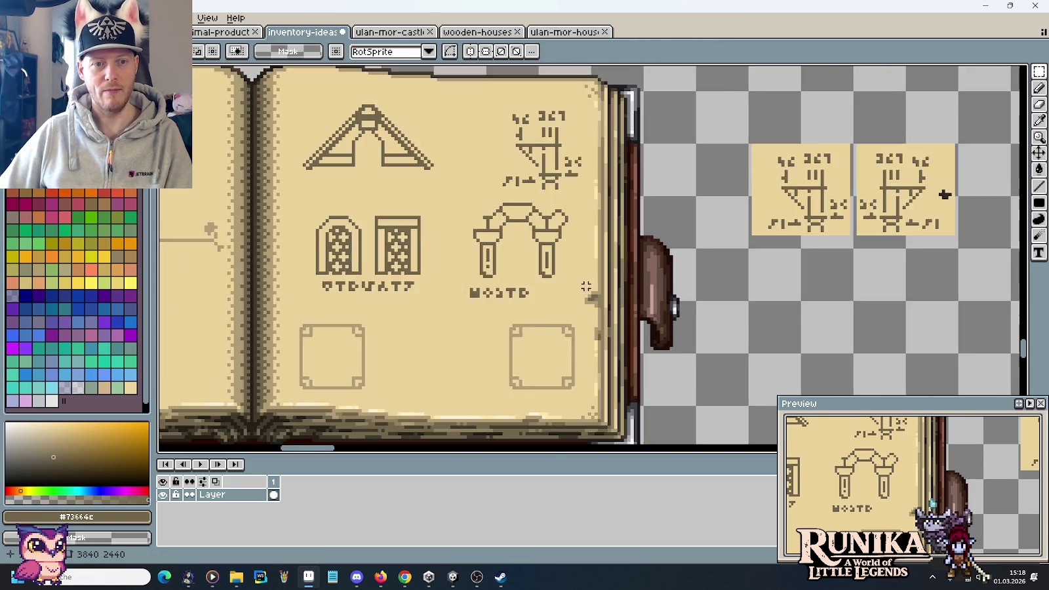
# Build a four-glyph rune word from the D, A, C and plus-shaped runes, and select it
pyautogui.scroll(-1, 825, 224)
pyautogui.scroll(-1, 807, 263)
pyautogui.scroll(-1, 778, 296)
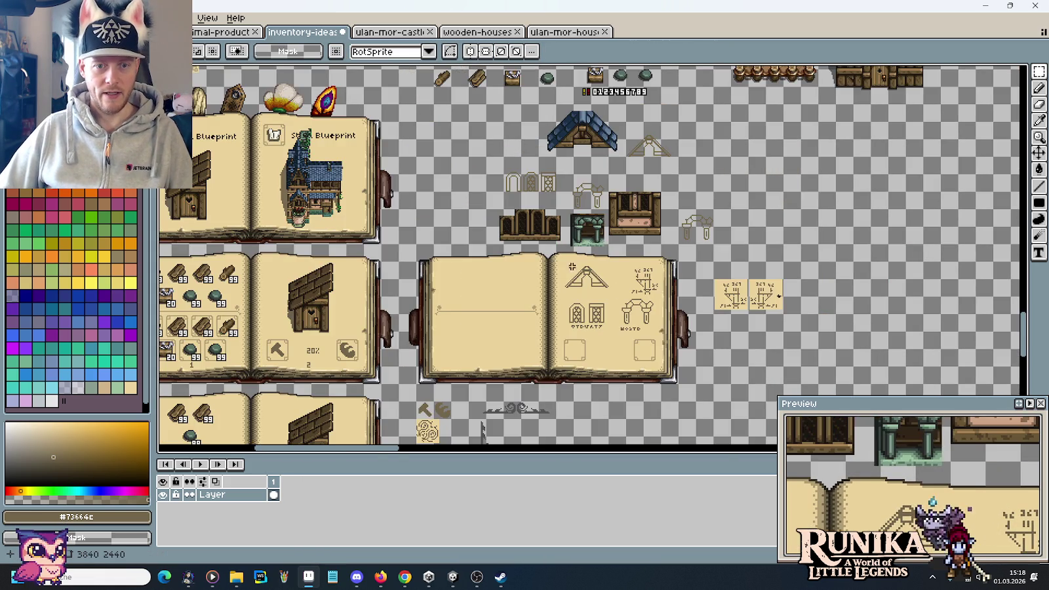
pyautogui.moveTo(594, 136)
pyautogui.mouseDown()
pyautogui.moveTo(584, 328)
pyautogui.moveTo(579, 278)
pyautogui.mouseUp()
pyautogui.scroll(2, 558, 199)
pyautogui.scroll(1, 450, 341)
pyautogui.moveTo(449, 354)
pyautogui.mouseDown()
pyautogui.moveTo(479, 385)
pyautogui.moveTo(478, 211)
pyautogui.mouseUp()
pyautogui.moveTo(346, 348)
pyautogui.mouseDown()
pyautogui.moveTo(375, 379)
pyautogui.moveTo(487, 206)
pyautogui.moveTo(493, 217)
pyautogui.mouseUp()
pyautogui.moveTo(416, 354)
pyautogui.mouseDown()
pyautogui.moveTo(444, 381)
pyautogui.moveTo(518, 208)
pyautogui.mouseUp()
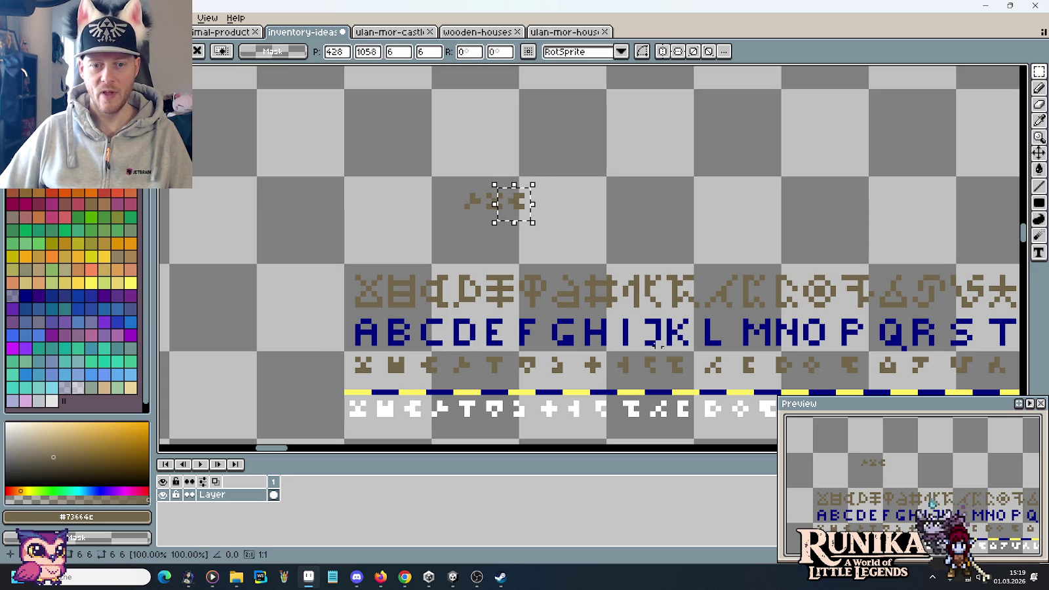
pyautogui.moveTo(575, 346)
pyautogui.mouseDown()
pyautogui.moveTo(618, 388)
pyautogui.moveTo(534, 199)
pyautogui.mouseUp()
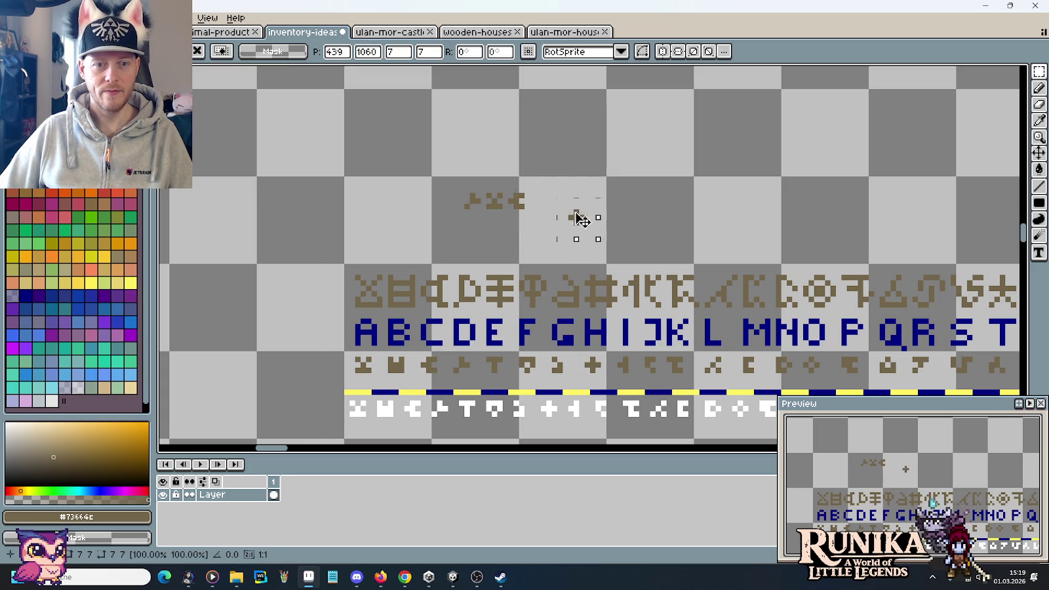
pyautogui.moveTo(428, 164); pyautogui.dragTo(601, 227)
pyautogui.hotkey('ctrl', 'd')
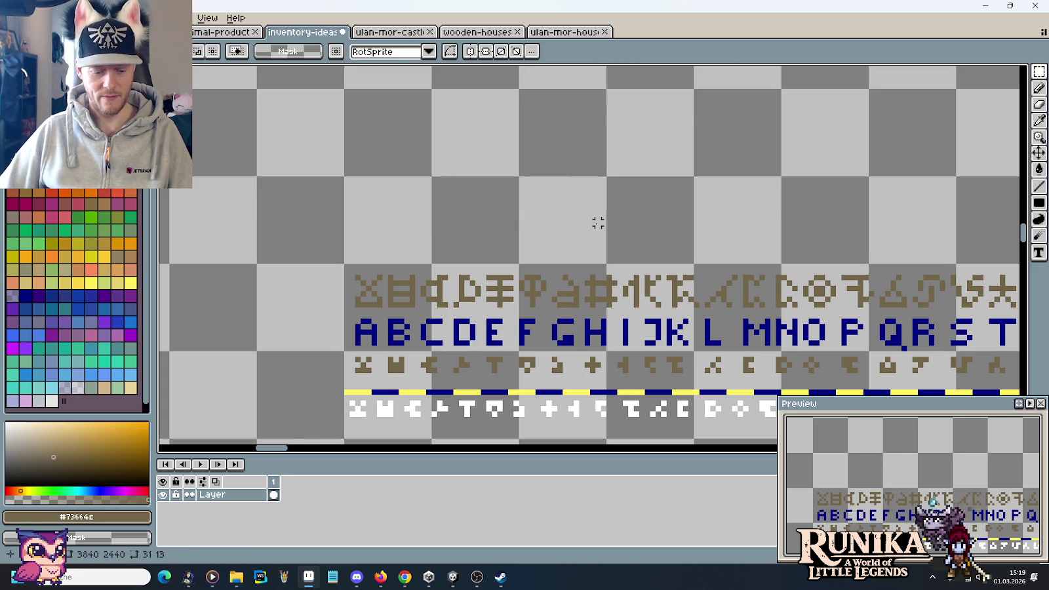
# Paste the rune word beside the gable roof sketch and commit its placement
pyautogui.scroll(-2, 590, 249)
pyautogui.scroll(-5, 564, 76)
pyautogui.scroll(-3, 590, 197)
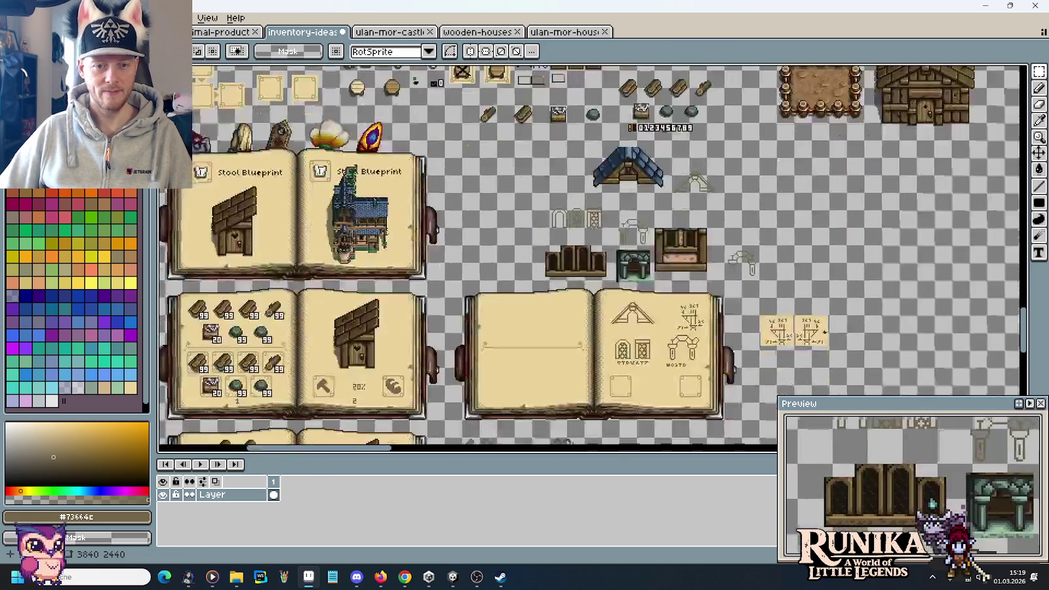
pyautogui.scroll(2, 667, 234)
pyautogui.scroll(2, 668, 233)
pyautogui.hotkey('ctrl', 'v')
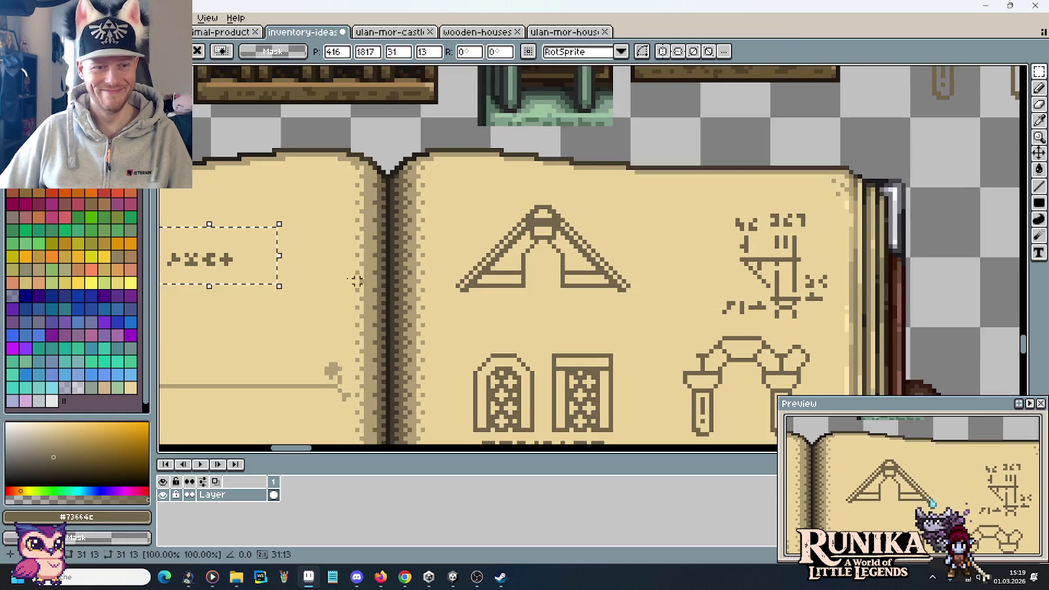
pyautogui.moveTo(269, 256)
pyautogui.mouseDown()
pyautogui.moveTo(655, 227)
pyautogui.moveTo(625, 205)
pyautogui.moveTo(646, 230)
pyautogui.moveTo(499, 225)
pyautogui.moveTo(650, 230)
pyautogui.mouseUp()
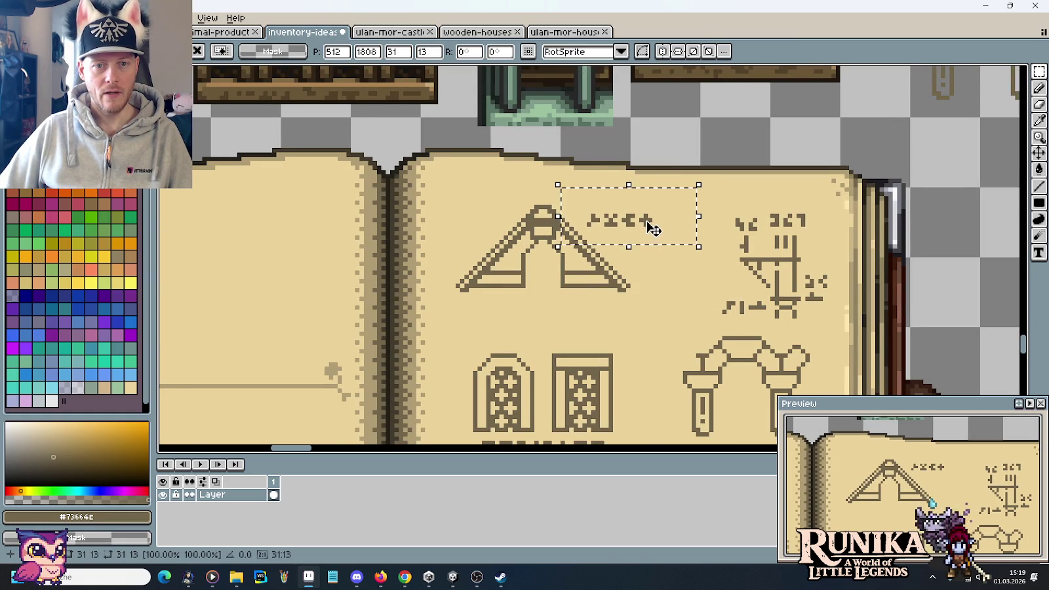
pyautogui.press('Return')
pyautogui.moveTo(531, 320); pyautogui.dragTo(544, 269)
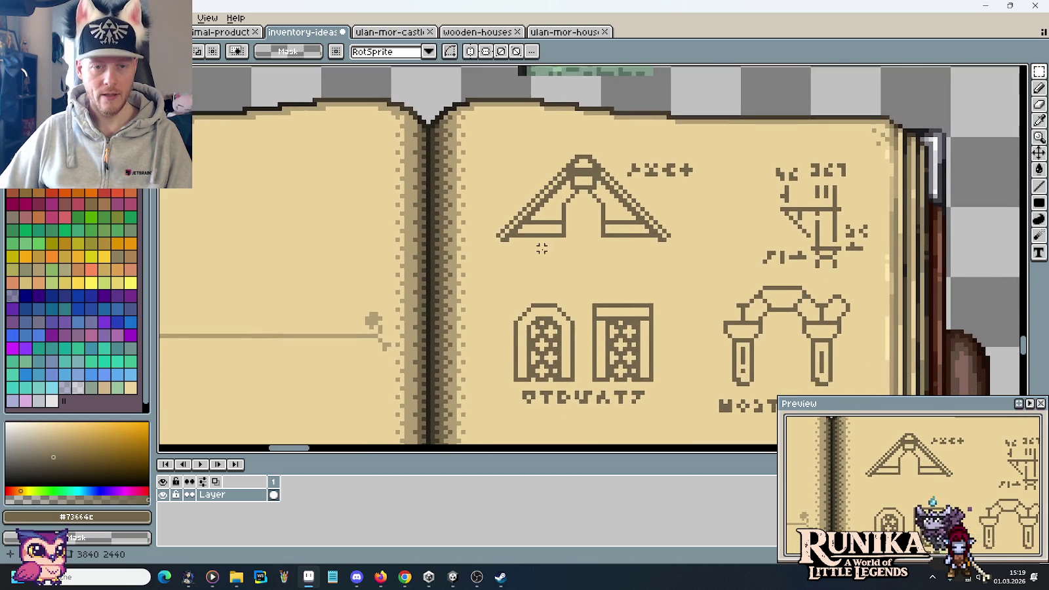
pyautogui.scroll(1, 552, 272)
pyautogui.press('b')
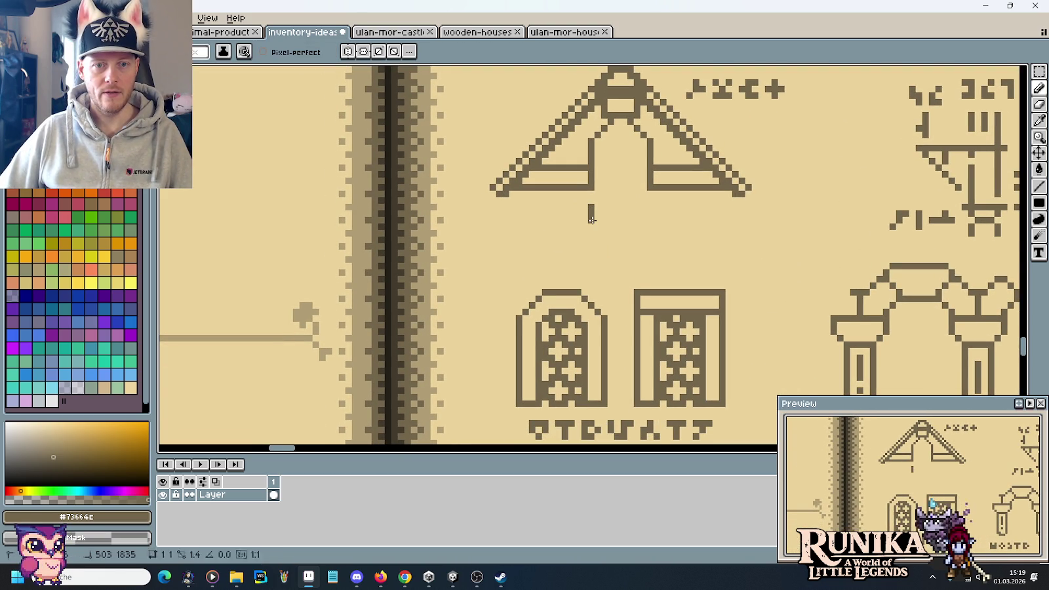
# Draw a straight horizontal brown line under the gable roof sketch
pyautogui.moveTo(591, 211); pyautogui.dragTo(520, 213)
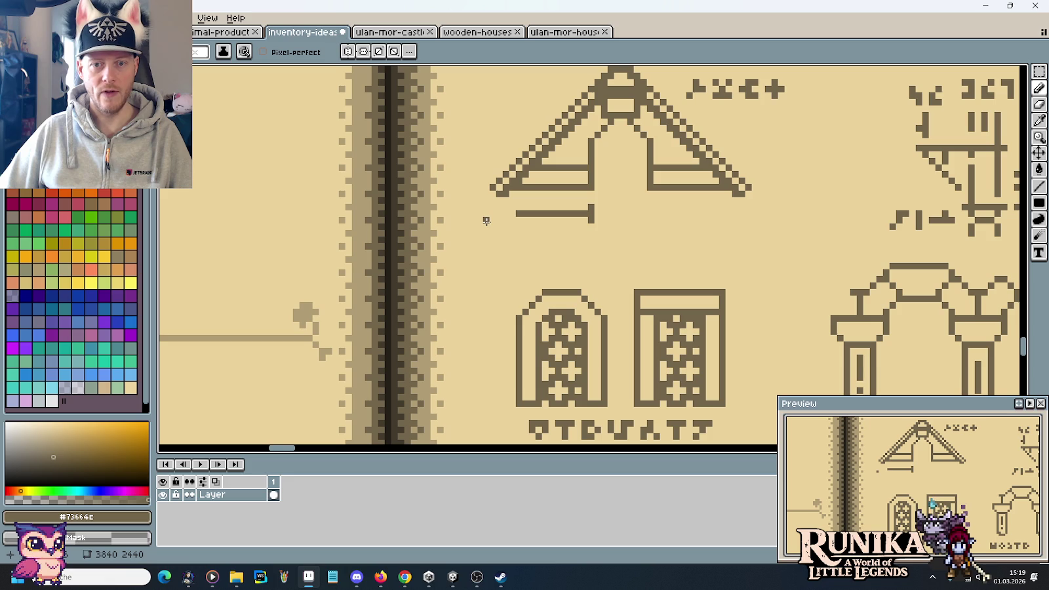
pyautogui.scroll(-4, 498, 227)
pyautogui.scroll(2, 556, 189)
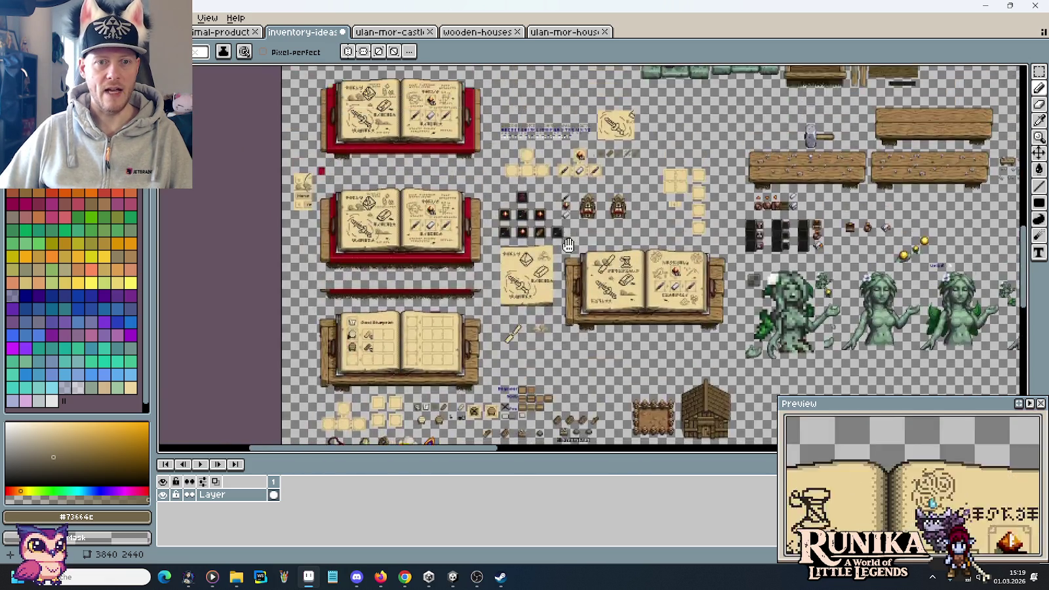
pyautogui.scroll(1, 556, 189)
pyautogui.scroll(1, 556, 189)
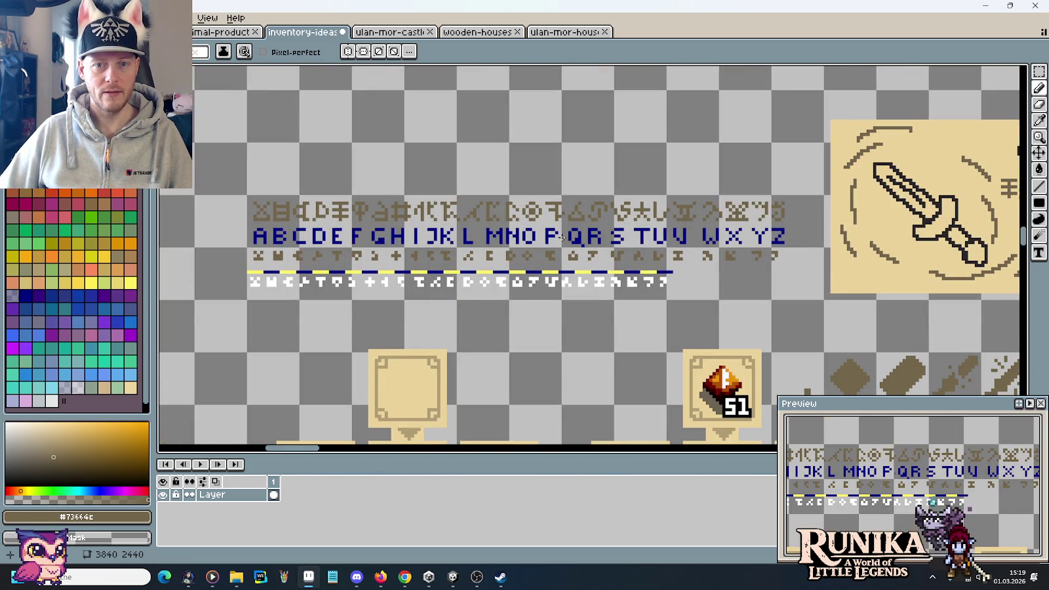
pyautogui.scroll(-1, 562, 238)
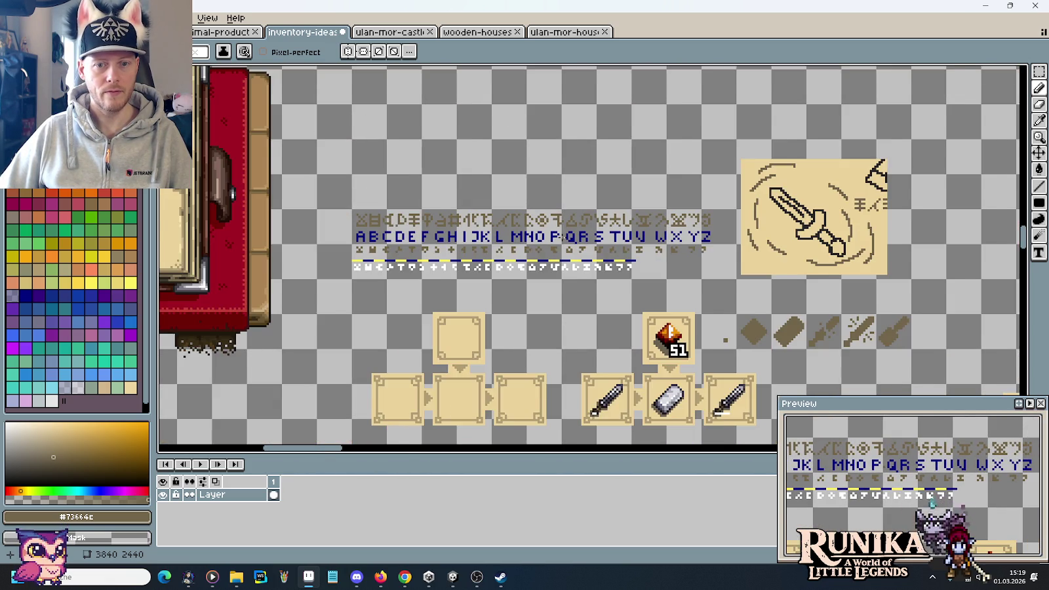
pyautogui.scroll(-3, 562, 238)
pyautogui.scroll(1, 571, 317)
pyautogui.scroll(1, 623, 276)
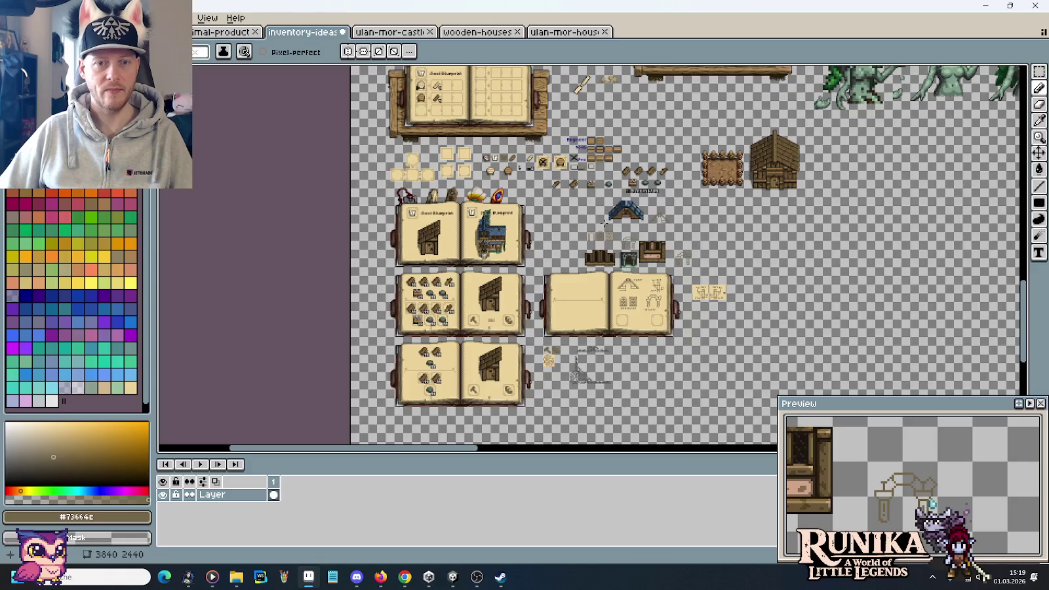
pyautogui.scroll(3, 722, 197)
pyautogui.scroll(1, 773, 157)
pyautogui.moveTo(774, 157); pyautogui.dragTo(585, 188)
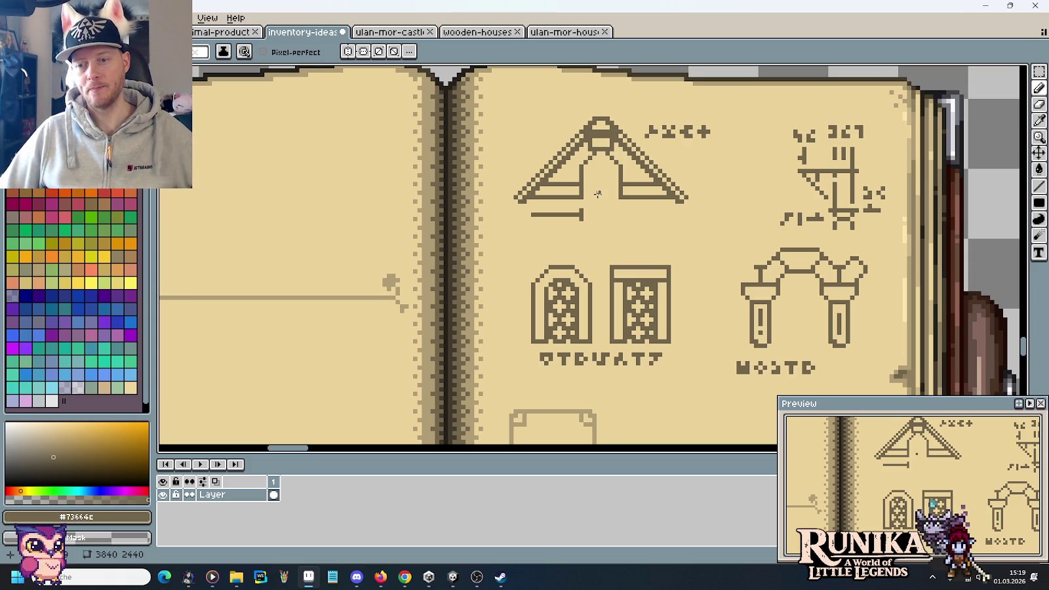
# Add a short vertical tick under the roof's line and a small vertical mark above the roof peak
pyautogui.scroll(1, 519, 214)
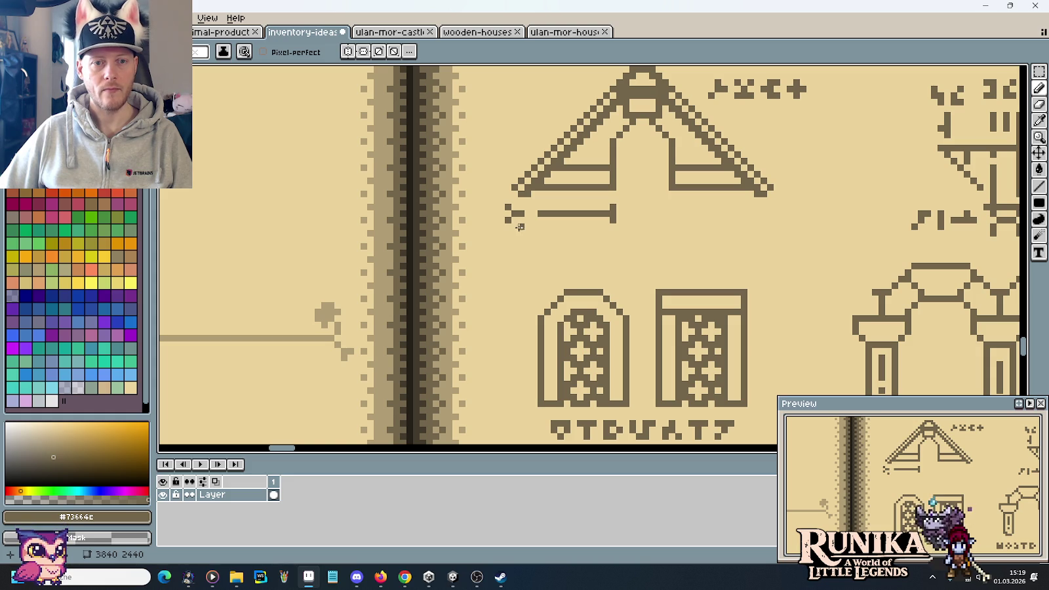
pyautogui.moveTo(533, 225)
pyautogui.mouseDown()
pyautogui.moveTo(532, 241)
pyautogui.moveTo(547, 241)
pyautogui.moveTo(524, 231)
pyautogui.mouseUp()
pyautogui.scroll(3, 636, 215)
pyautogui.click(601, 147)
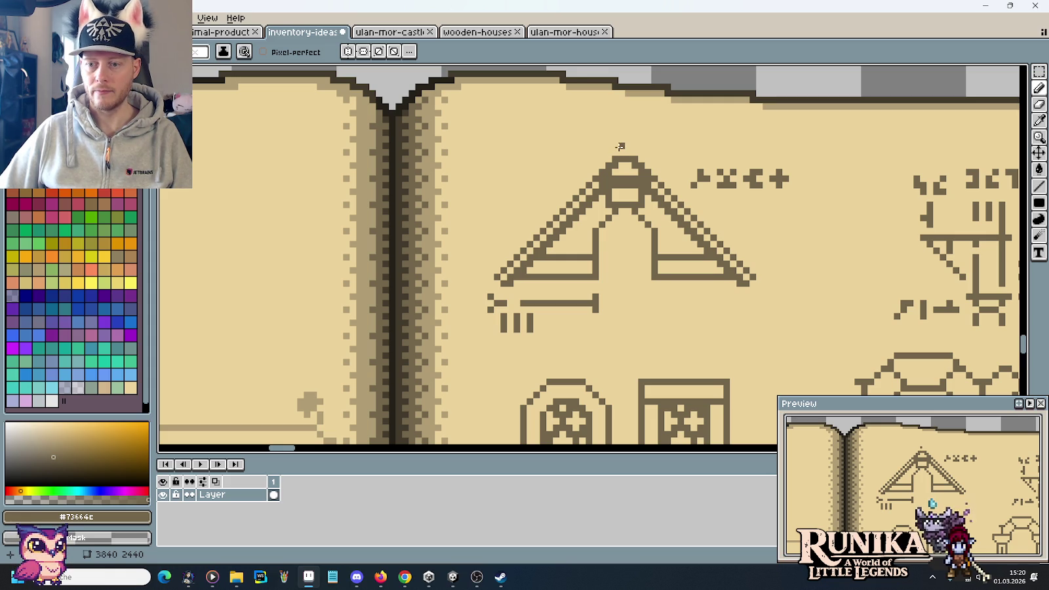
pyautogui.click(621, 134)
pyautogui.click(621, 126)
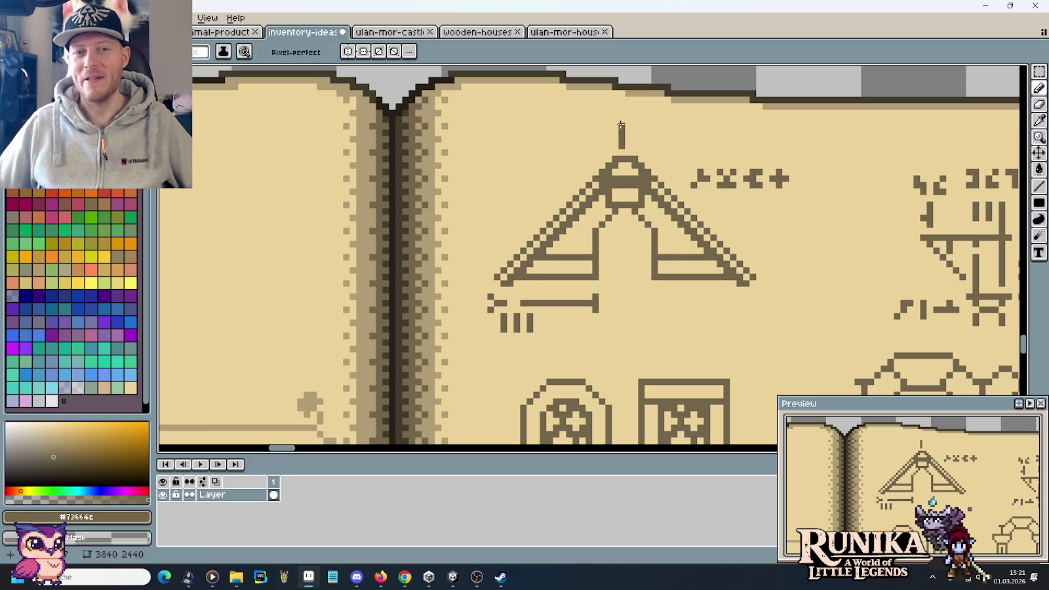
# Draw a small flag extending left from the top of the roof's peak line
pyautogui.click(617, 127)
pyautogui.moveTo(613, 131); pyautogui.dragTo(607, 133)
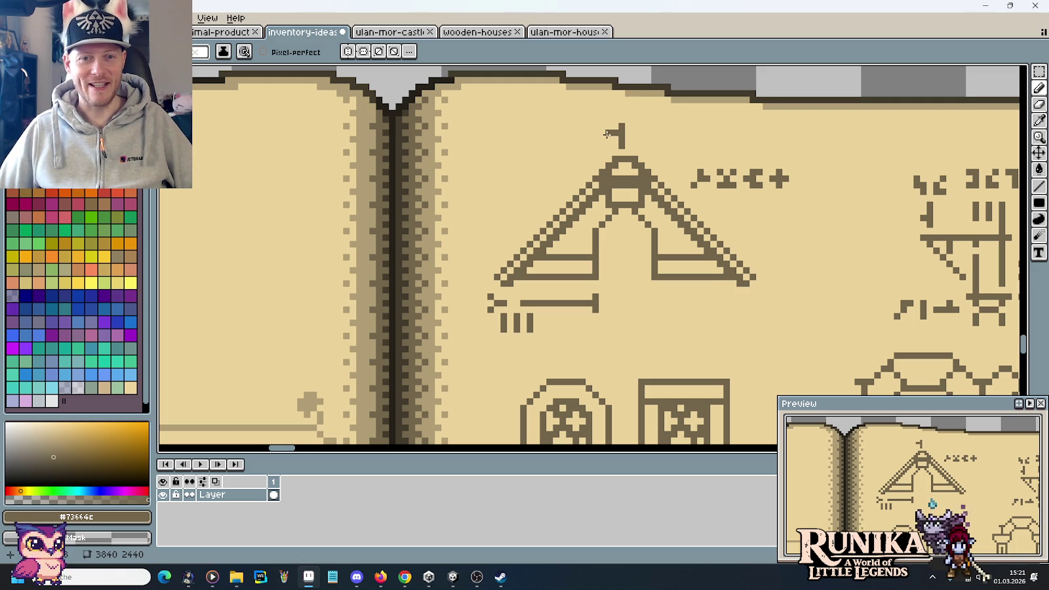
pyautogui.click(602, 138)
pyautogui.click(600, 144)
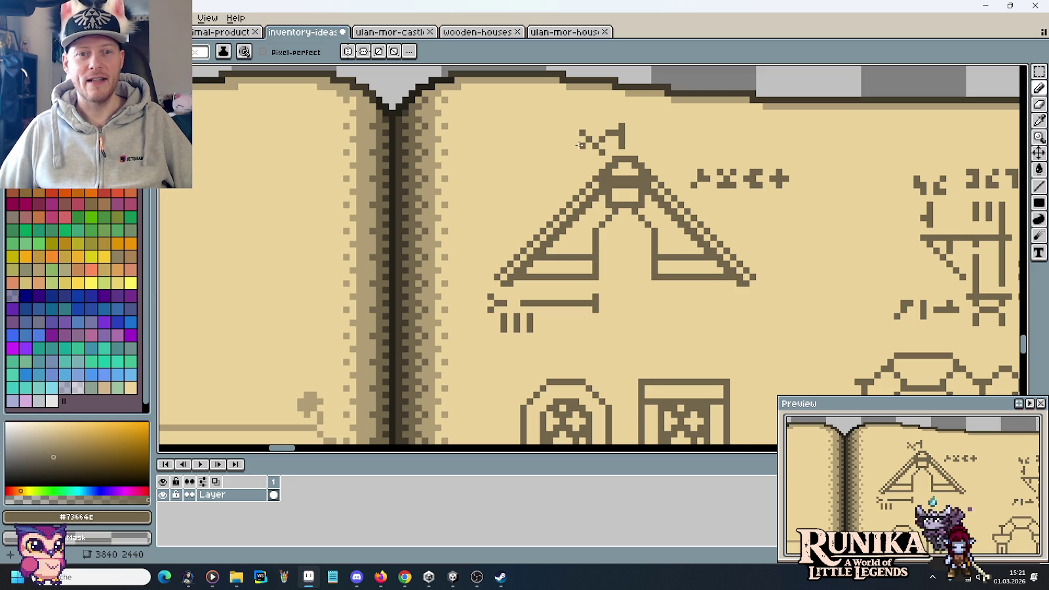
# Pick the dark ink colour and draw arrowheads along the roof's left-slope diagonal line
pyautogui.keyDown('alt'); pyautogui.click(577, 134); pyautogui.keyUp('alt')
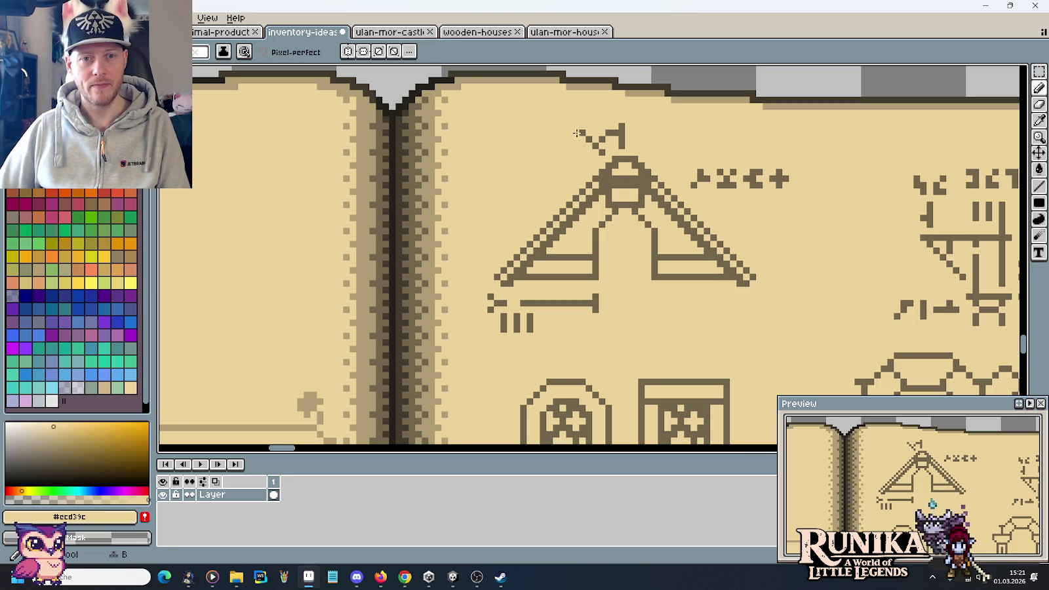
pyautogui.keyDown('alt'); pyautogui.click(619, 134); pyautogui.keyUp('alt')
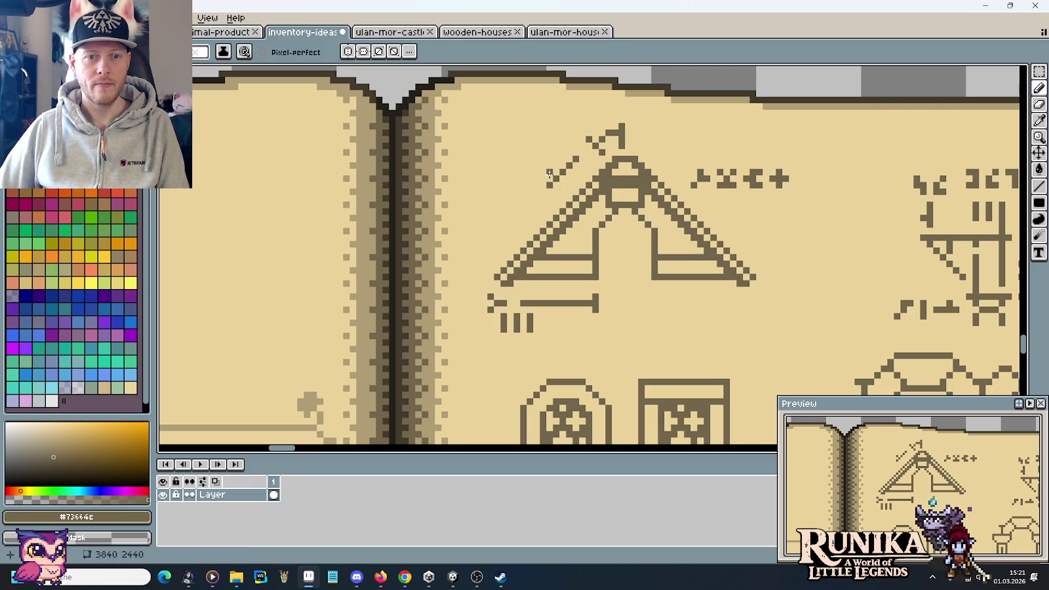
pyautogui.moveTo(550, 169); pyautogui.dragTo(562, 186)
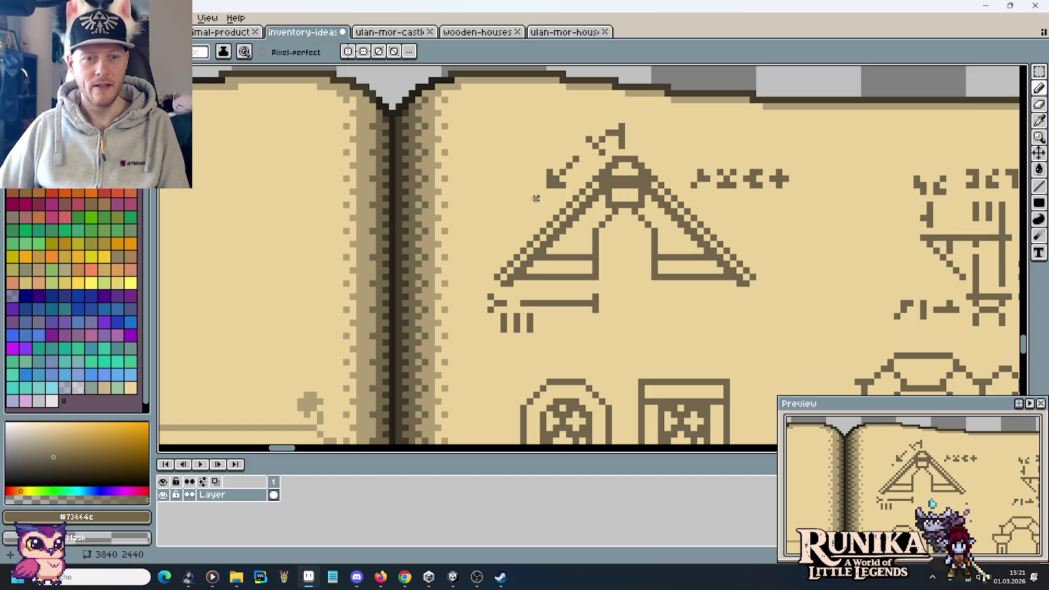
pyautogui.moveTo(536, 200)
pyautogui.mouseDown()
pyautogui.moveTo(535, 209)
pyautogui.moveTo(522, 197)
pyautogui.mouseUp()
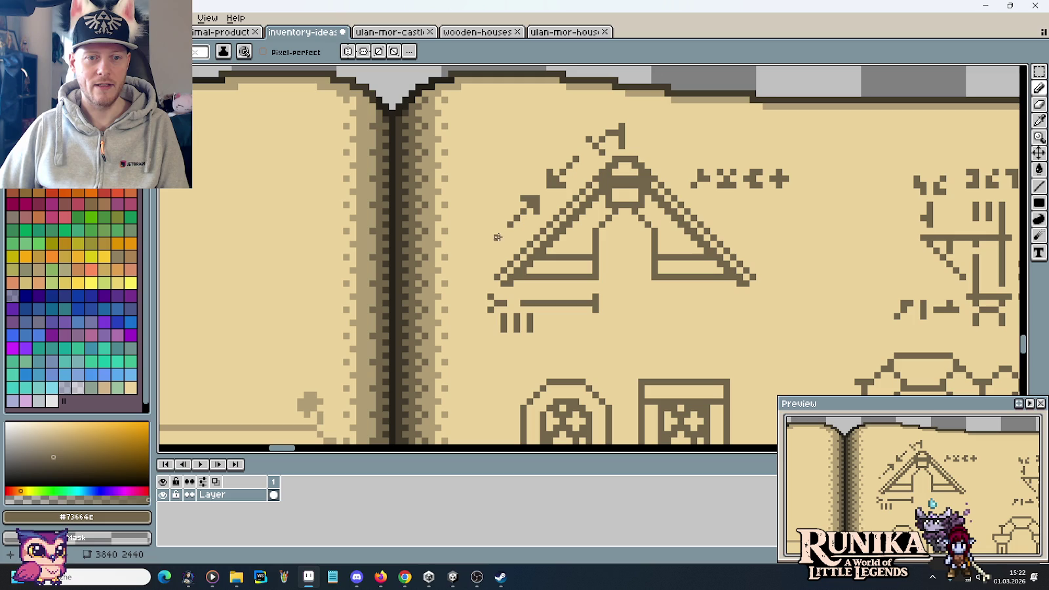
pyautogui.moveTo(479, 256); pyautogui.dragTo(486, 265)
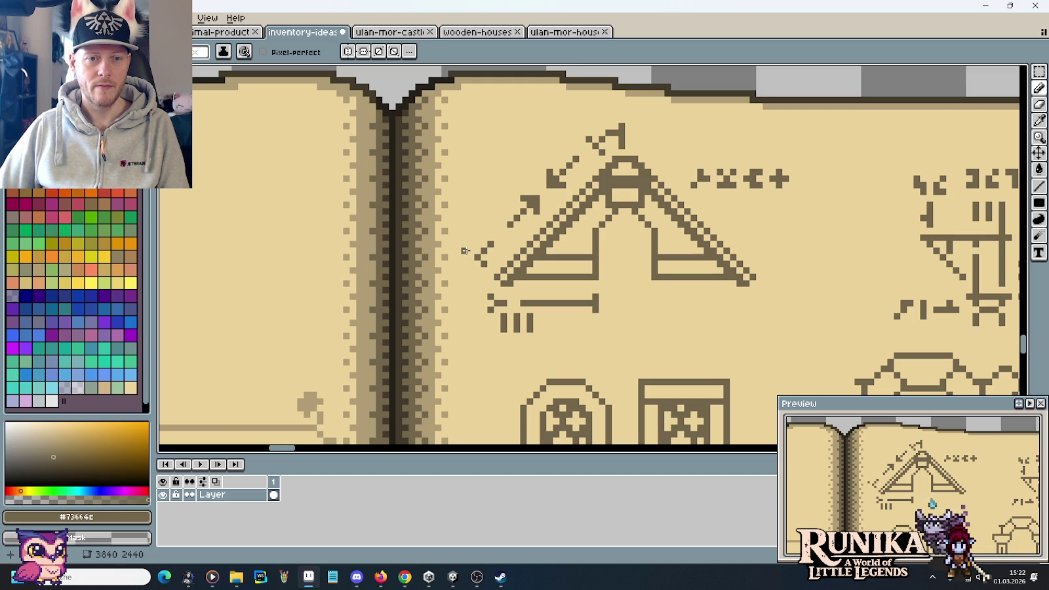
pyautogui.scroll(-2, 576, 262)
pyautogui.scroll(-1, 576, 261)
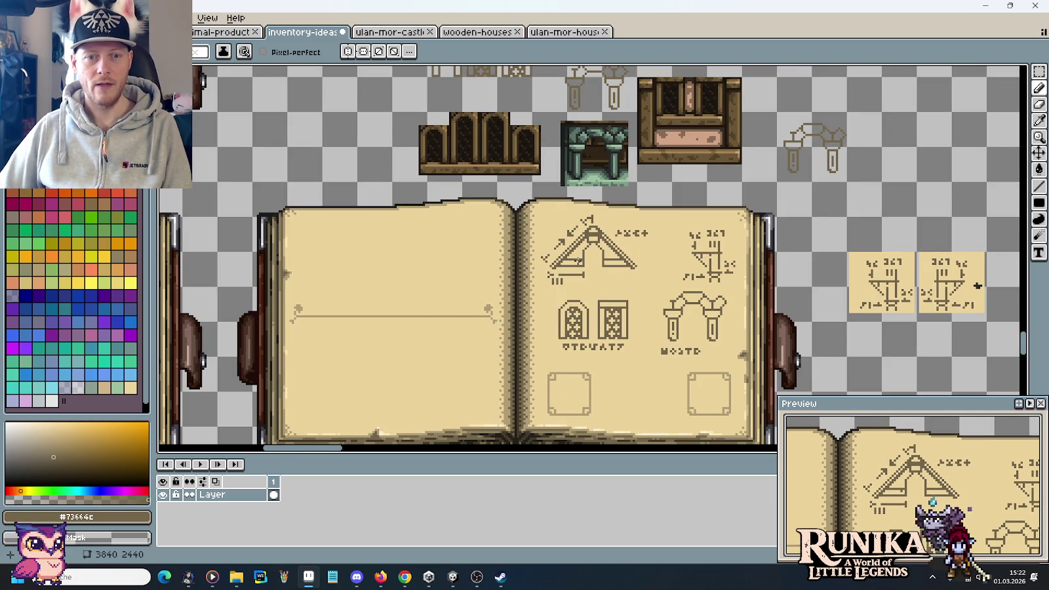
# Lengthen the vertical stroke inside the roof sketch
pyautogui.scroll(-2, 632, 286)
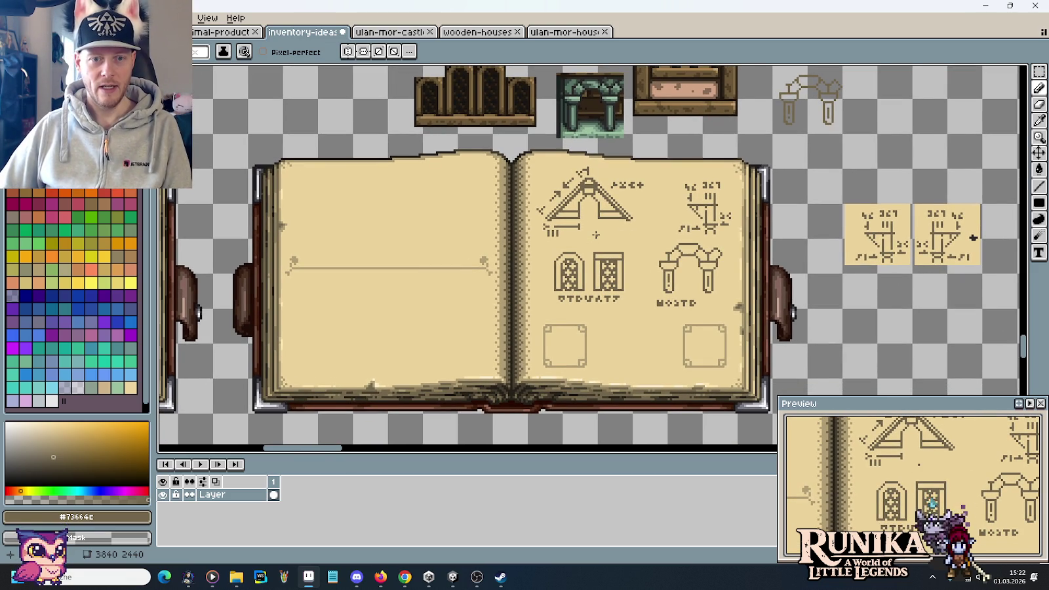
pyautogui.scroll(2, 596, 234)
pyautogui.scroll(1, 596, 235)
pyautogui.scroll(1, 596, 234)
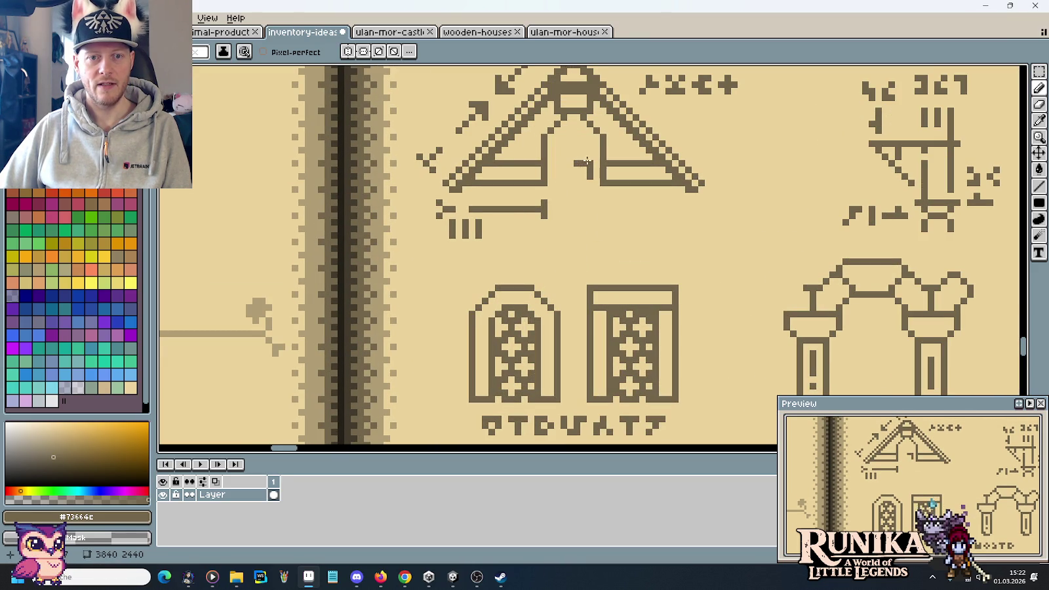
pyautogui.moveTo(592, 160); pyautogui.dragTo(592, 146)
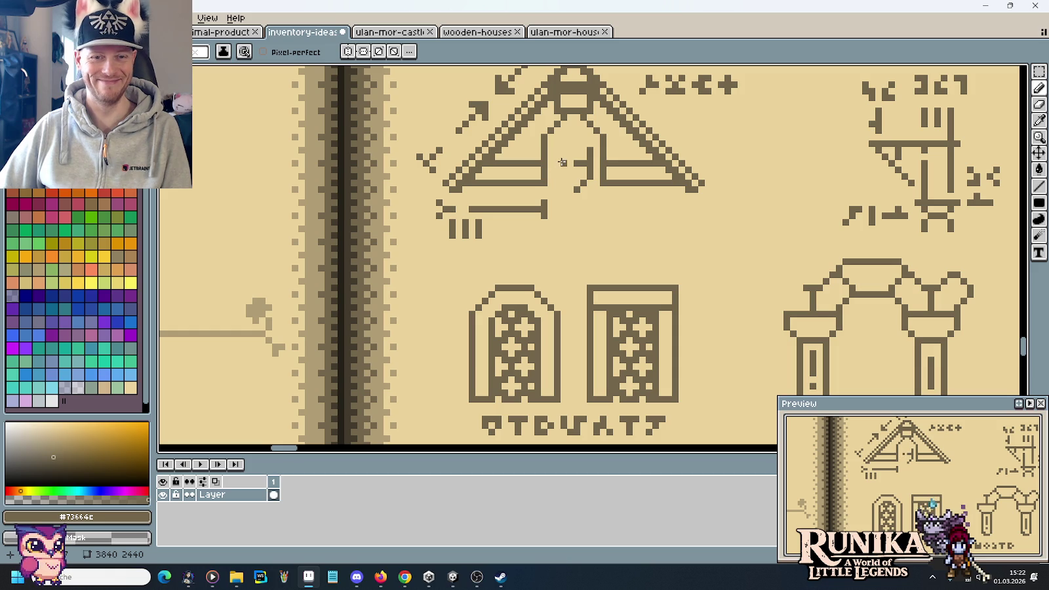
# Draw a short brown dash just left of the rounded latticed door
pyautogui.scroll(-1, 584, 234)
pyautogui.scroll(-1, 585, 233)
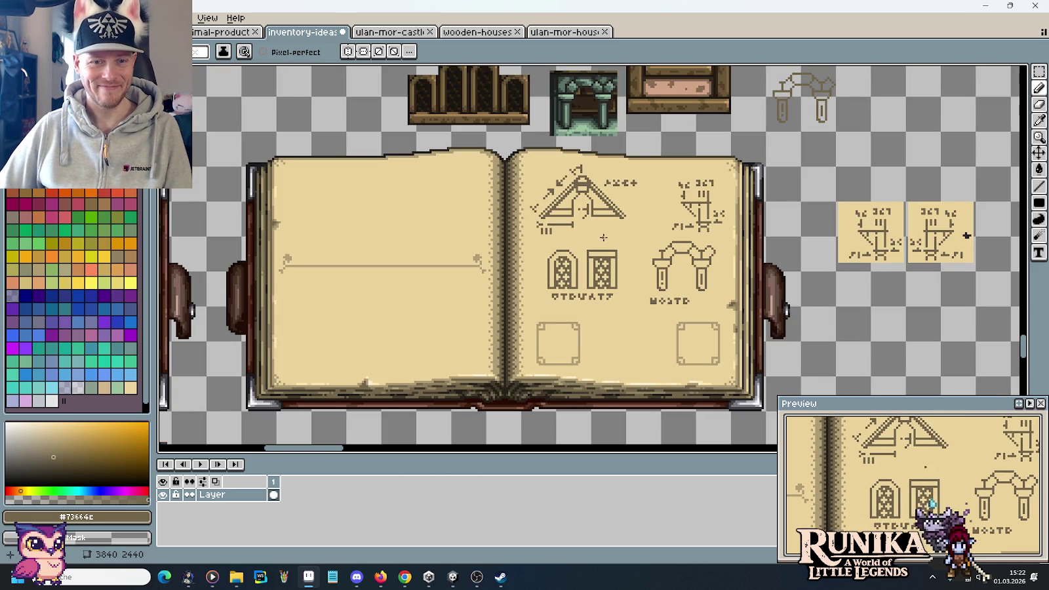
pyautogui.moveTo(585, 234); pyautogui.dragTo(606, 250)
pyautogui.scroll(1, 613, 230)
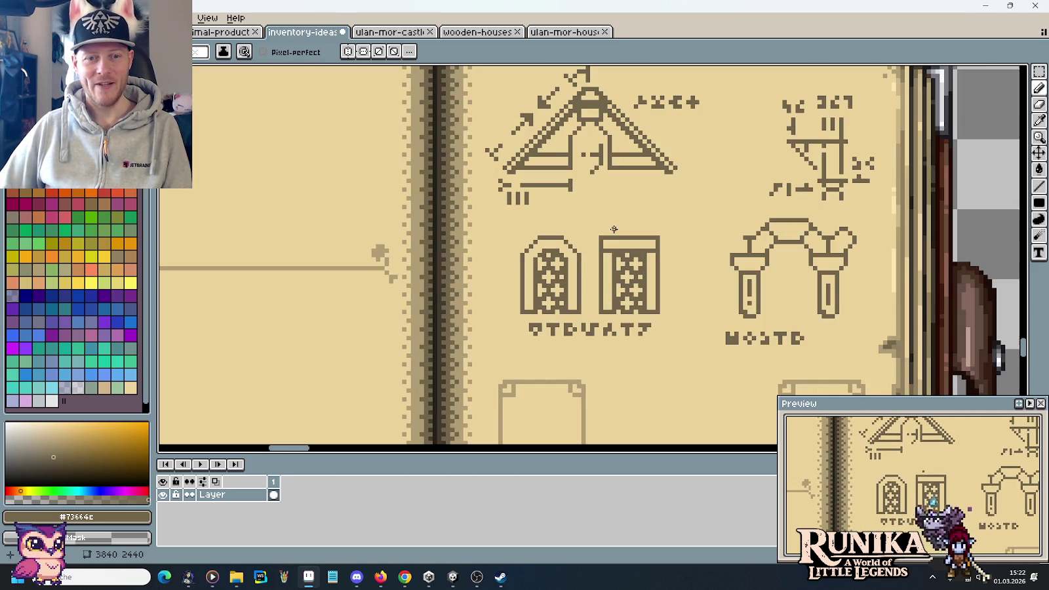
pyautogui.scroll(1, 500, 265)
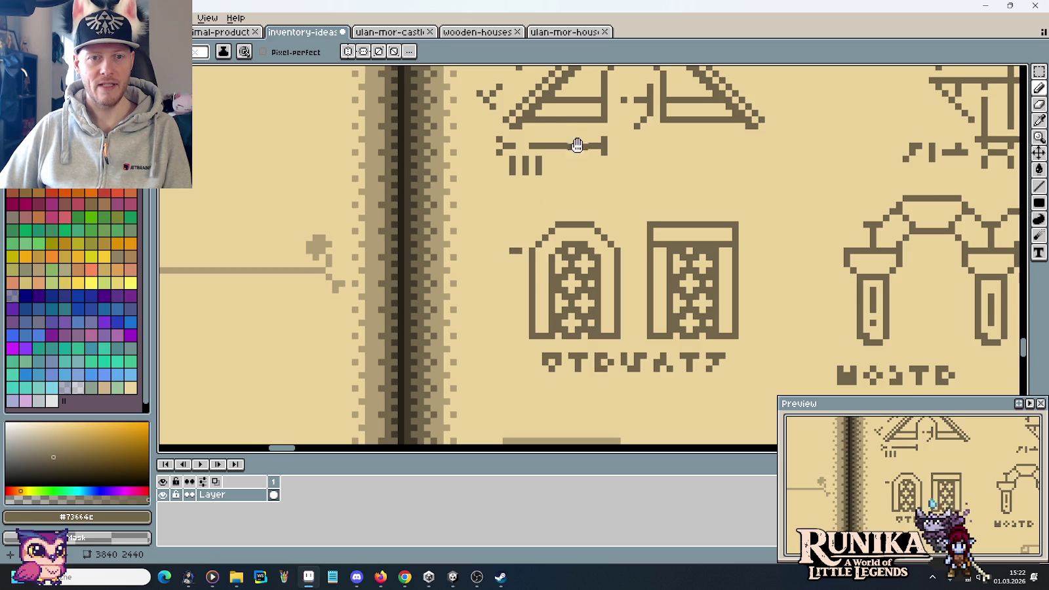
pyautogui.scroll(3, 577, 139)
pyautogui.scroll(-2, 552, 286)
pyautogui.moveTo(512, 302); pyautogui.dragTo(506, 301)
pyautogui.scroll(-1, 623, 186)
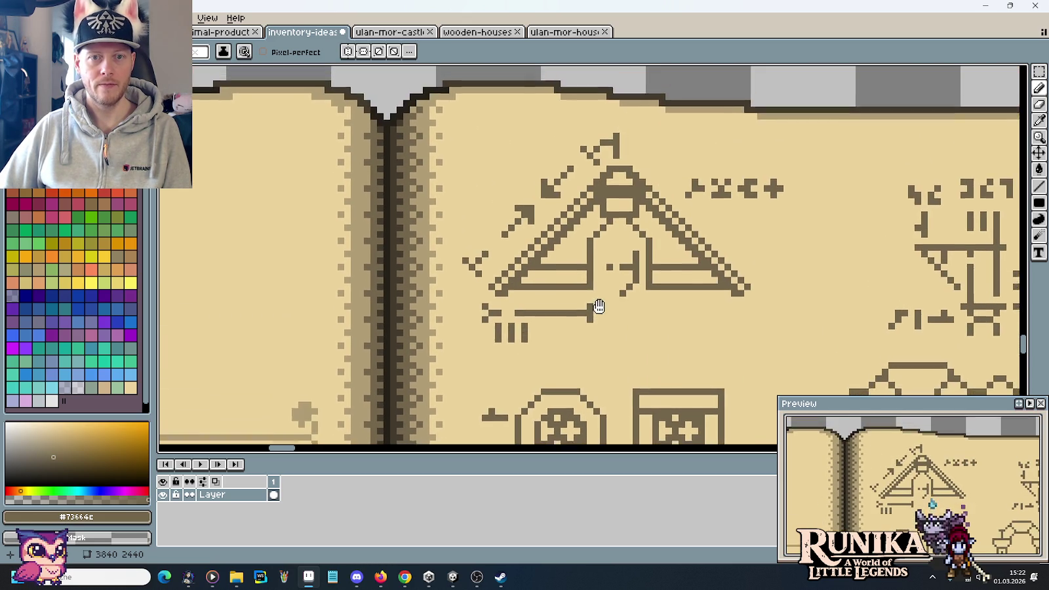
# Extend the arrow stroke above the left door upward
pyautogui.scroll(1, 590, 302)
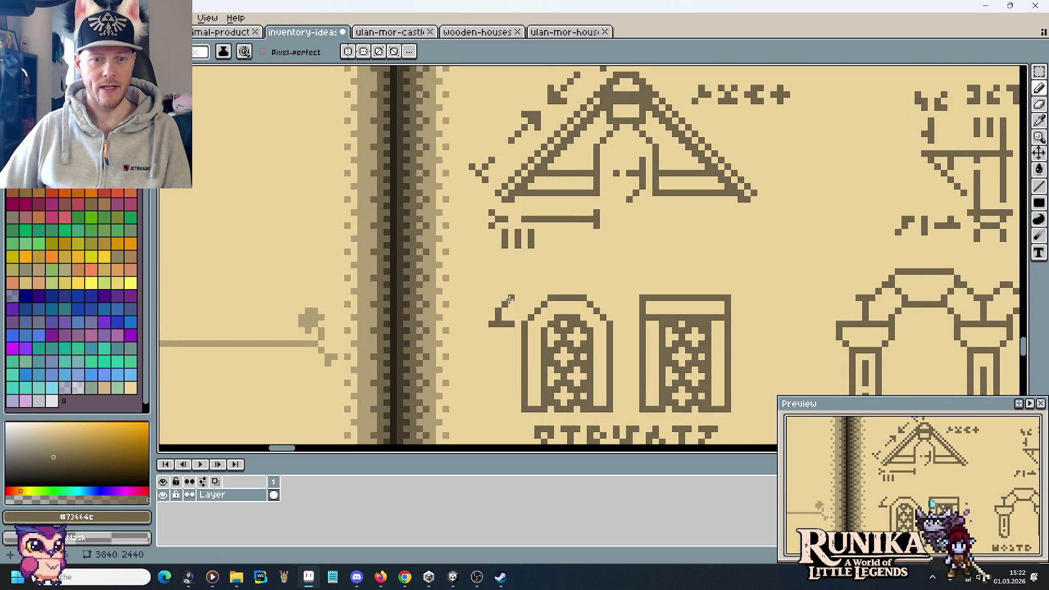
pyautogui.moveTo(662, 174)
pyautogui.mouseDown()
pyautogui.moveTo(647, 285)
pyautogui.moveTo(643, 154)
pyautogui.mouseUp()
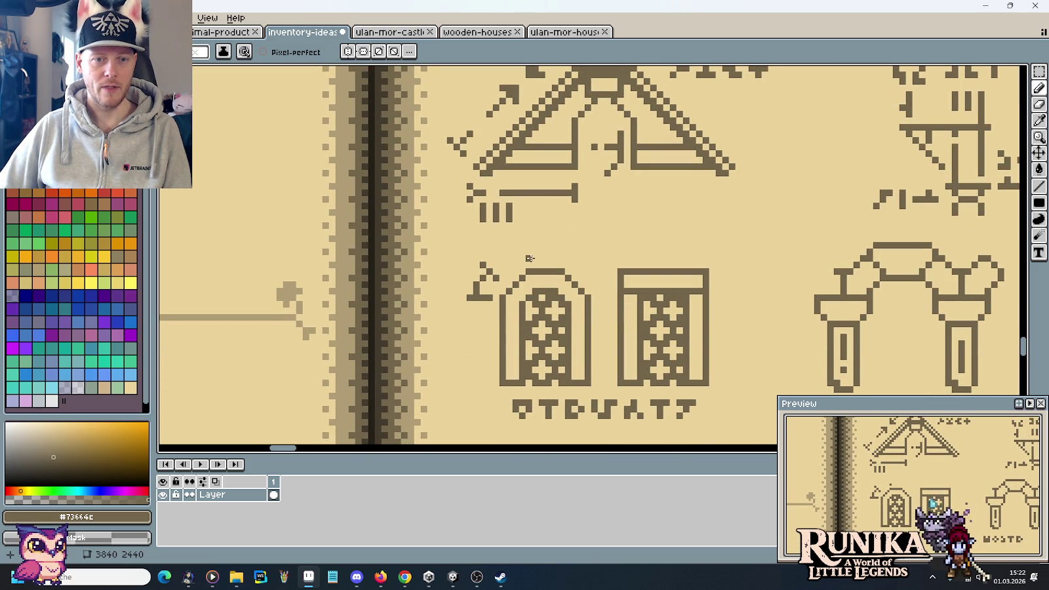
pyautogui.moveTo(530, 243); pyautogui.dragTo(529, 239)
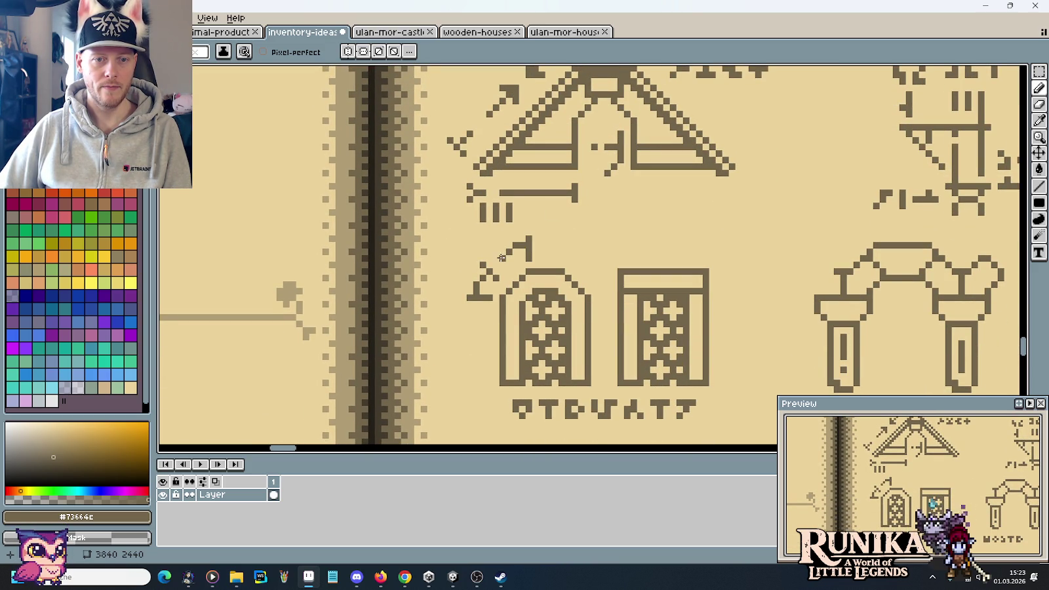
pyautogui.scroll(-3, 601, 267)
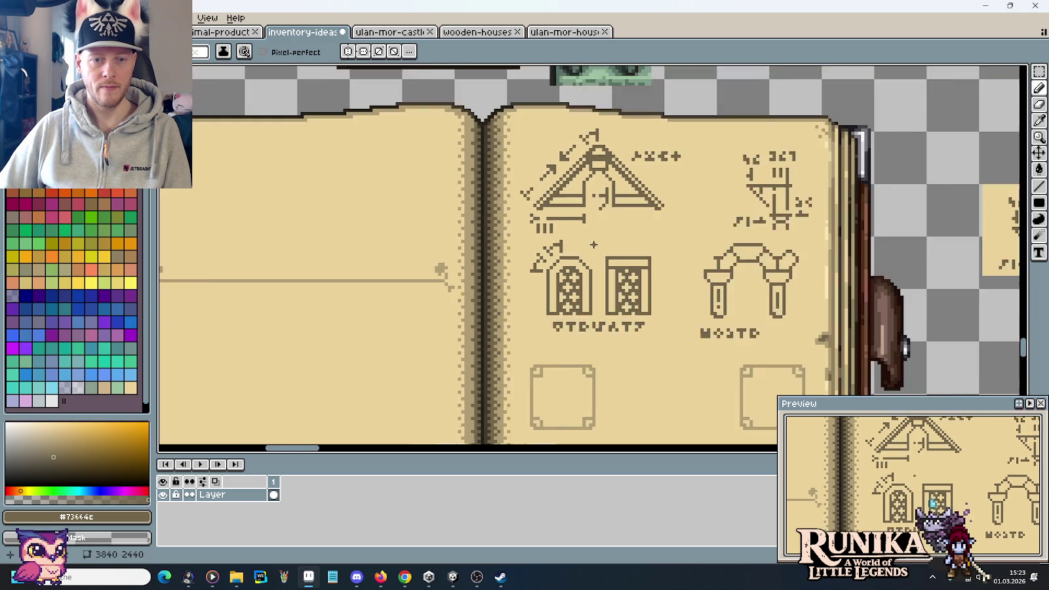
pyautogui.scroll(-2, 628, 260)
# Draw a vertical stroke with a diagonal flag above the right door
pyautogui.moveTo(628, 259); pyautogui.dragTo(616, 213)
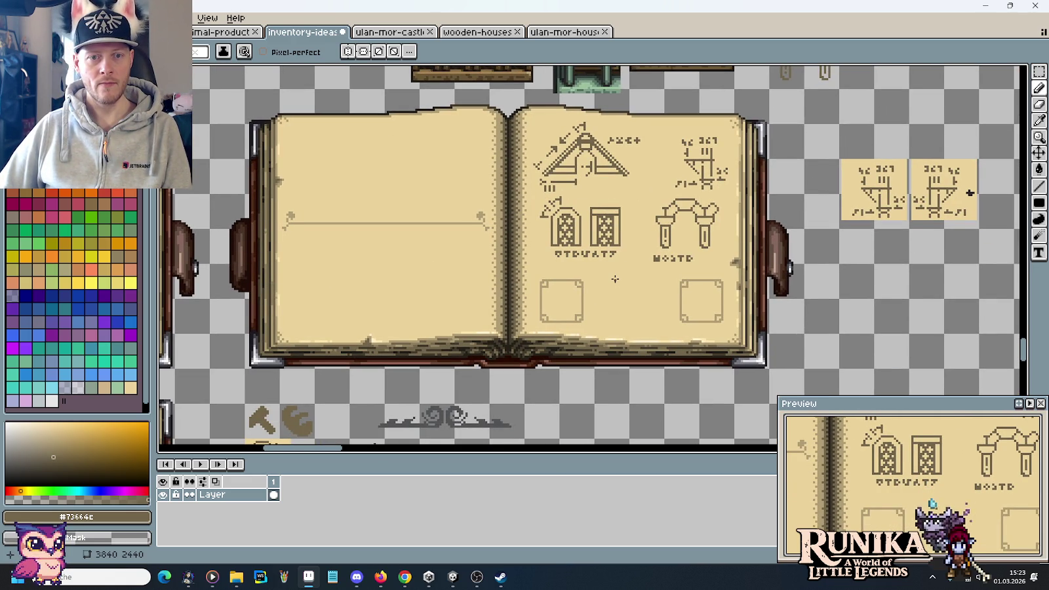
pyautogui.scroll(3, 602, 204)
pyautogui.moveTo(601, 158); pyautogui.dragTo(600, 216)
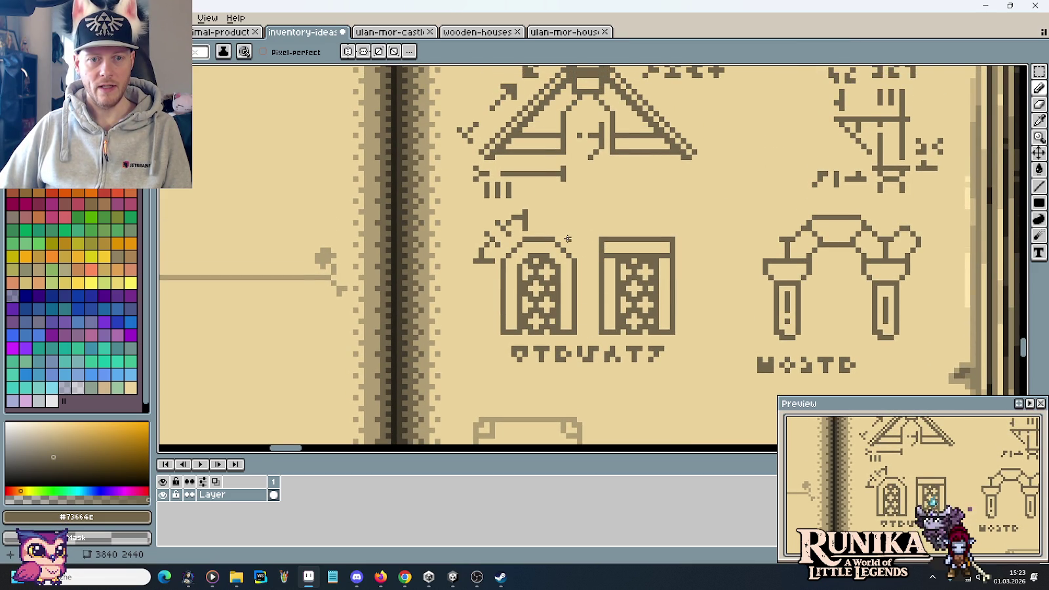
pyautogui.scroll(-2, 638, 278)
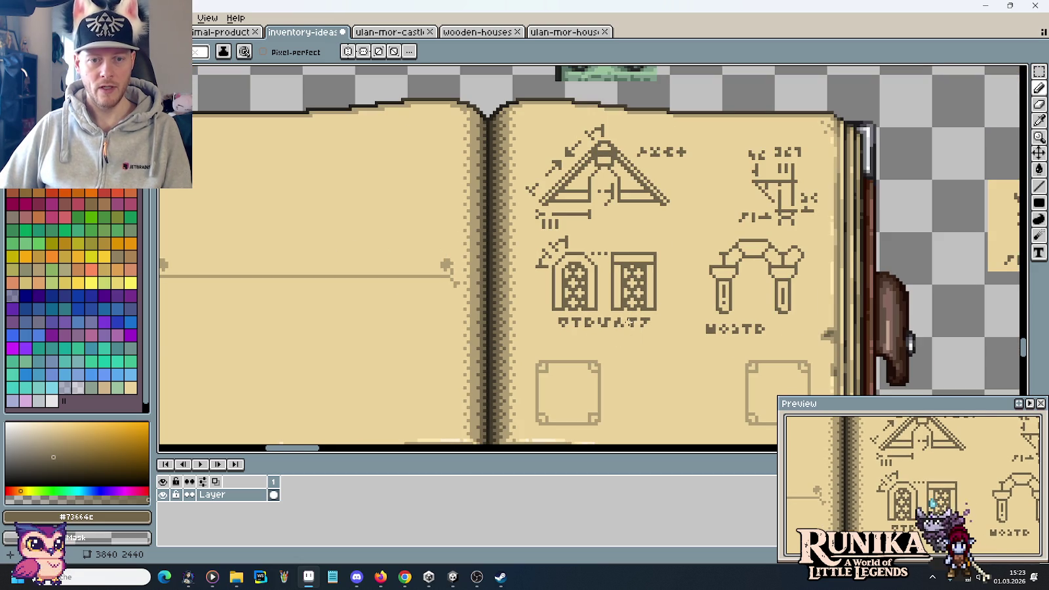
pyautogui.scroll(2, 618, 247)
pyautogui.scroll(-2, 615, 227)
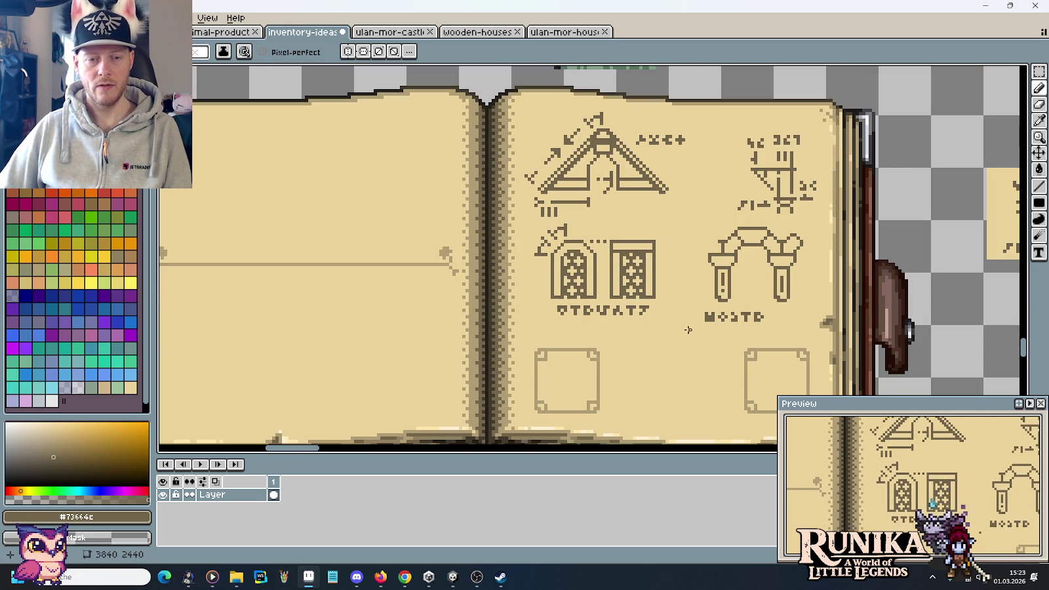
pyautogui.scroll(2, 617, 235)
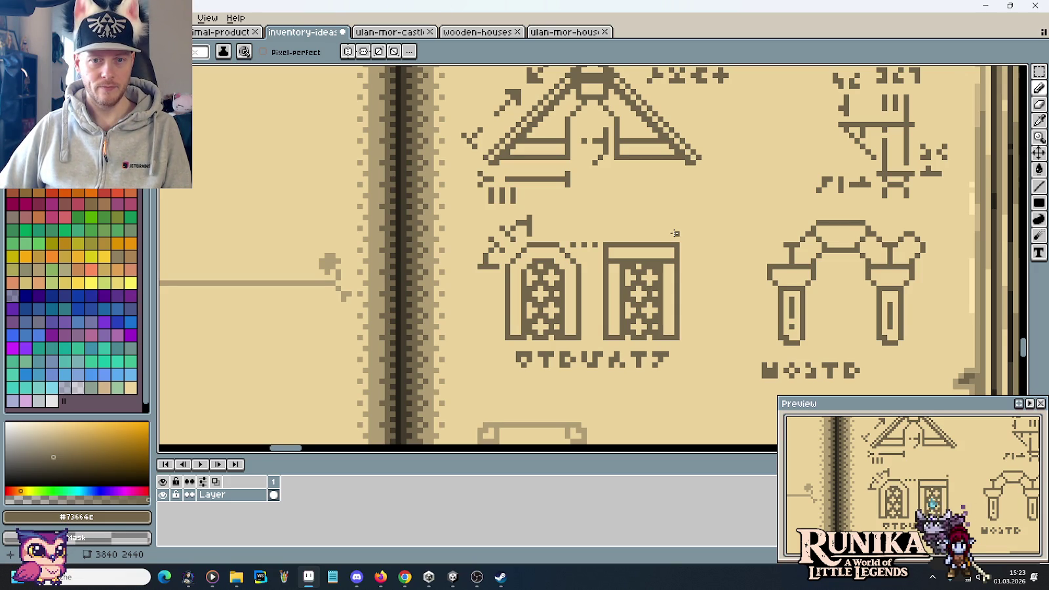
pyautogui.moveTo(676, 231); pyautogui.dragTo(675, 219)
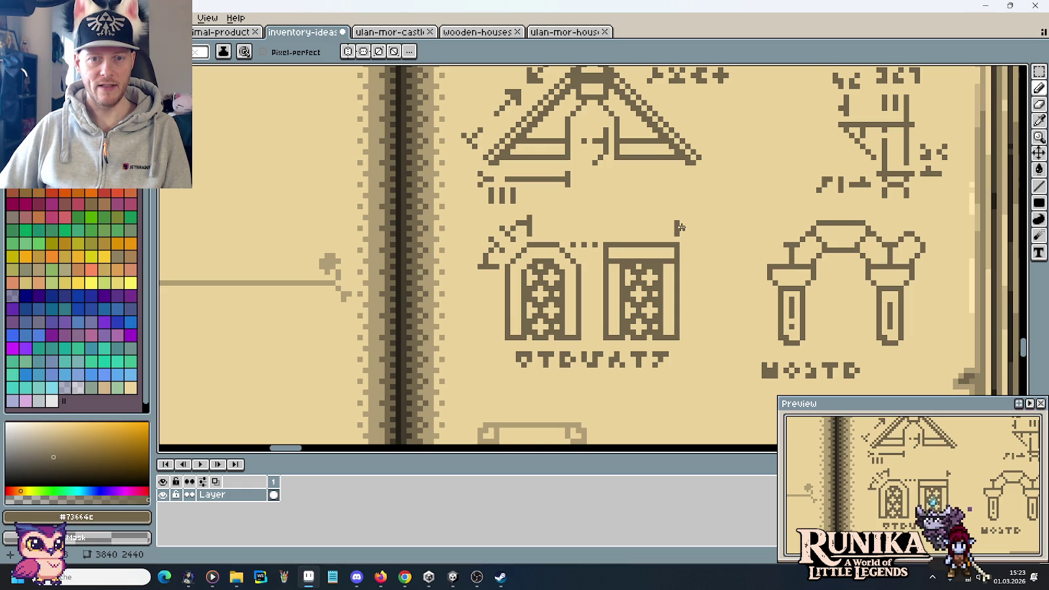
pyautogui.moveTo(678, 218); pyautogui.dragTo(707, 247)
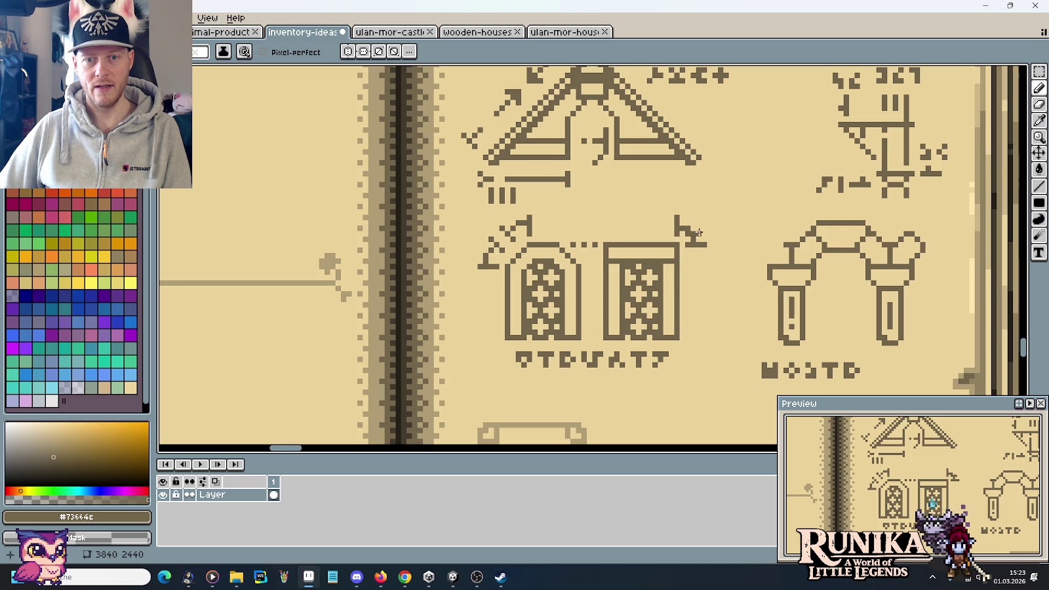
# Sample the beige page colour, then reselect the dark ink colour
pyautogui.scroll(-5, 688, 231)
pyautogui.scroll(5, 722, 232)
pyautogui.keyDown('alt'); pyautogui.click(703, 235); pyautogui.keyUp('alt')
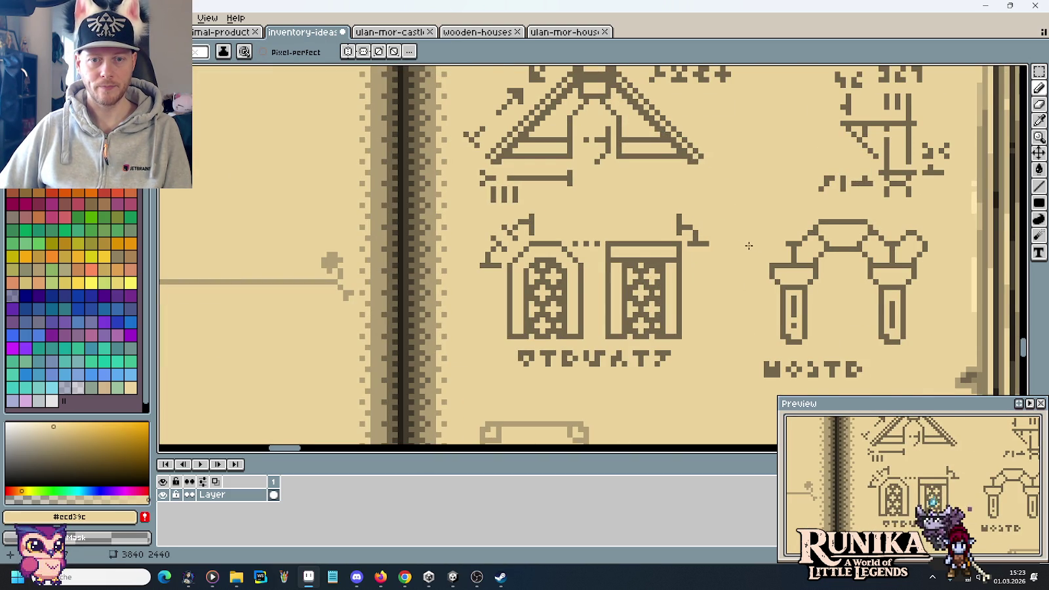
pyautogui.scroll(-5, 753, 247)
pyautogui.scroll(5, 703, 236)
pyautogui.keyDown('alt'); pyautogui.click(703, 236); pyautogui.keyUp('alt')
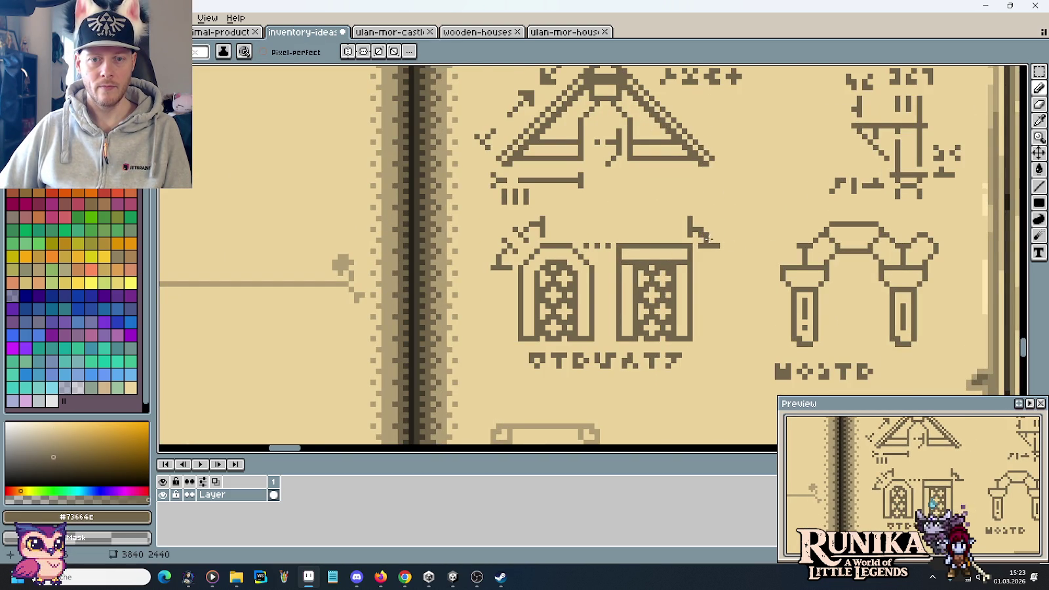
pyautogui.scroll(-3, 702, 236)
pyautogui.moveTo(739, 327); pyautogui.dragTo(728, 276)
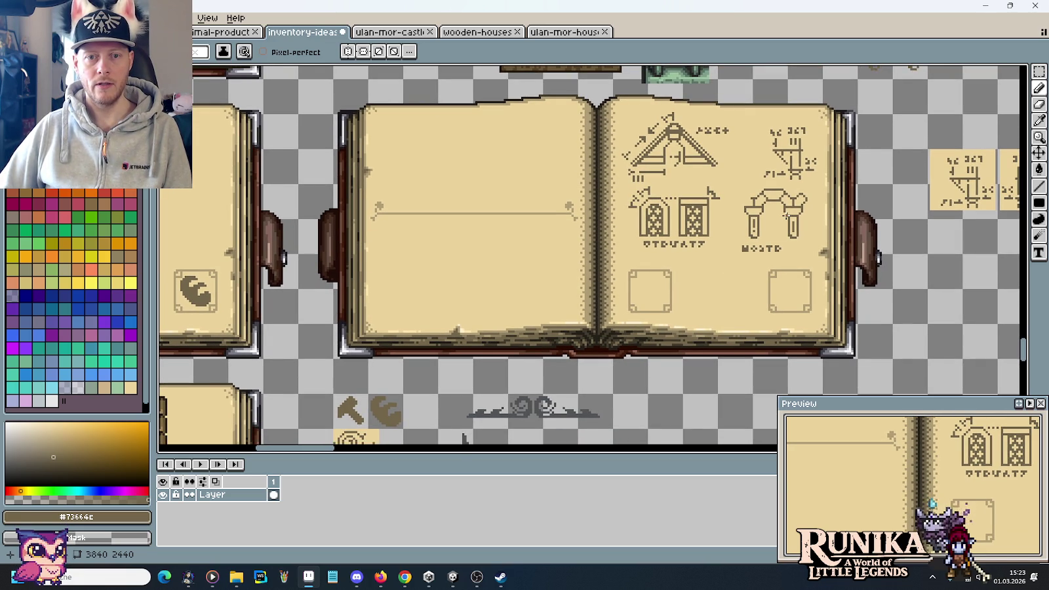
# Draw a horizontal line between the arch's two pillars
pyautogui.scroll(1, 622, 244)
pyautogui.scroll(1, 623, 243)
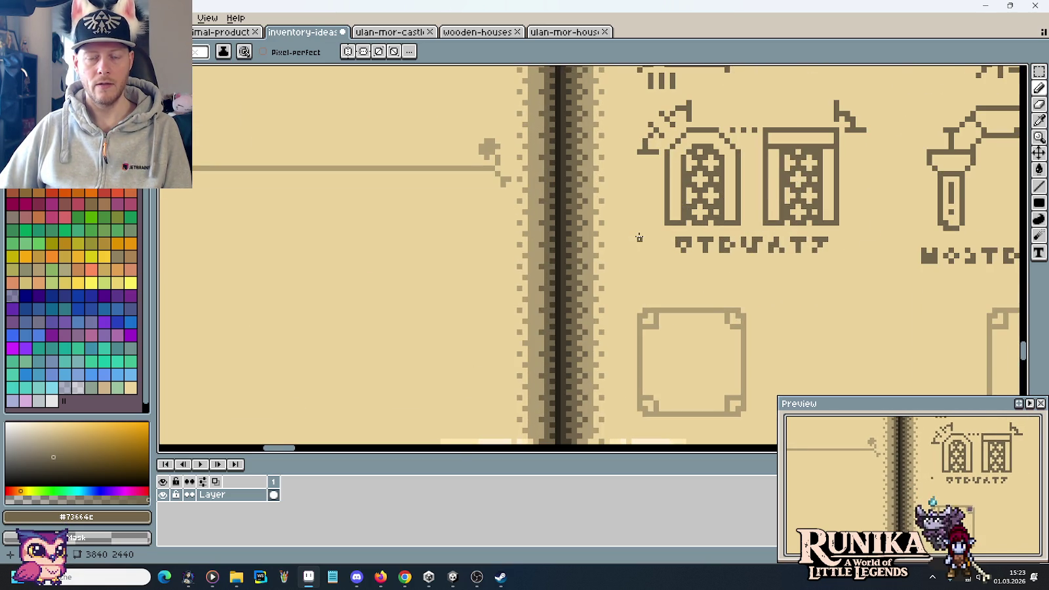
pyautogui.scroll(-2, 639, 237)
pyautogui.scroll(-1, 747, 214)
pyautogui.moveTo(751, 212); pyautogui.dragTo(701, 236)
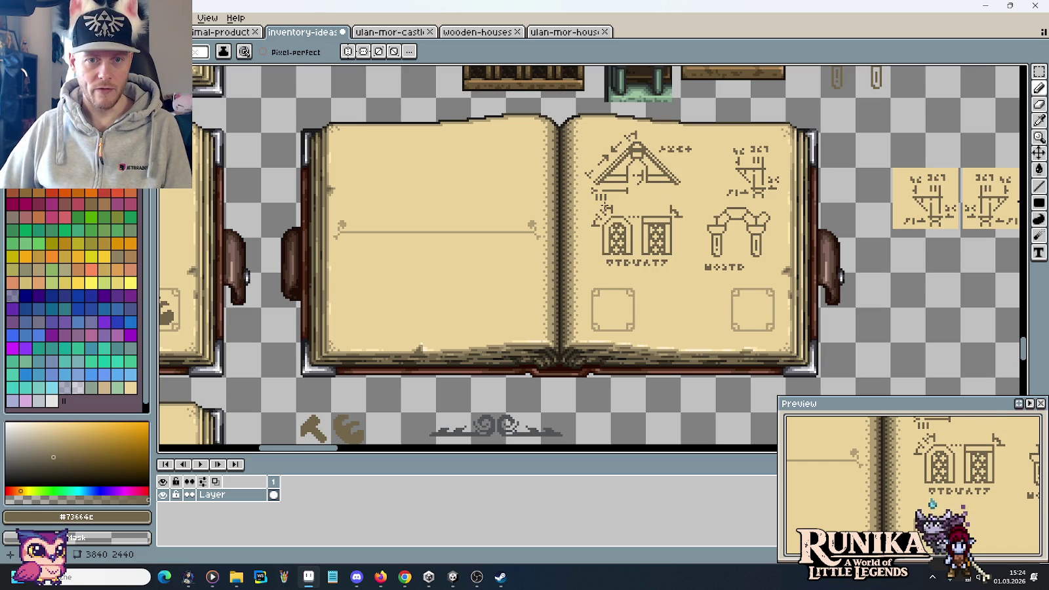
pyautogui.scroll(3, 760, 245)
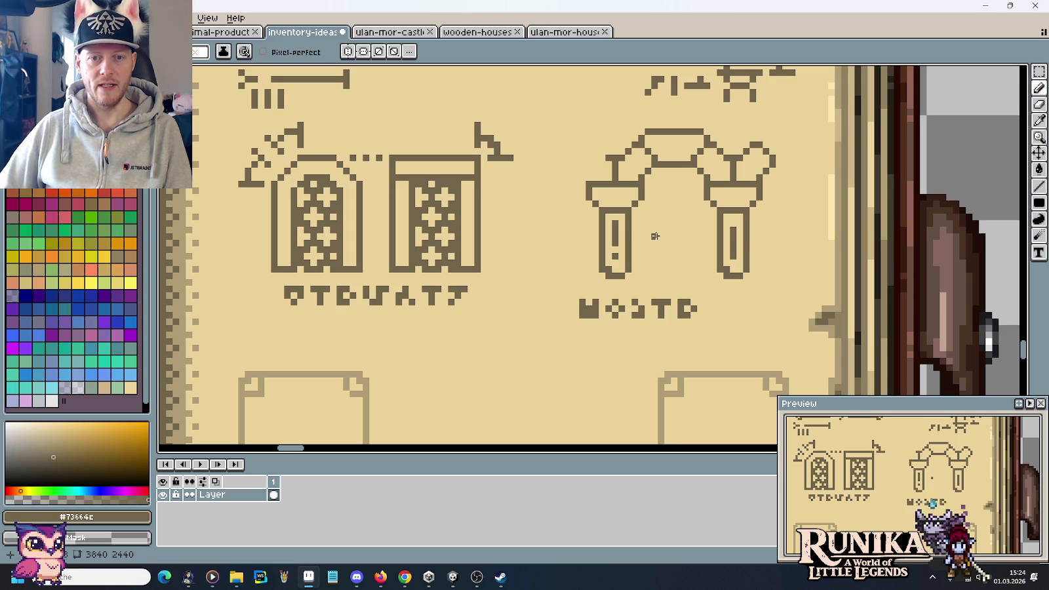
pyautogui.moveTo(654, 236)
pyautogui.mouseDown()
pyautogui.moveTo(696, 236)
pyautogui.moveTo(674, 201)
pyautogui.moveTo(683, 227)
pyautogui.moveTo(697, 215)
pyautogui.mouseUp()
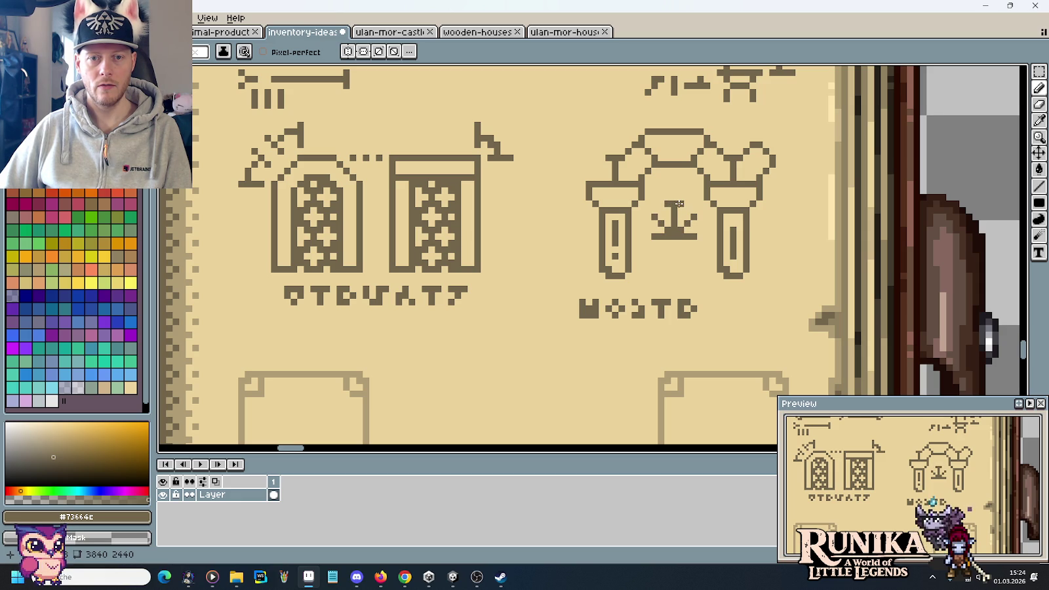
# Add a short vertical stroke below the arch mark and re-pick the dark ink colour
pyautogui.scroll(-2, 672, 266)
pyautogui.scroll(2, 672, 262)
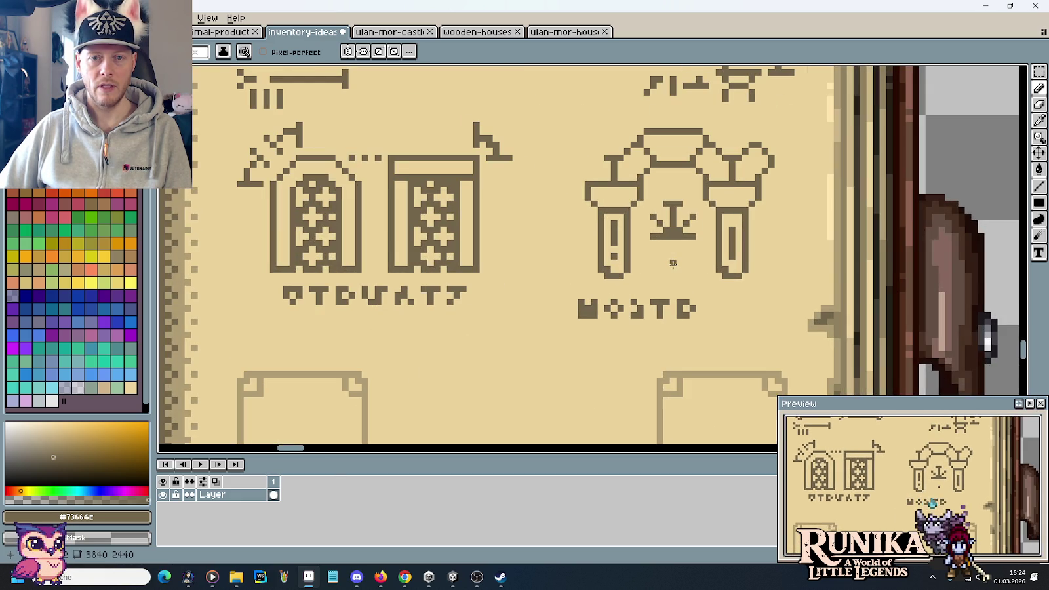
pyautogui.moveTo(659, 248); pyautogui.dragTo(666, 267)
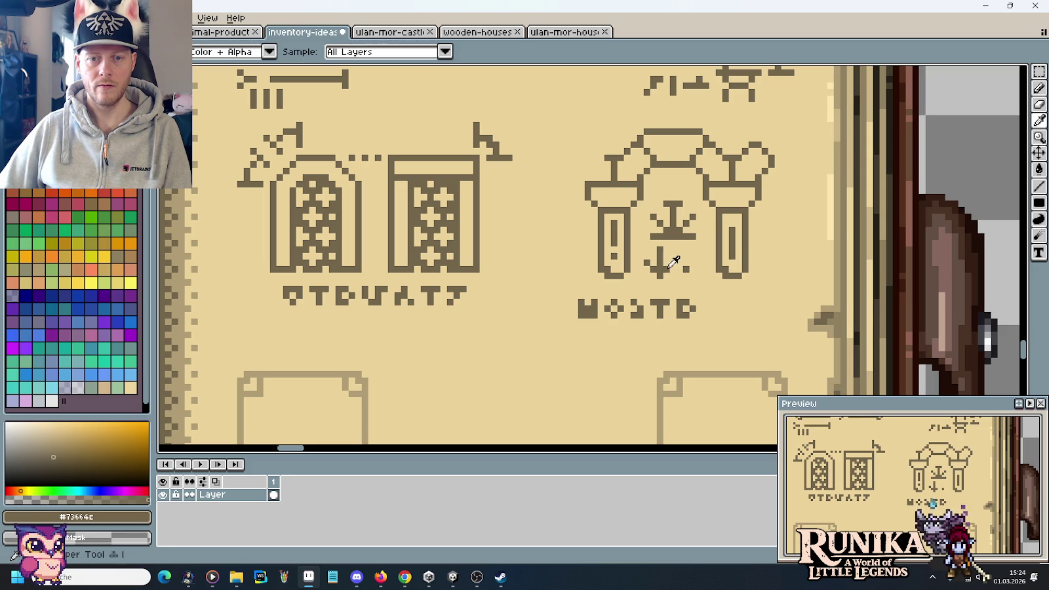
pyautogui.keyDown('alt'); pyautogui.click(674, 263); pyautogui.keyUp('alt')
pyautogui.keyDown('alt'); pyautogui.click(662, 265); pyautogui.keyUp('alt')
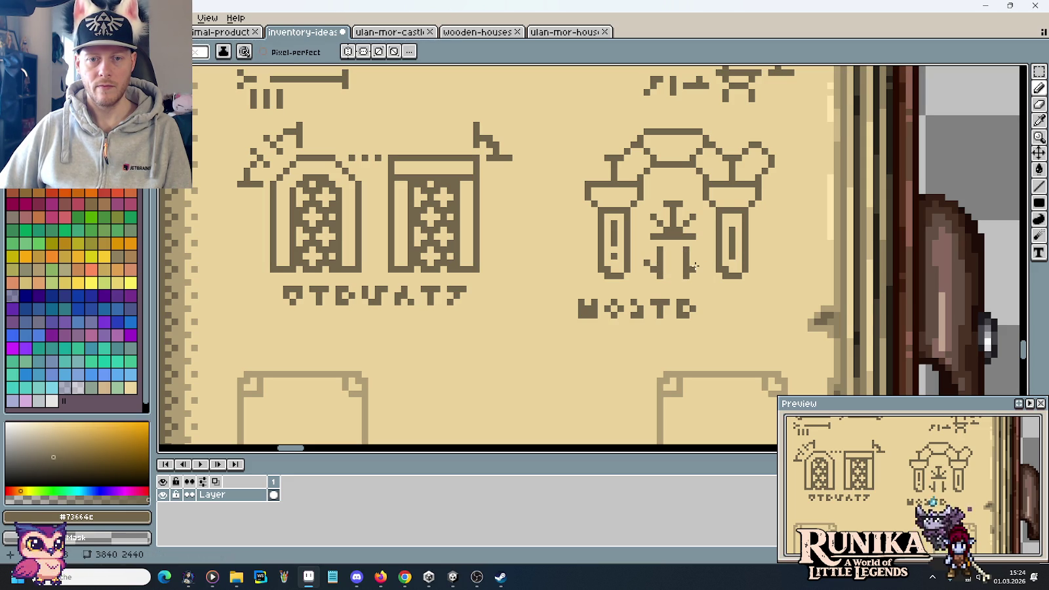
pyautogui.scroll(-2, 712, 283)
pyautogui.scroll(-1, 712, 284)
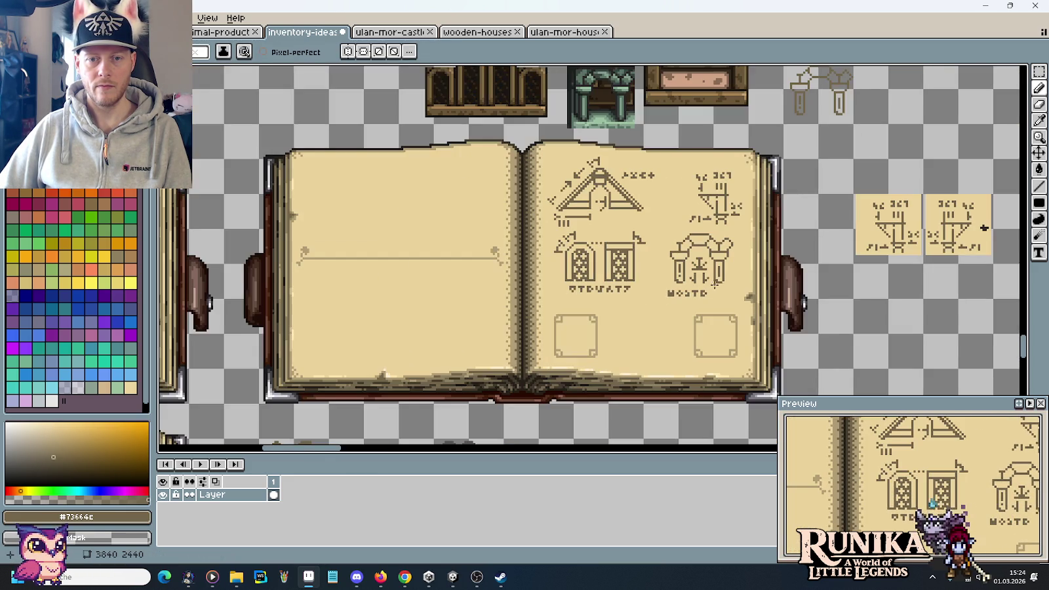
pyautogui.scroll(2, 724, 287)
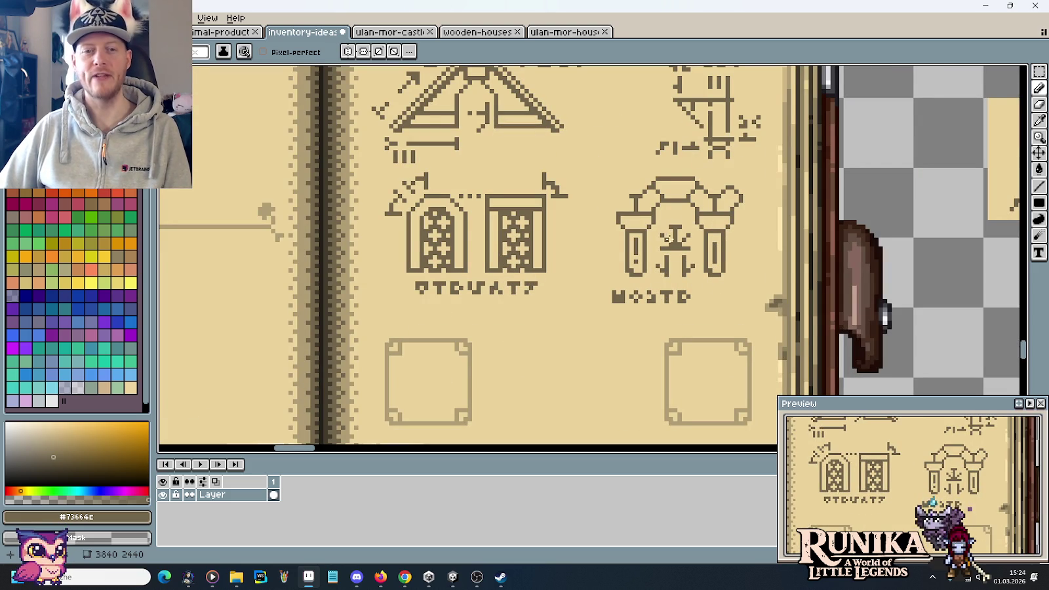
# Add a small diagonal-and-horizontal ink mark at the base of the archway's right pillar
pyautogui.scroll(2, 750, 223)
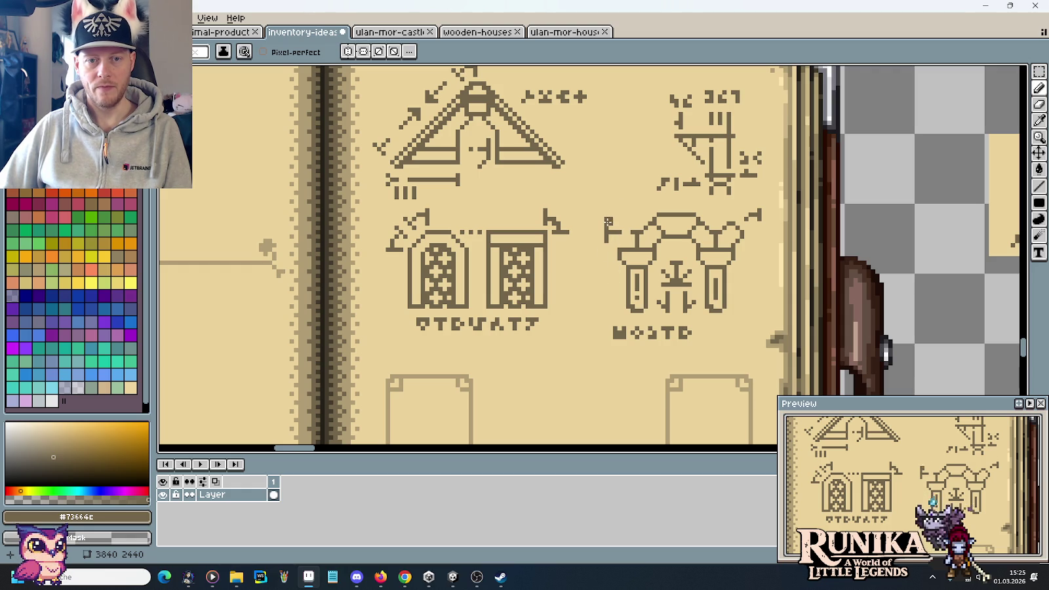
pyautogui.scroll(-2, 603, 278)
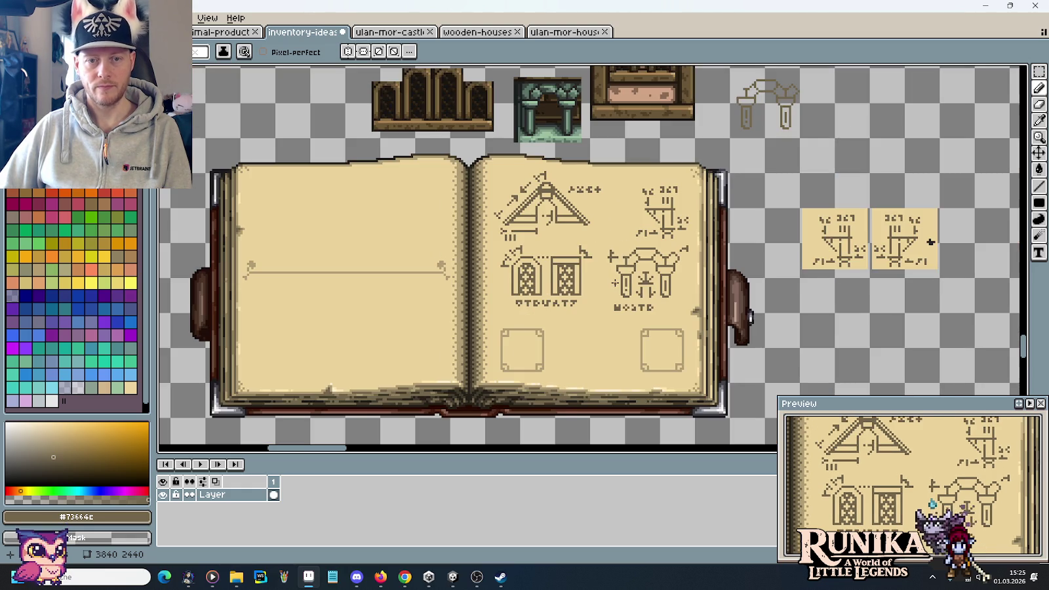
pyautogui.scroll(-2, 642, 316)
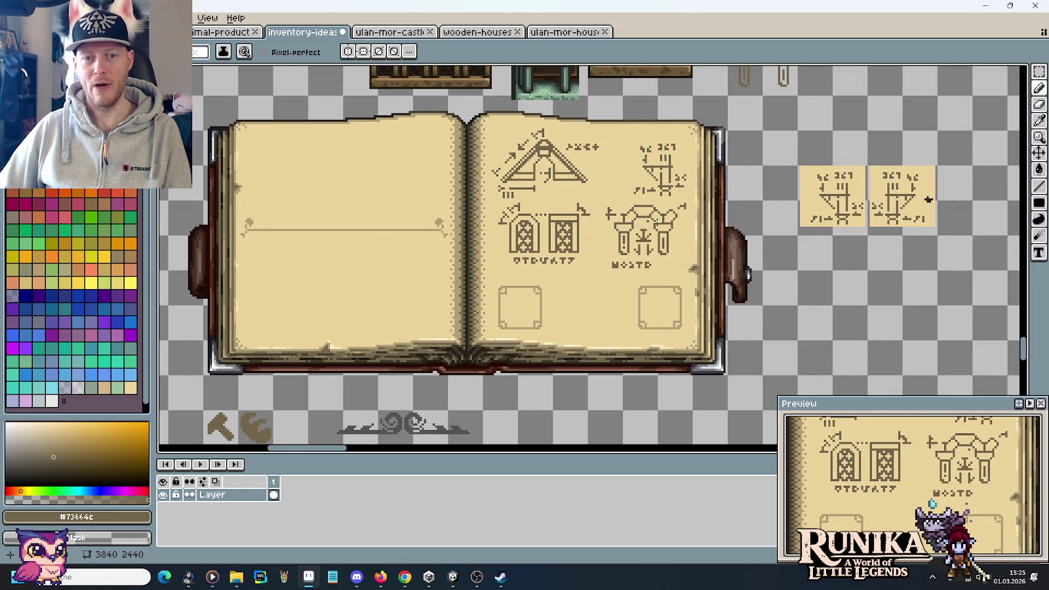
pyautogui.scroll(3, 673, 272)
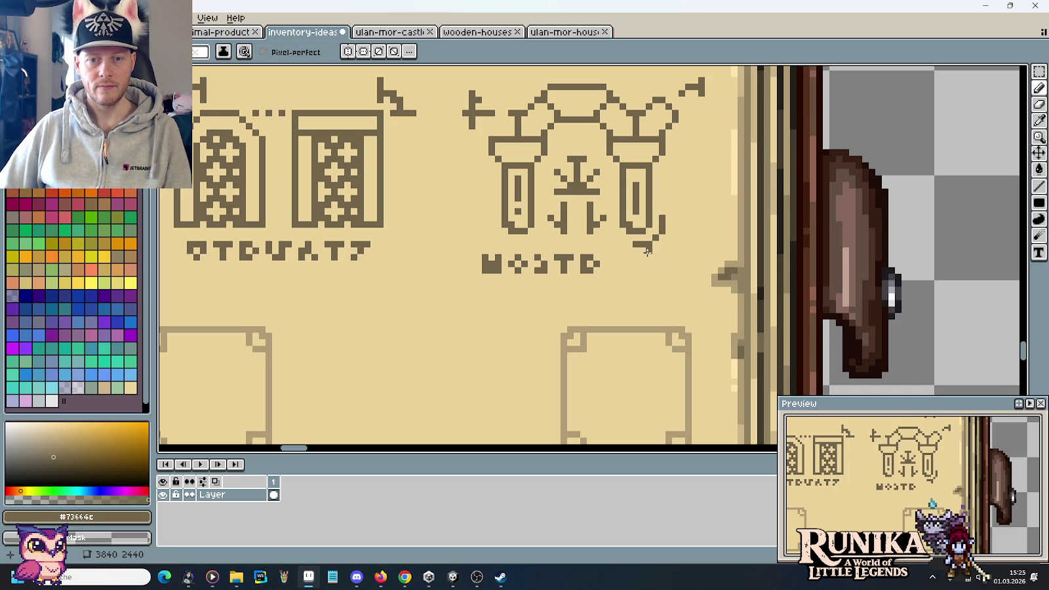
pyautogui.keyDown('alt'); pyautogui.click(661, 249); pyautogui.keyUp('alt')
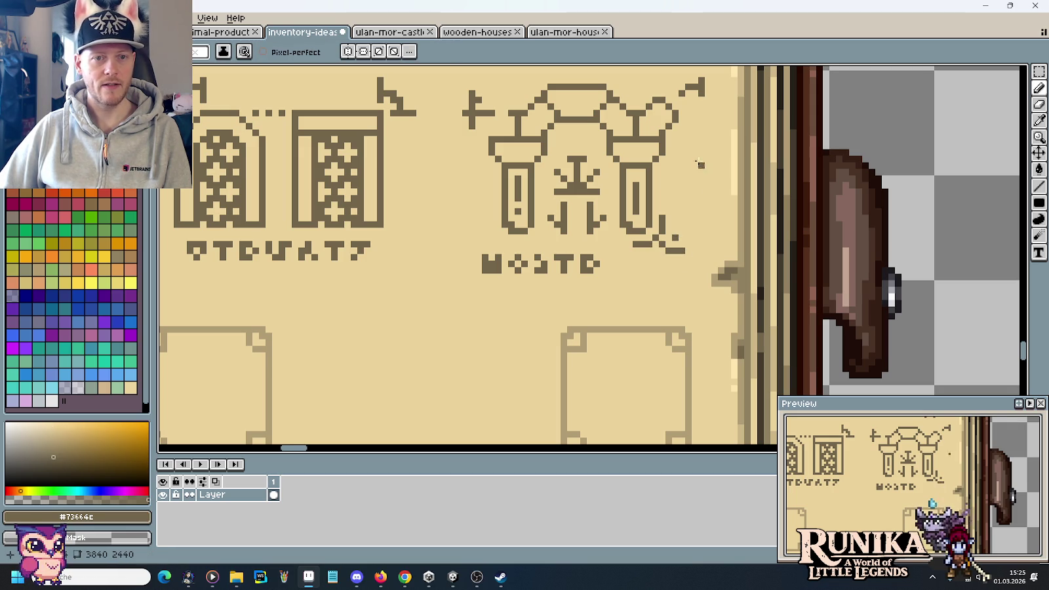
pyautogui.scroll(5, 696, 177)
pyautogui.scroll(1, 705, 199)
# Marquee-move two small glyphs down beside and to the lower right of the arch's right pillar
pyautogui.press('m')
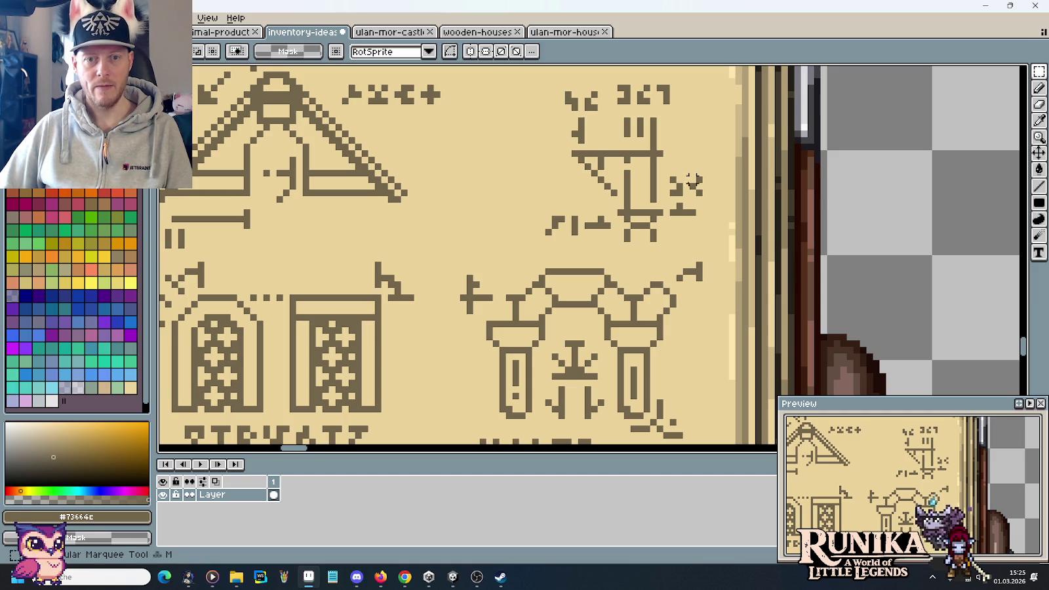
pyautogui.moveTo(666, 171)
pyautogui.mouseDown()
pyautogui.moveTo(693, 200)
pyautogui.moveTo(690, 433)
pyautogui.moveTo(680, 414)
pyautogui.moveTo(682, 423)
pyautogui.mouseUp()
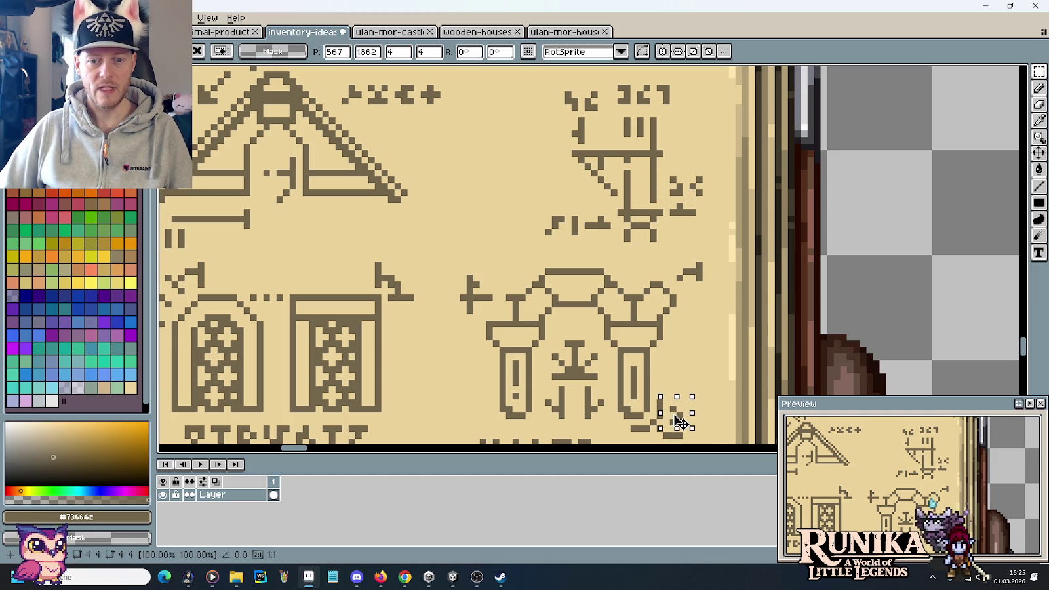
pyautogui.moveTo(546, 208)
pyautogui.mouseDown()
pyautogui.moveTo(704, 391)
pyautogui.moveTo(710, 375)
pyautogui.mouseUp()
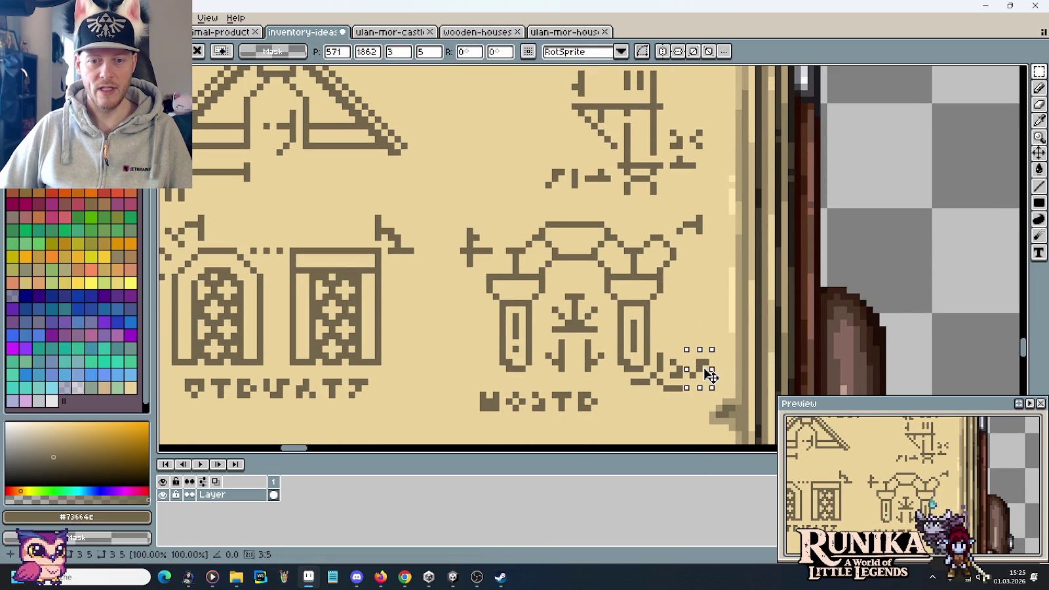
pyautogui.click(693, 317)
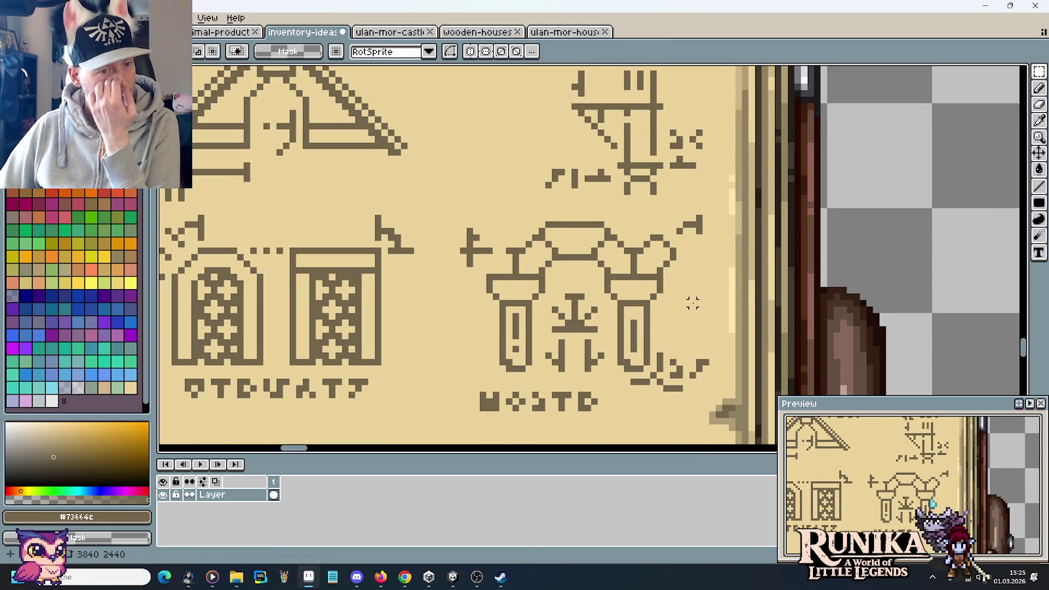
# Centre the arch sketch, sample a colour from the drawing and return to the Pencil
pyautogui.moveTo(404, 295); pyautogui.dragTo(508, 267)
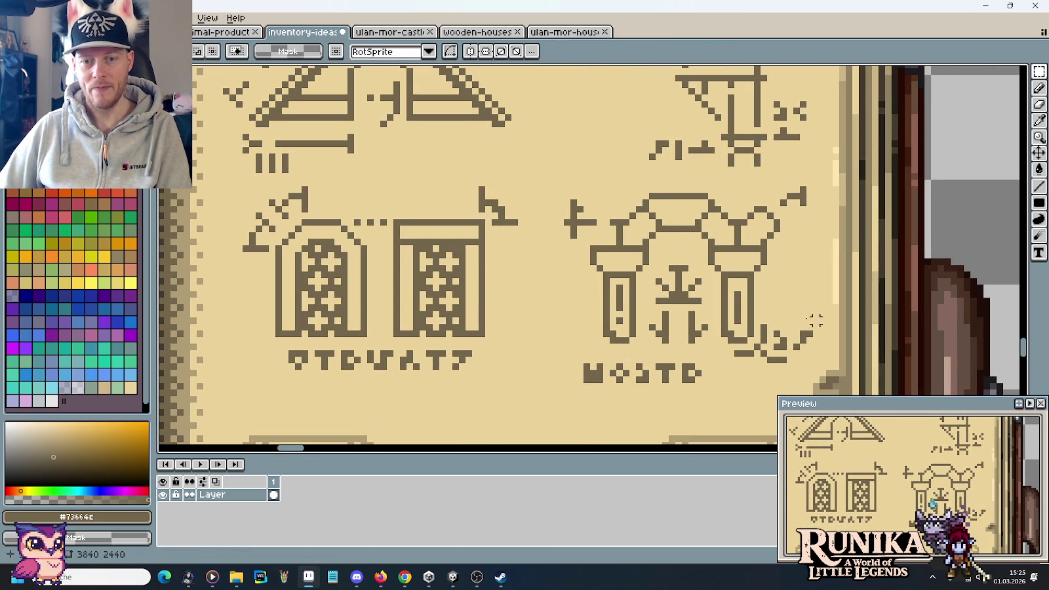
pyautogui.scroll(-2, 776, 314)
pyautogui.scroll(-1, 754, 295)
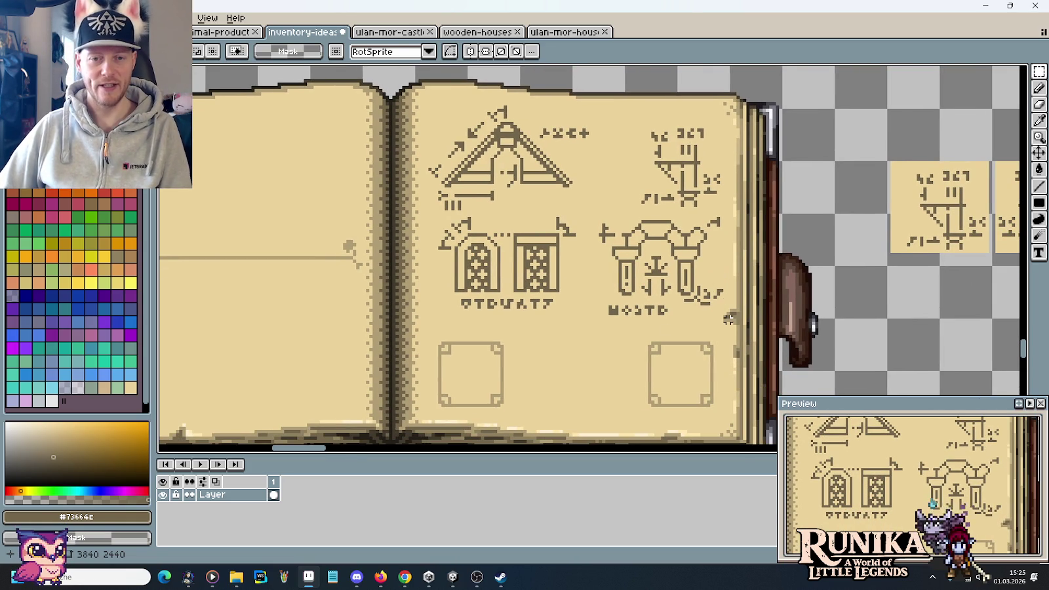
pyautogui.scroll(-1, 721, 303)
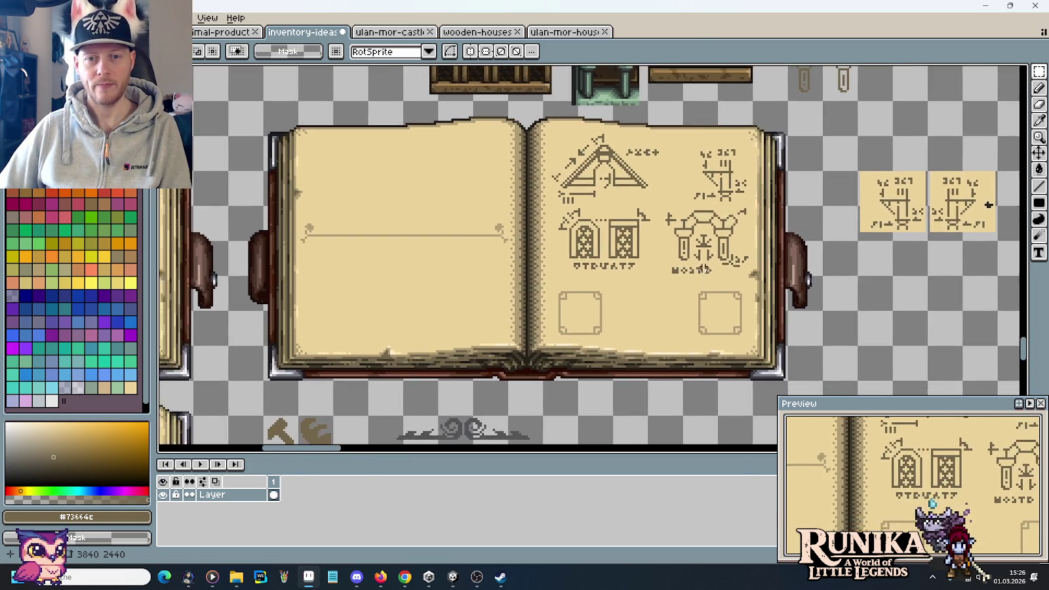
pyautogui.scroll(2, 691, 290)
pyautogui.press('i')
pyautogui.press('b')
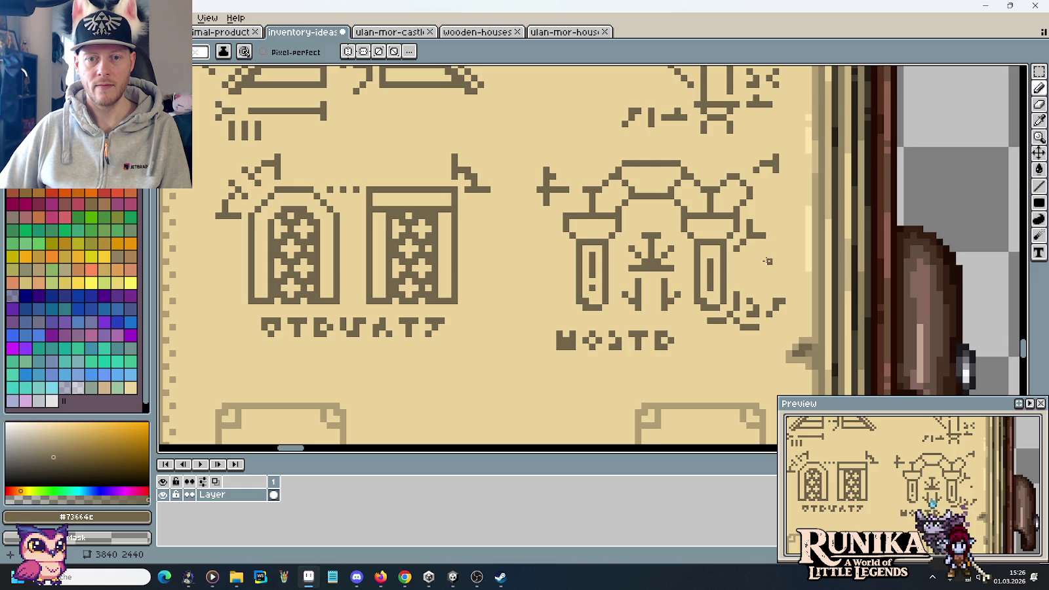
# Save the sketch as inventory-ideas-raw.png
pyautogui.scroll(-2, 770, 231)
pyautogui.scroll(1, 754, 249)
pyautogui.scroll(1, 748, 259)
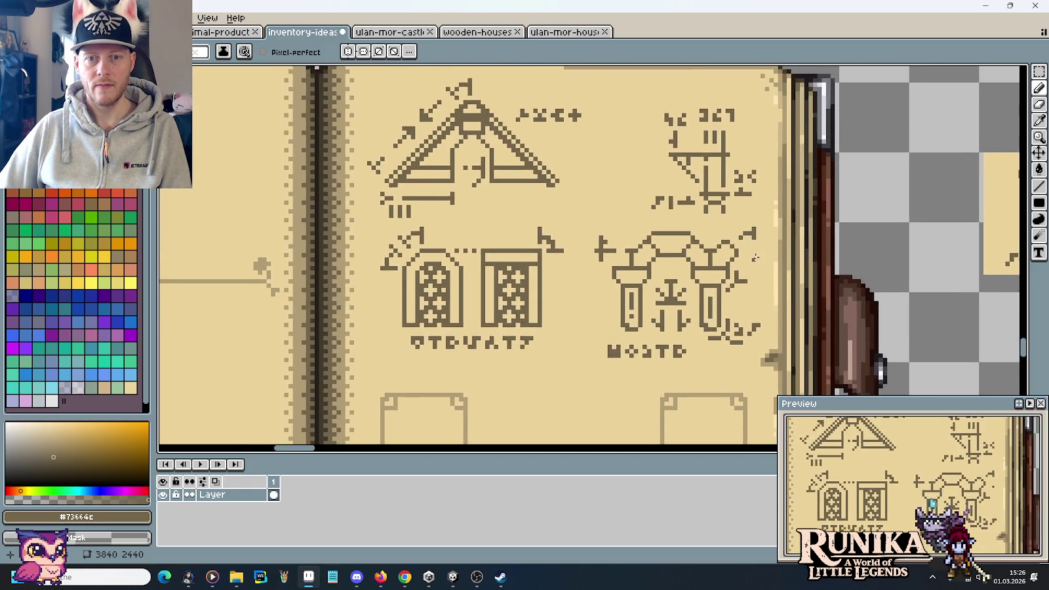
pyautogui.scroll(1, 744, 264)
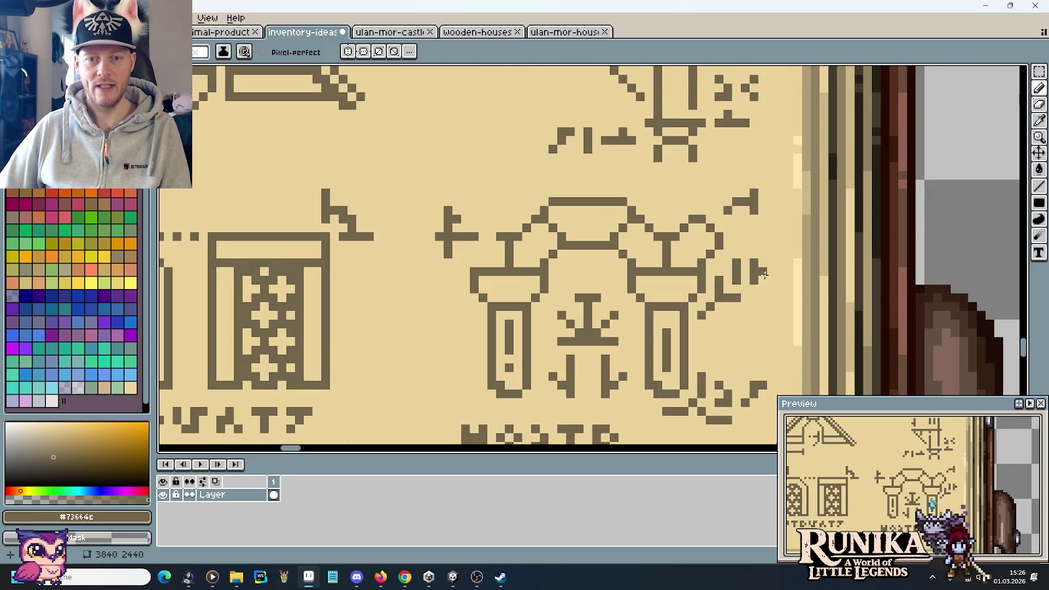
pyautogui.scroll(-2, 762, 278)
pyautogui.moveTo(773, 325); pyautogui.dragTo(785, 303)
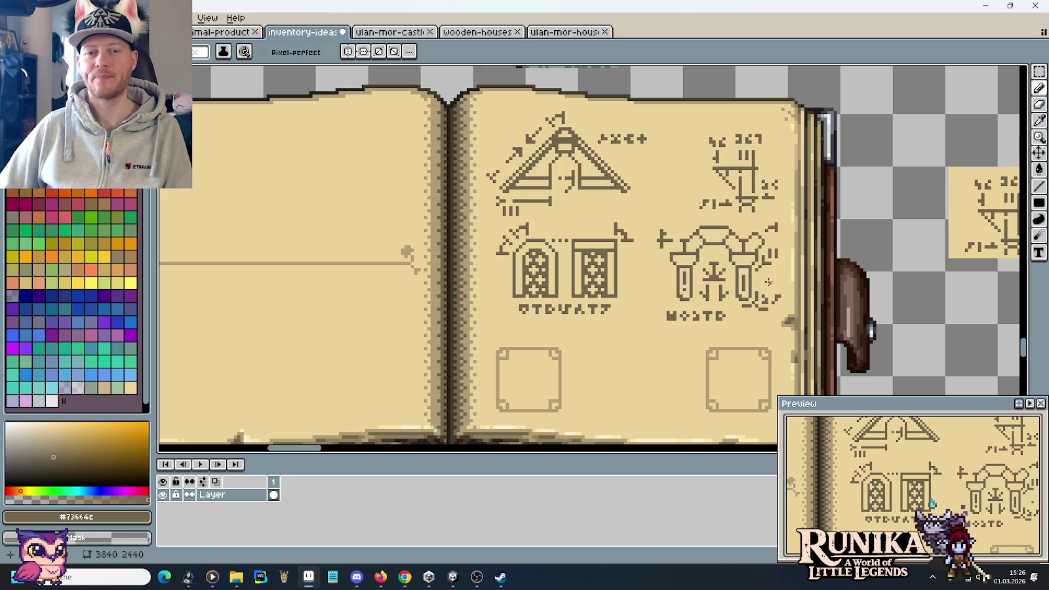
pyautogui.scroll(-2, 764, 191)
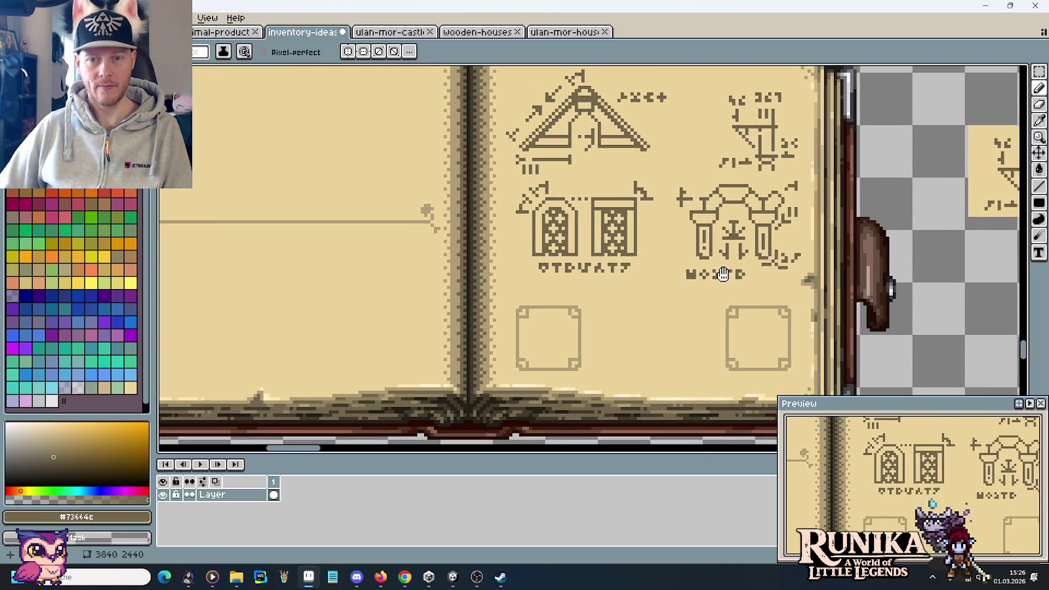
pyautogui.hscroll(2, 776, 290)
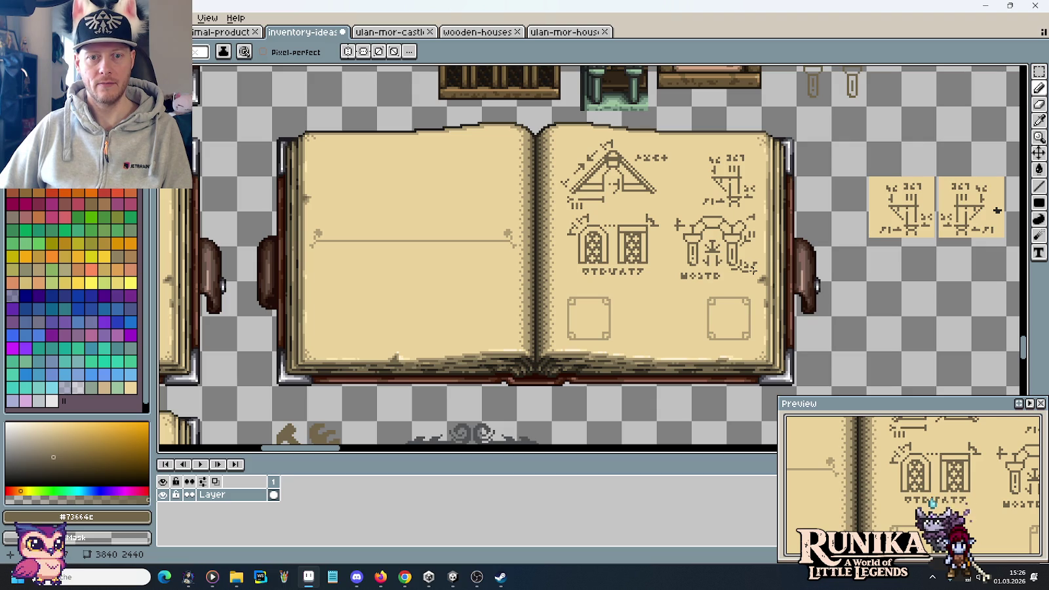
pyautogui.hotkey('ctrl', 's')
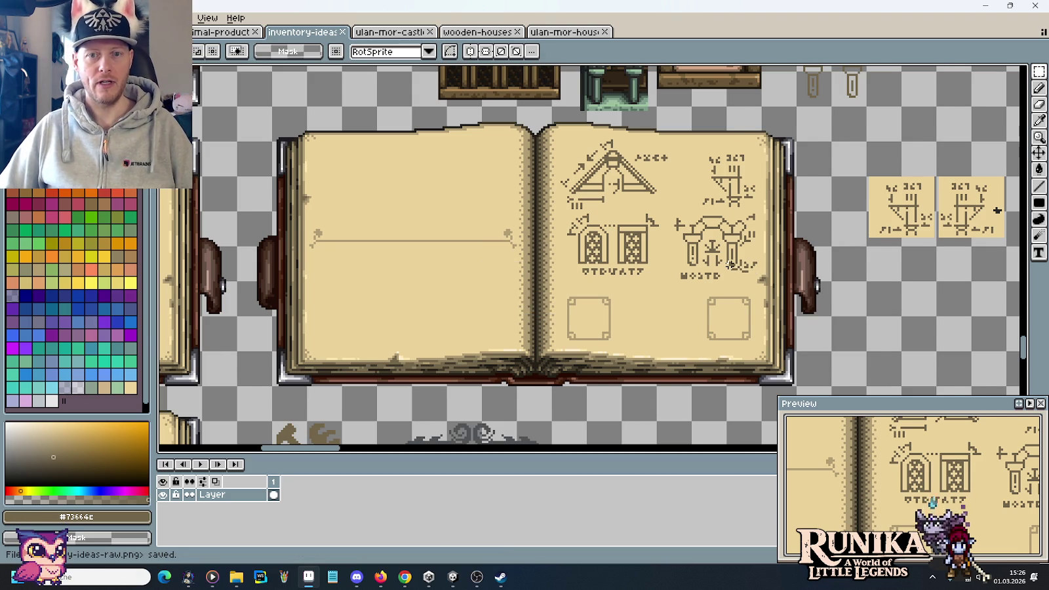
pyautogui.scroll(-2, 731, 265)
# Place the wooden house sprite beside the book and scale it to 50%
pyautogui.moveTo(628, 318); pyautogui.dragTo(662, 299)
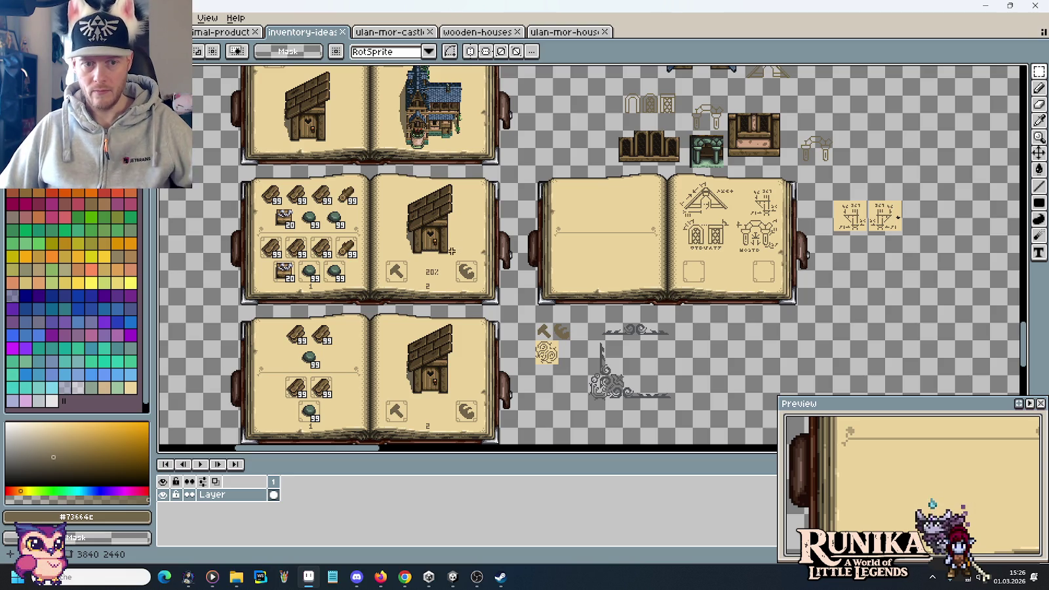
pyautogui.scroll(5, 656, 147)
pyautogui.moveTo(892, 276); pyautogui.dragTo(762, 219)
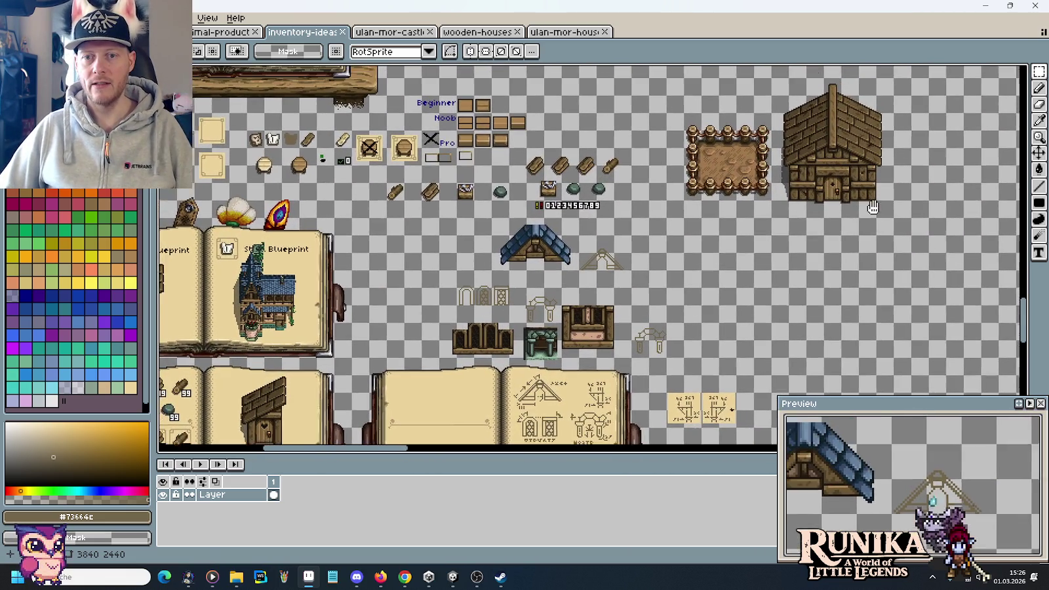
pyautogui.scroll(1, 761, 219)
pyautogui.moveTo(891, 234)
pyautogui.mouseDown()
pyautogui.moveTo(785, 105)
pyautogui.moveTo(834, 241)
pyautogui.mouseUp()
pyautogui.scroll(-5, 747, 315)
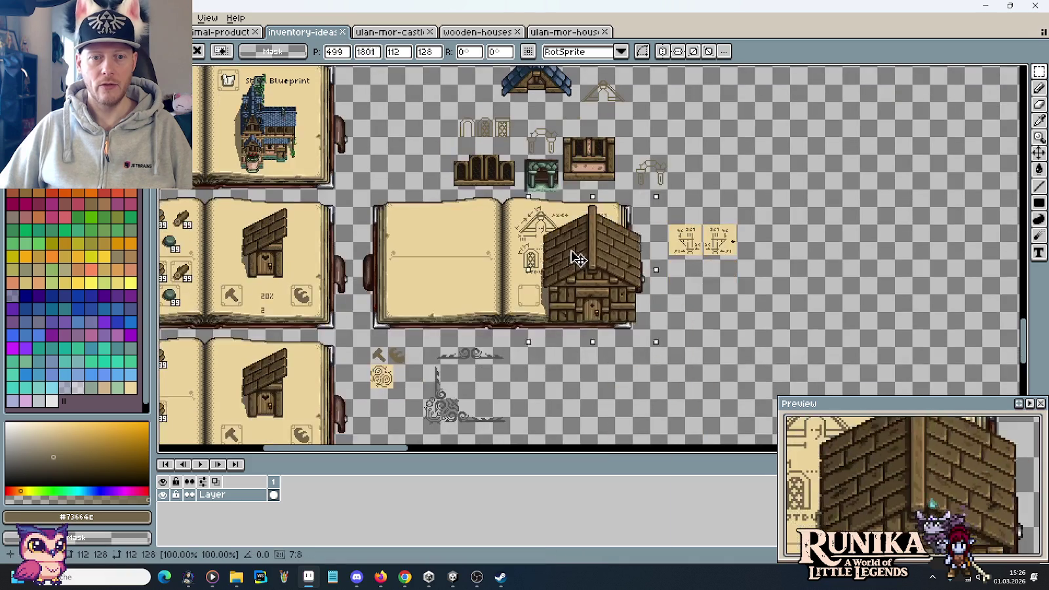
pyautogui.press('Return')
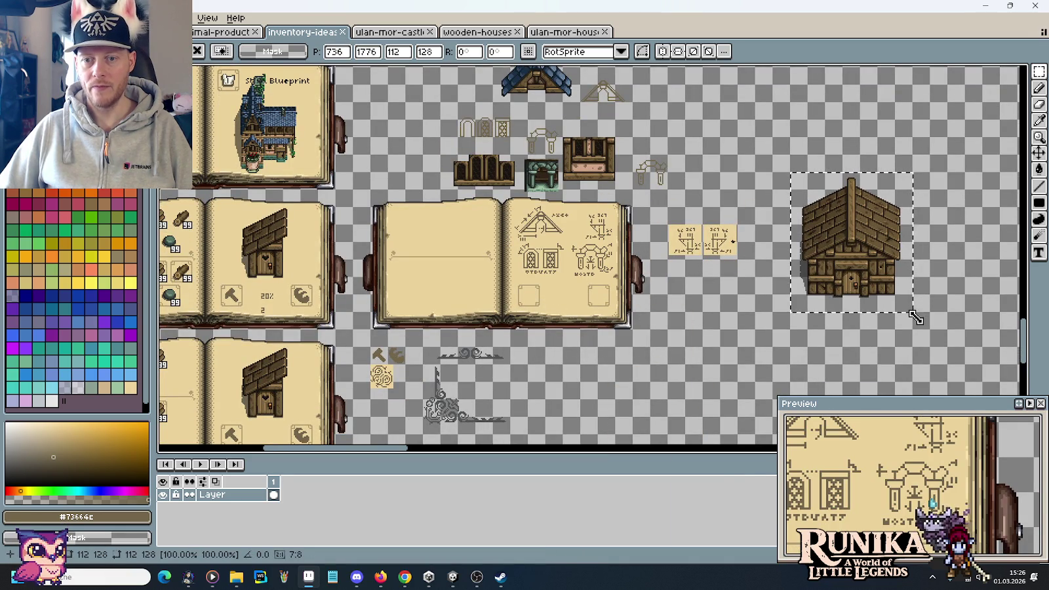
pyautogui.moveTo(915, 315); pyautogui.dragTo(866, 246)
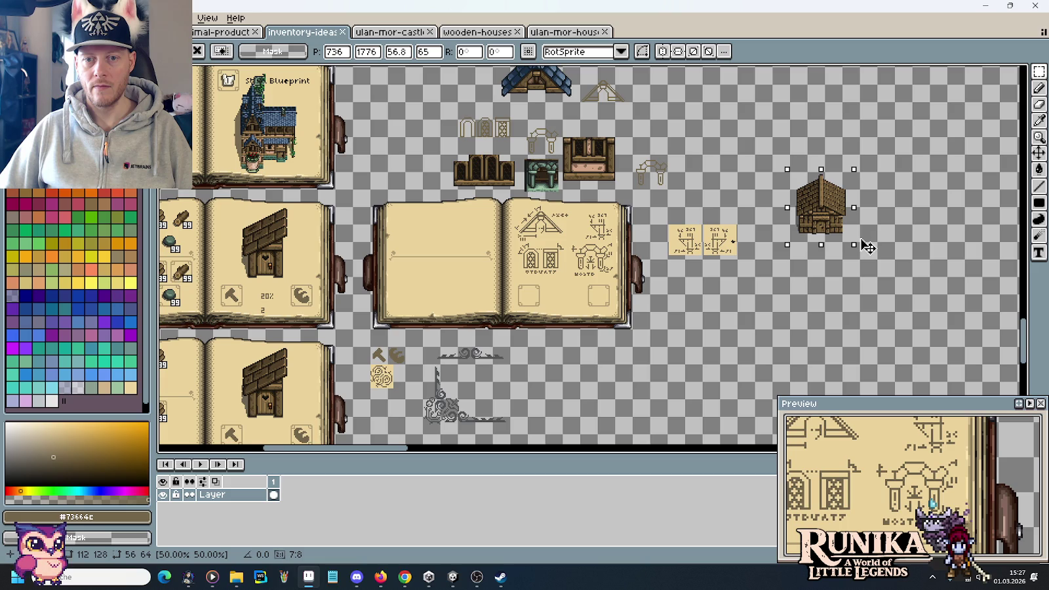
pyautogui.press('Return')
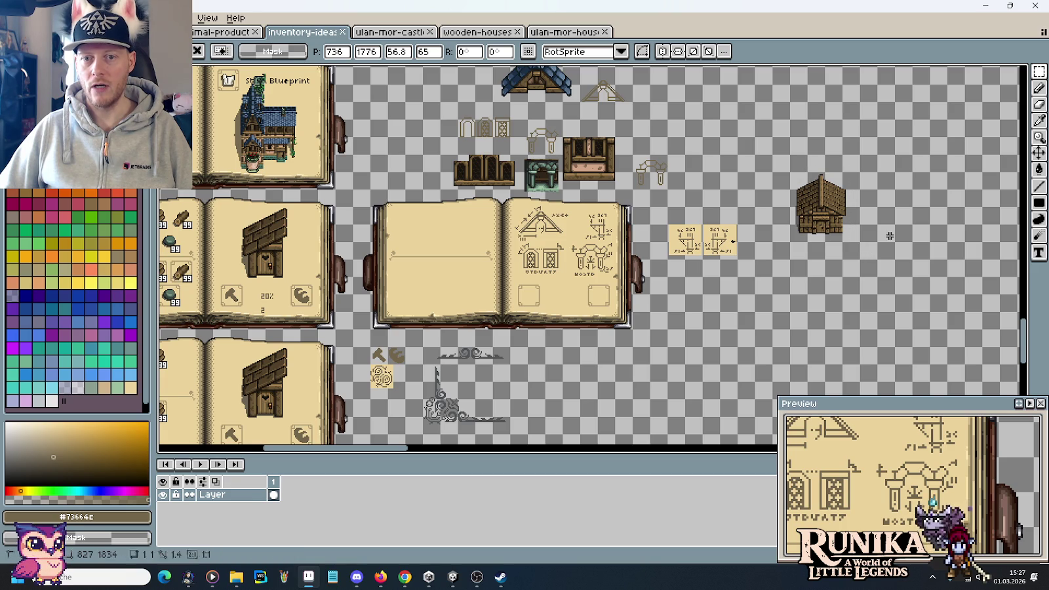
# Test the half-size house on the book's right page, nudge it higher, then delete it
pyautogui.moveTo(854, 233); pyautogui.dragTo(793, 171)
pyautogui.moveTo(832, 211); pyautogui.dragTo(584, 256)
pyautogui.scroll(1, 583, 256)
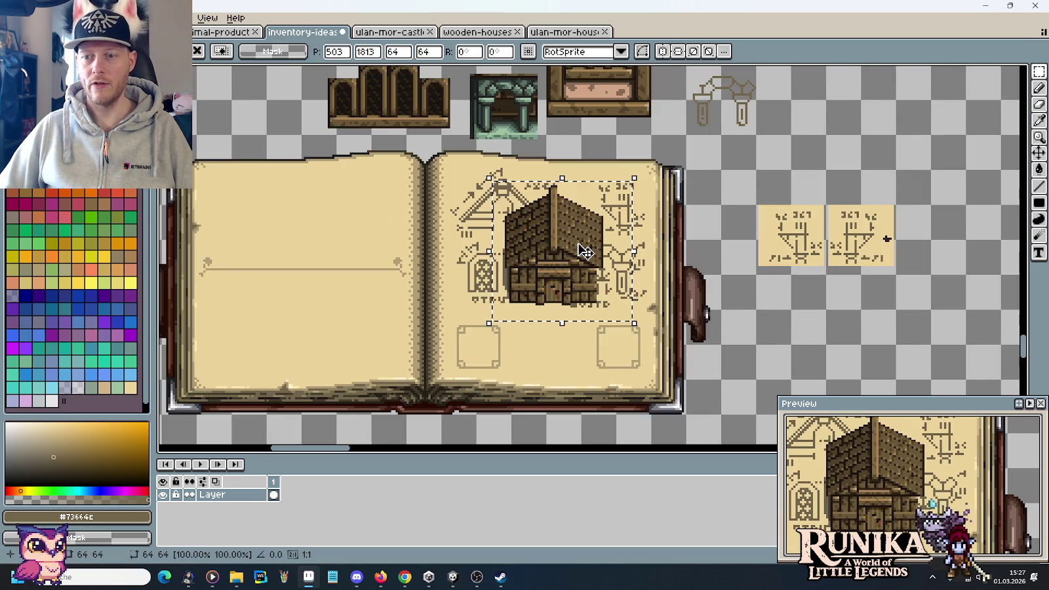
pyautogui.scroll(1, 583, 256)
pyautogui.moveTo(584, 256)
pyautogui.mouseDown()
pyautogui.moveTo(559, 195)
pyautogui.moveTo(573, 379)
pyautogui.moveTo(541, 221)
pyautogui.moveTo(546, 157)
pyautogui.moveTo(557, 258)
pyautogui.moveTo(559, 248)
pyautogui.mouseUp()
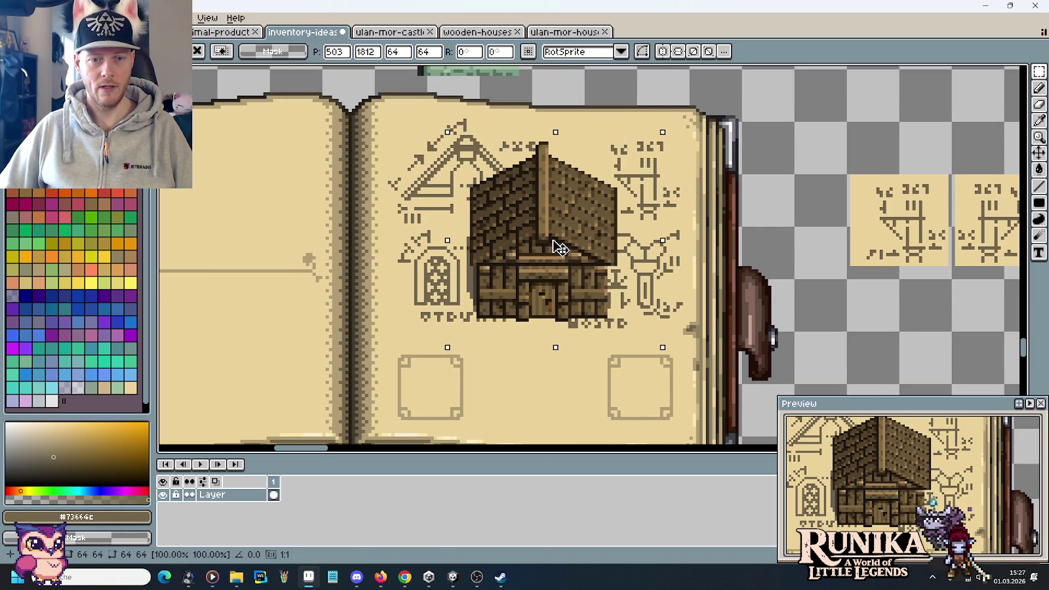
pyautogui.press('Delete')
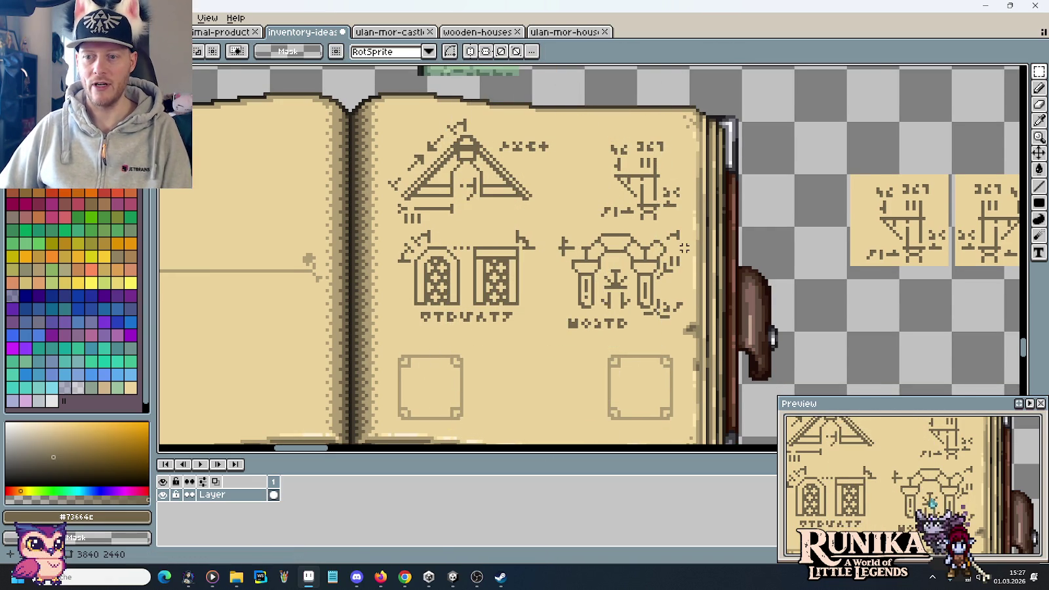
# Paste a copied ink blot onto the house-blueprint page and drop it in place
pyautogui.scroll(-1, 681, 248)
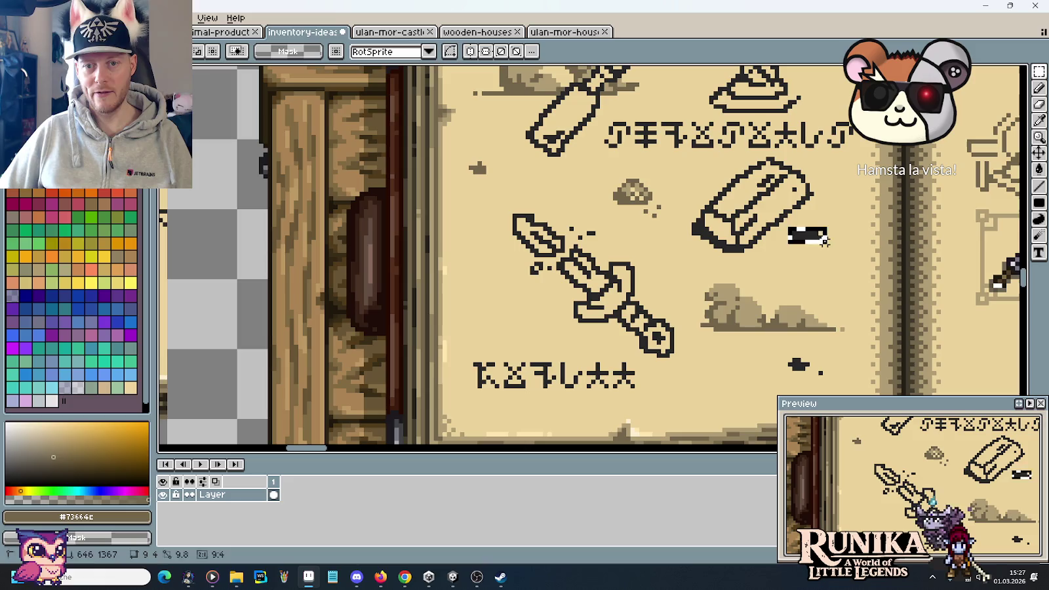
pyautogui.scroll(-3, 819, 239)
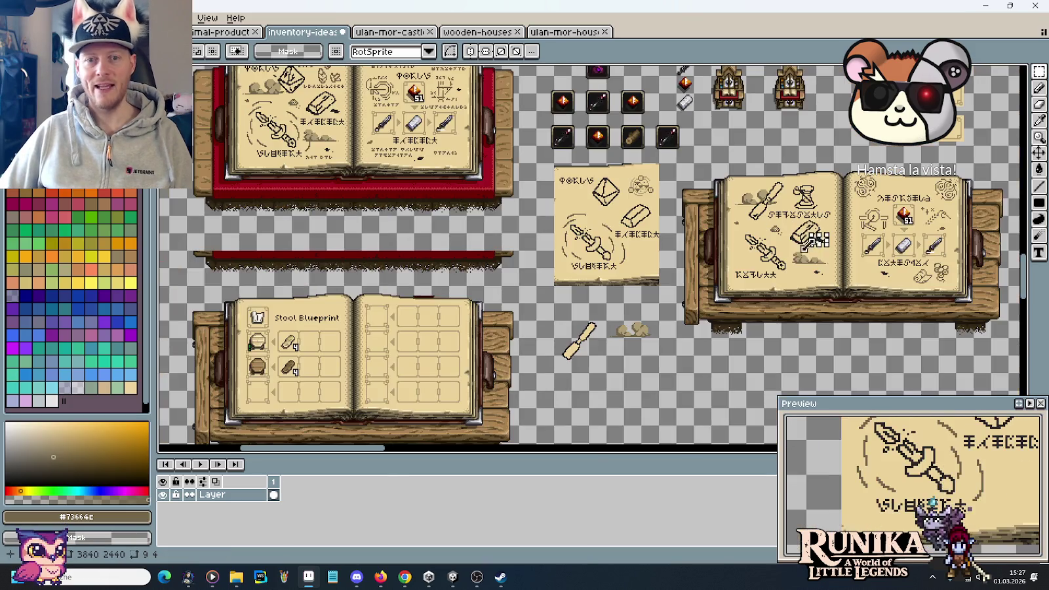
pyautogui.scroll(-3, 820, 239)
pyautogui.moveTo(749, 298)
pyautogui.mouseDown()
pyautogui.moveTo(592, 250)
pyautogui.moveTo(529, 369)
pyautogui.mouseUp()
pyautogui.scroll(5, 606, 159)
pyautogui.hotkey('ctrl', 'v')
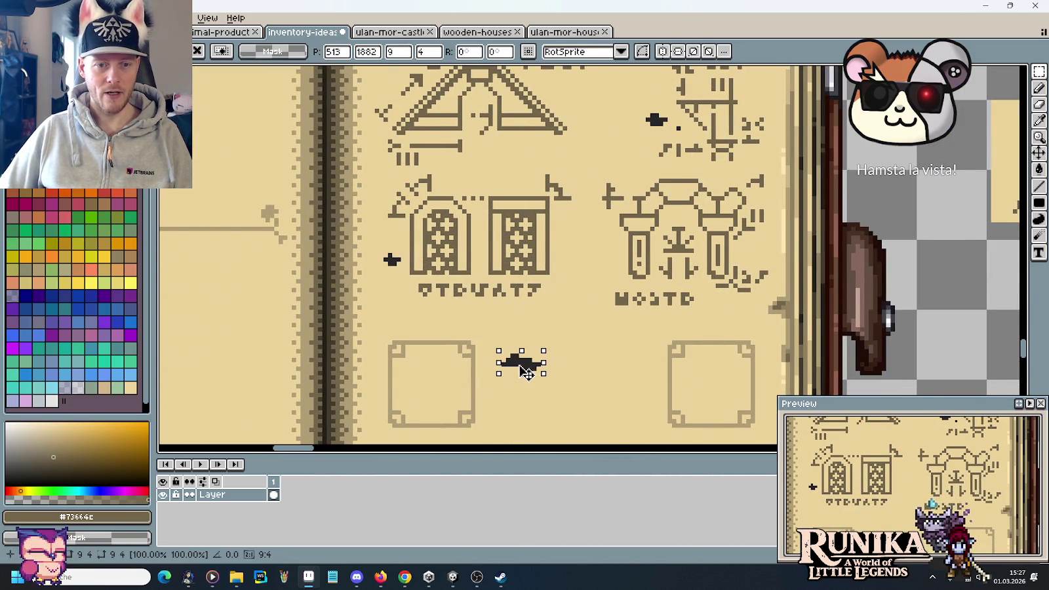
pyautogui.press('Return')
# Select a small ink blot on another book's recipe page
pyautogui.scroll(-4, 526, 368)
pyautogui.moveTo(590, 229); pyautogui.dragTo(630, 301)
pyautogui.scroll(2, 629, 210)
pyautogui.scroll(3, 629, 209)
pyautogui.scroll(2, 782, 190)
pyautogui.scroll(1, 739, 154)
pyautogui.scroll(1, 739, 154)
pyautogui.scroll(1, 739, 154)
pyautogui.scroll(1, 739, 154)
pyautogui.moveTo(739, 154); pyautogui.dragTo(743, 151)
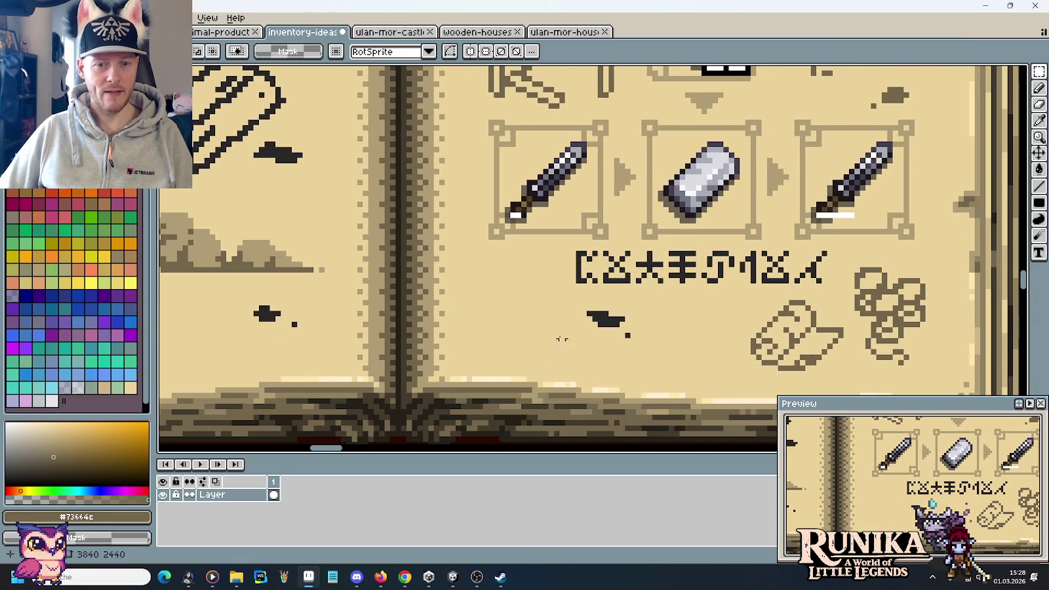
pyautogui.moveTo(586, 309); pyautogui.dragTo(632, 340)
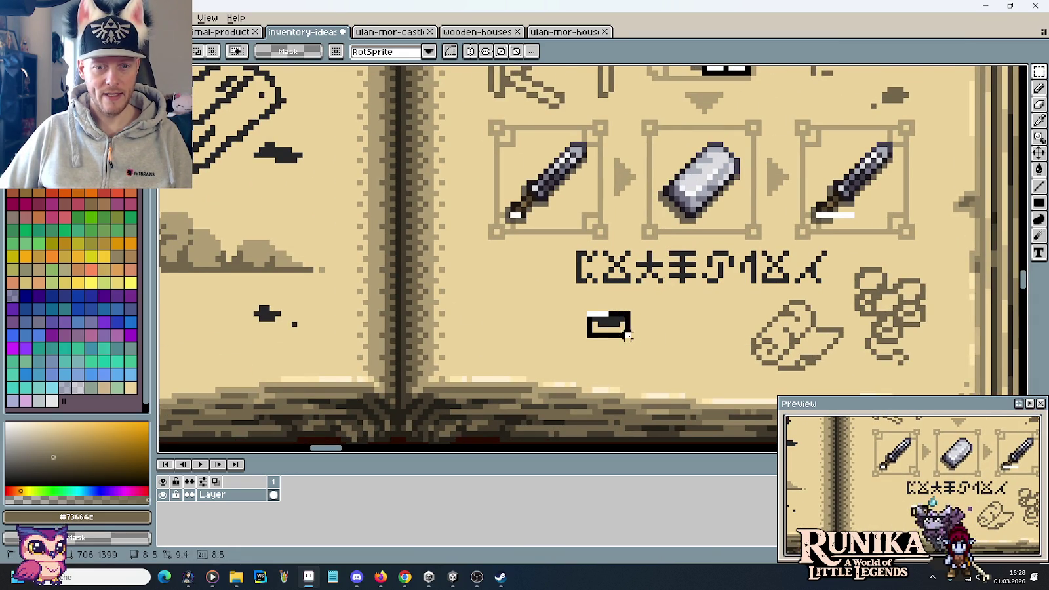
# Back on the blueprint page, clear the selection and sample the parchment colour with the Pencil
pyautogui.scroll(-2, 654, 330)
pyautogui.scroll(-2, 650, 325)
pyautogui.scroll(-5, 643, 315)
pyautogui.scroll(-5, 637, 305)
pyautogui.moveTo(636, 305)
pyautogui.mouseDown()
pyautogui.moveTo(637, 240)
pyautogui.moveTo(685, 280)
pyautogui.mouseUp()
pyautogui.scroll(2, 355, 354)
pyautogui.scroll(2, 695, 282)
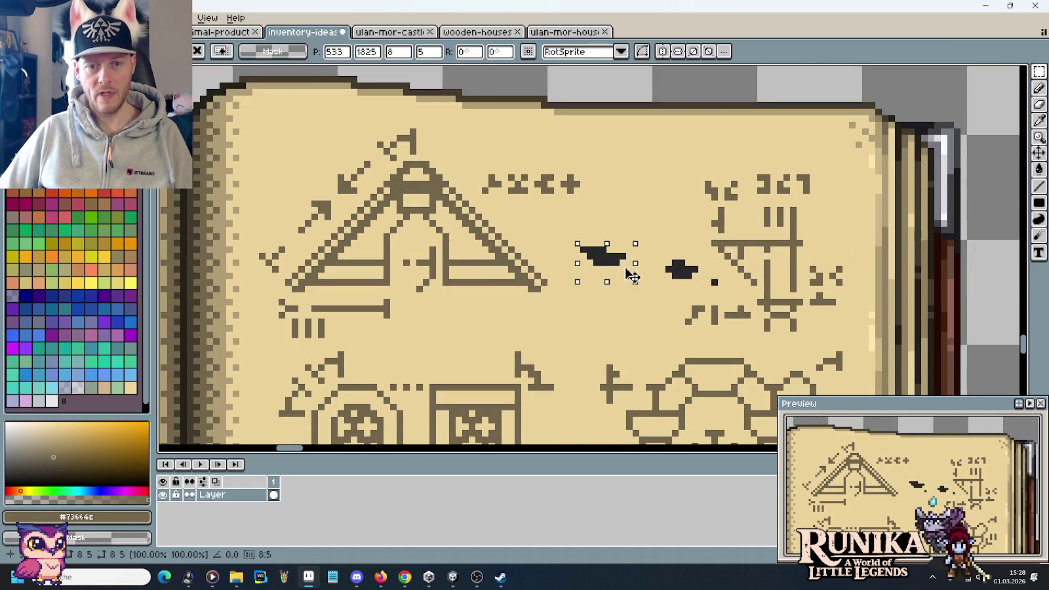
pyautogui.hotkey('ctrl', 'd')
pyautogui.press('b')
pyautogui.keyDown('alt'); pyautogui.click(731, 286); pyautogui.keyUp('alt')
pyautogui.scroll(-2, 737, 286)
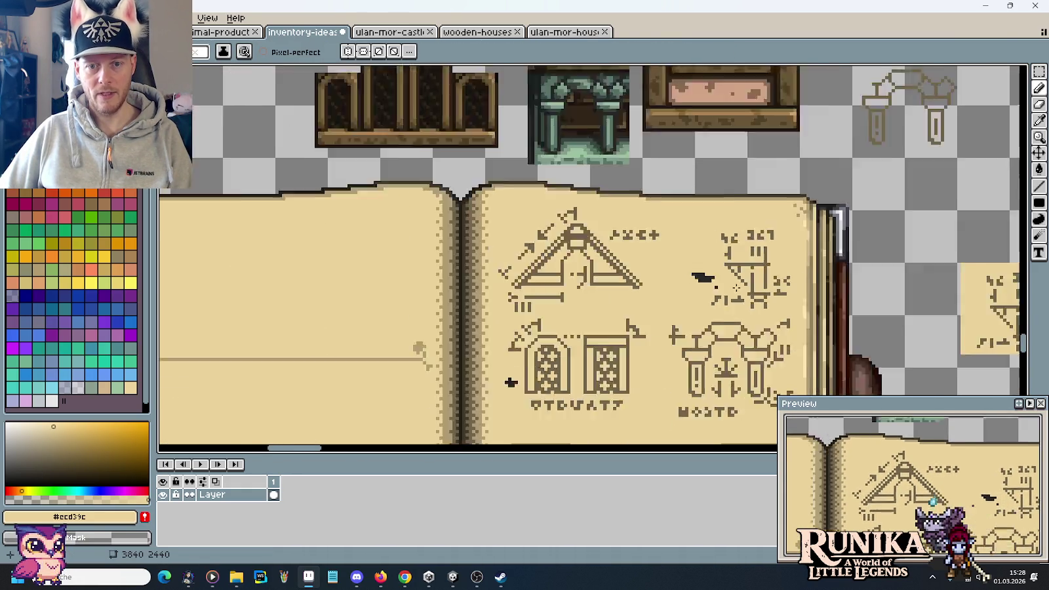
pyautogui.scroll(-1, 736, 287)
# Switch to rectangular selection and bring the alphabet strip and recipe books into view
pyautogui.press('m')
pyautogui.scroll(-2, 695, 162)
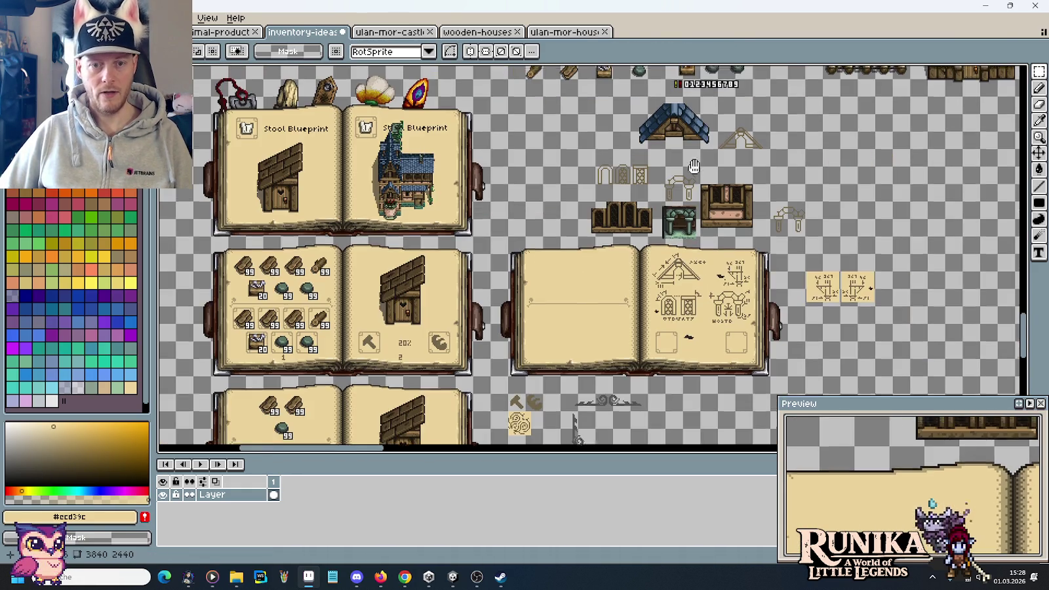
pyautogui.scroll(3, 694, 162)
pyautogui.scroll(2, 701, 174)
pyautogui.scroll(2, 708, 187)
pyautogui.scroll(2, 718, 200)
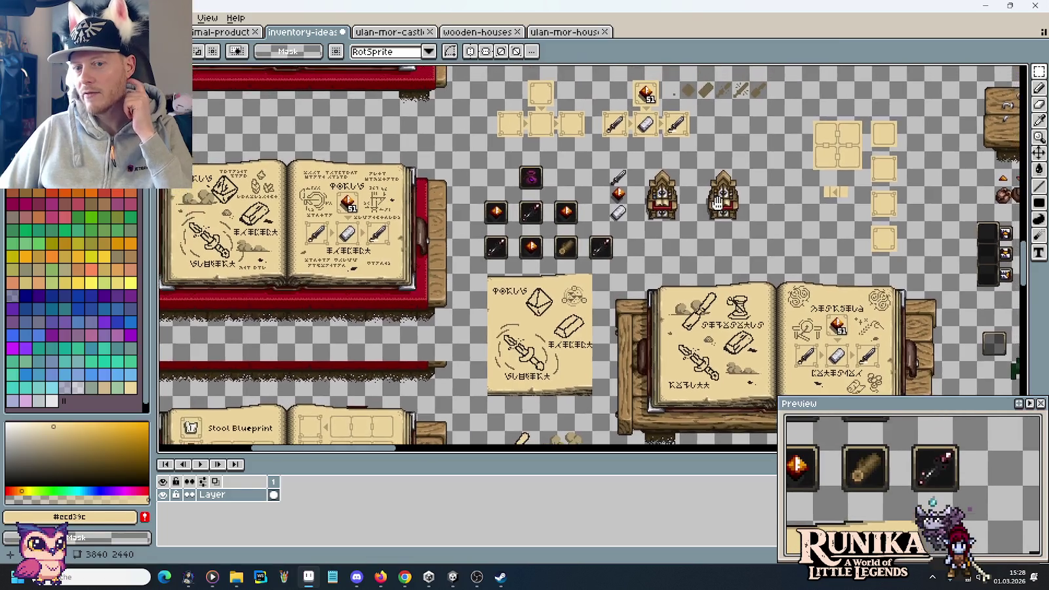
pyautogui.moveTo(718, 200); pyautogui.dragTo(716, 287)
pyautogui.moveTo(711, 315)
pyautogui.mouseDown()
pyautogui.moveTo(704, 151)
pyautogui.moveTo(685, 125)
pyautogui.mouseUp()
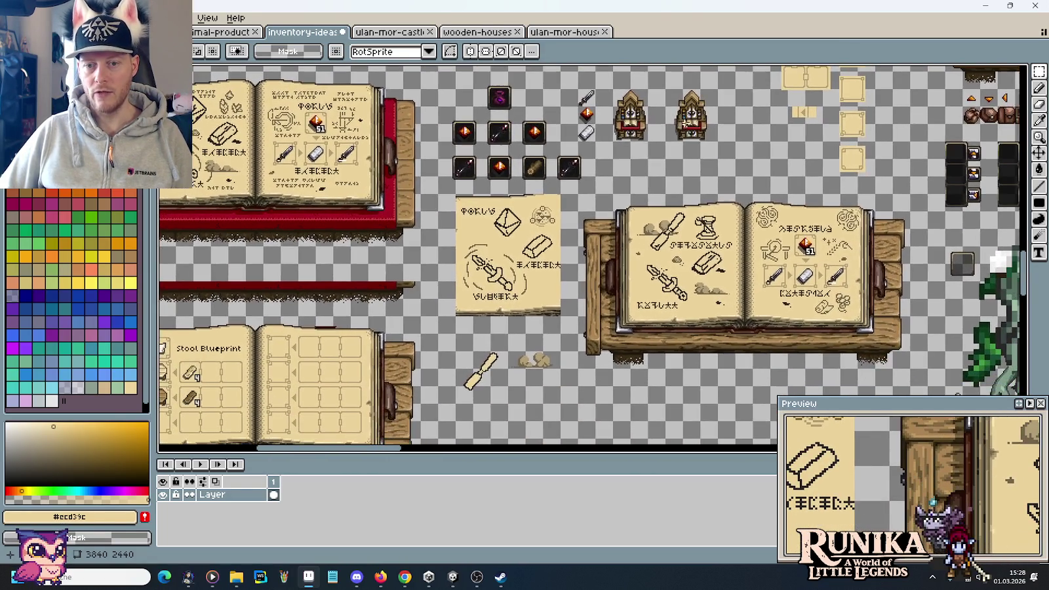
# Move an ink blot between the gable roof and latticed door sketches
pyautogui.scroll(2, 838, 275)
pyautogui.scroll(1, 837, 274)
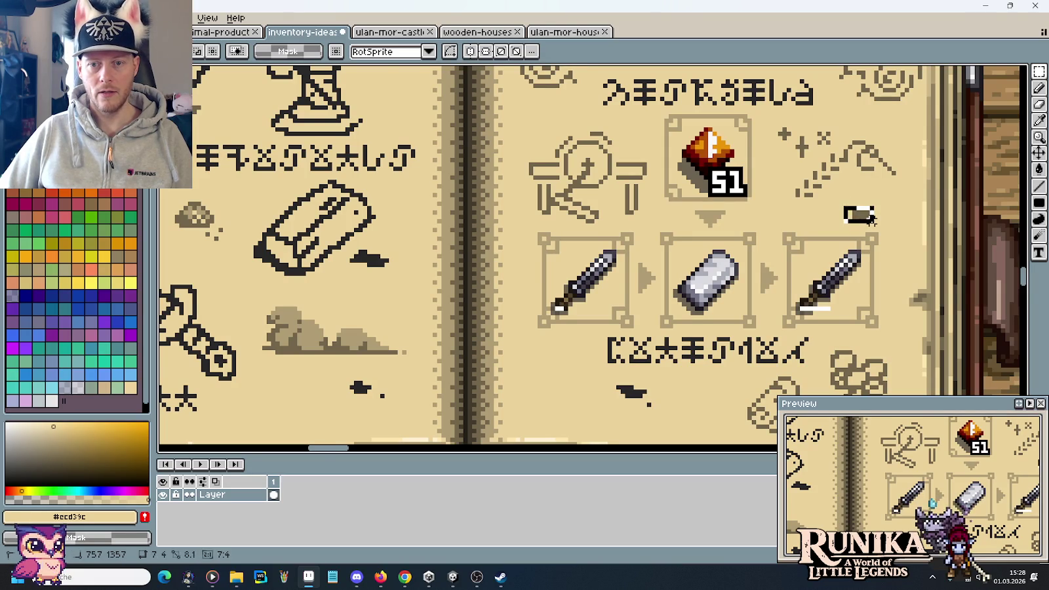
pyautogui.scroll(-3, 869, 223)
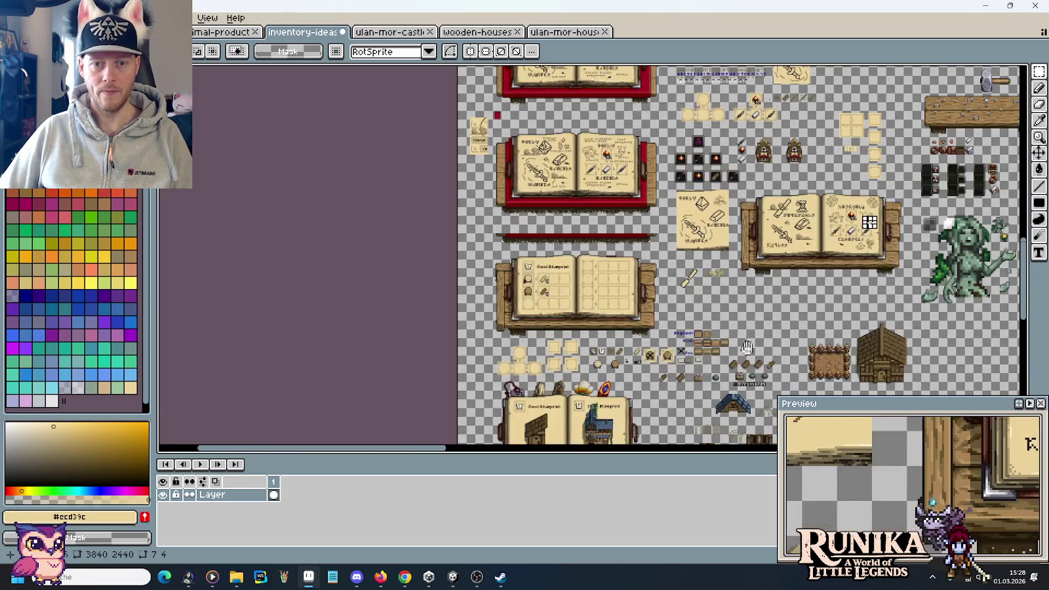
pyautogui.scroll(1, 748, 348)
pyautogui.scroll(2, 607, 225)
pyautogui.scroll(1, 645, 269)
pyautogui.scroll(1, 644, 270)
pyautogui.scroll(1, 610, 262)
pyautogui.moveTo(572, 243)
pyautogui.mouseDown()
pyautogui.moveTo(611, 267)
pyautogui.moveTo(672, 235)
pyautogui.mouseUp()
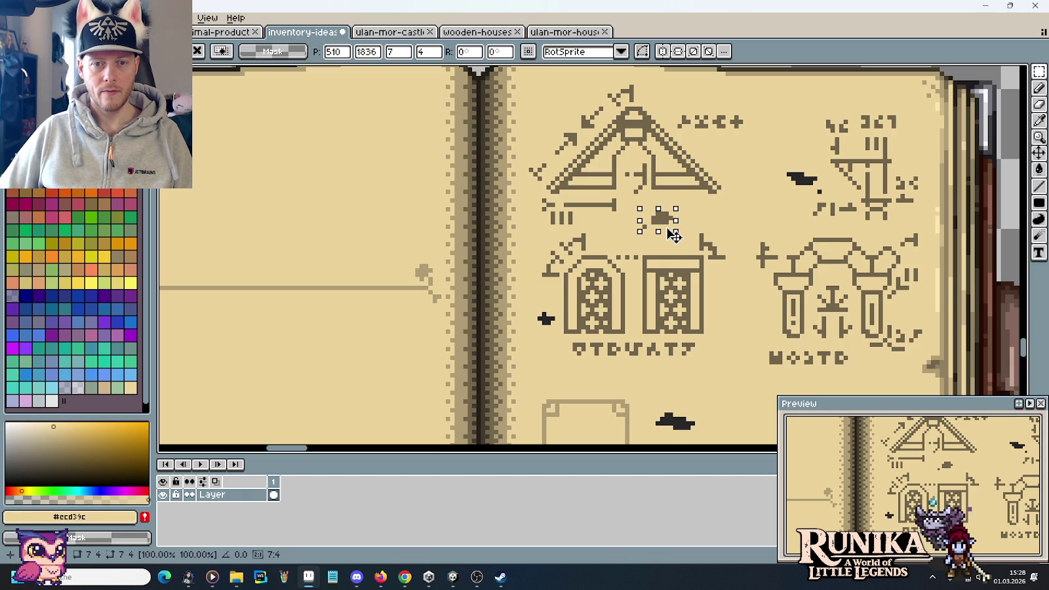
pyautogui.click(728, 236)
pyautogui.scroll(-4, 727, 237)
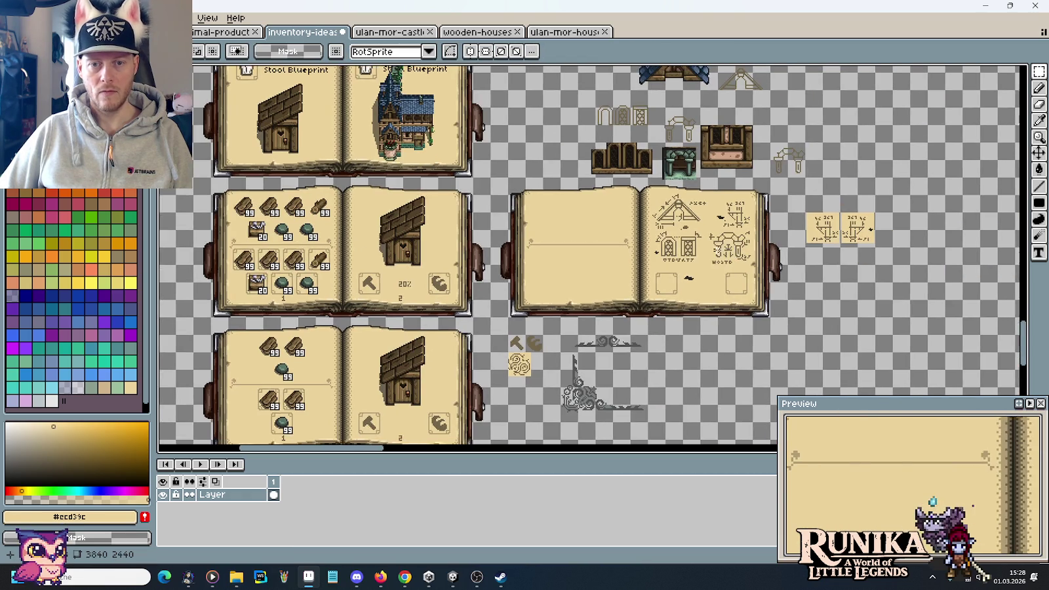
# Save the sprite sheet with its new ink blots
pyautogui.scroll(2, 767, 242)
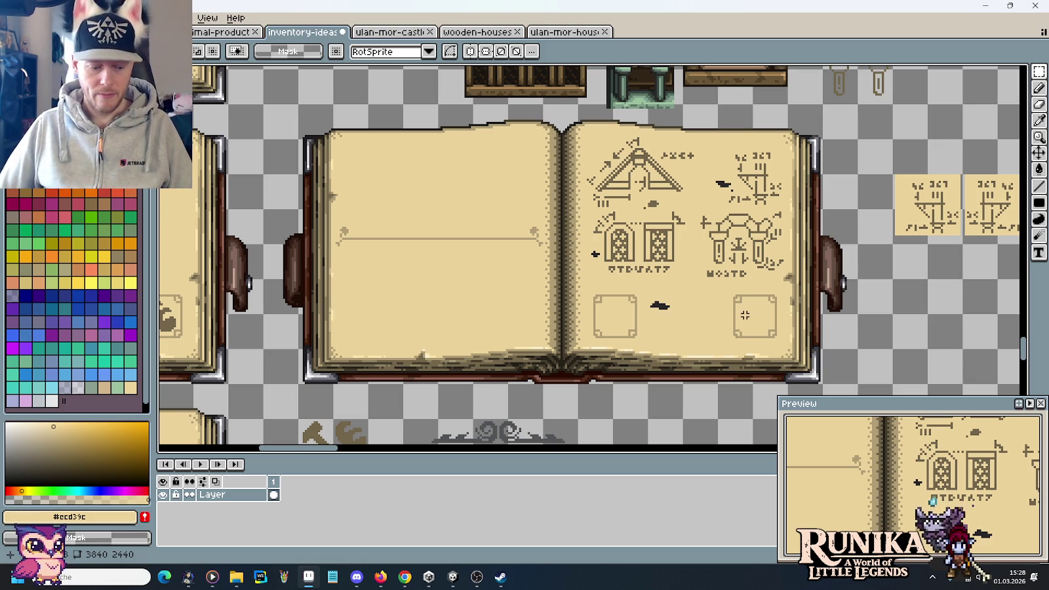
pyautogui.hotkey('ctrl', 's')
pyautogui.scroll(-1, 653, 265)
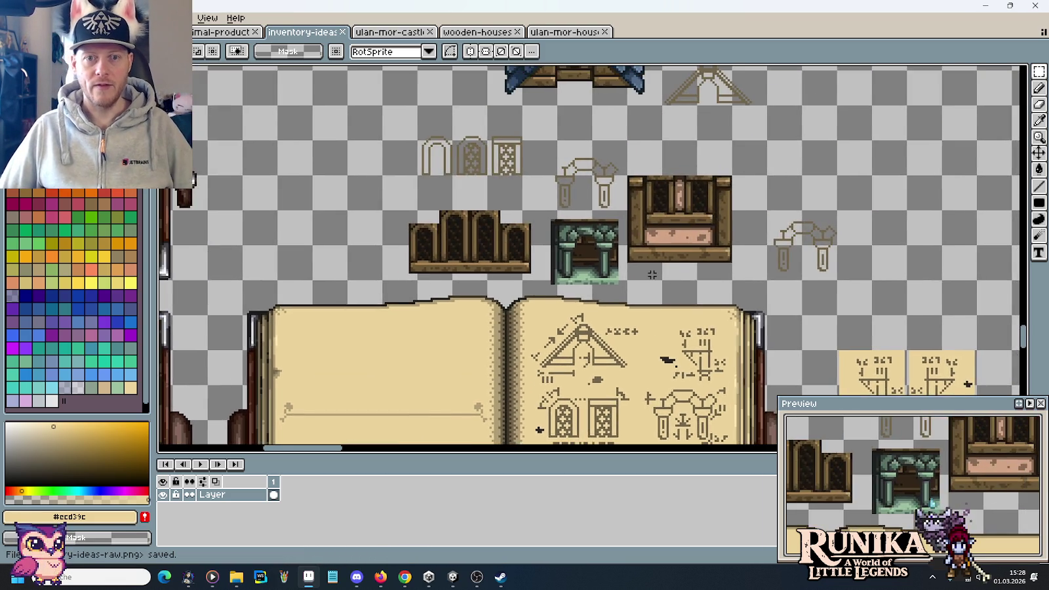
pyautogui.scroll(-1, 650, 271)
pyautogui.scroll(1, 650, 271)
pyautogui.scroll(1, 620, 282)
pyautogui.scroll(1, 621, 282)
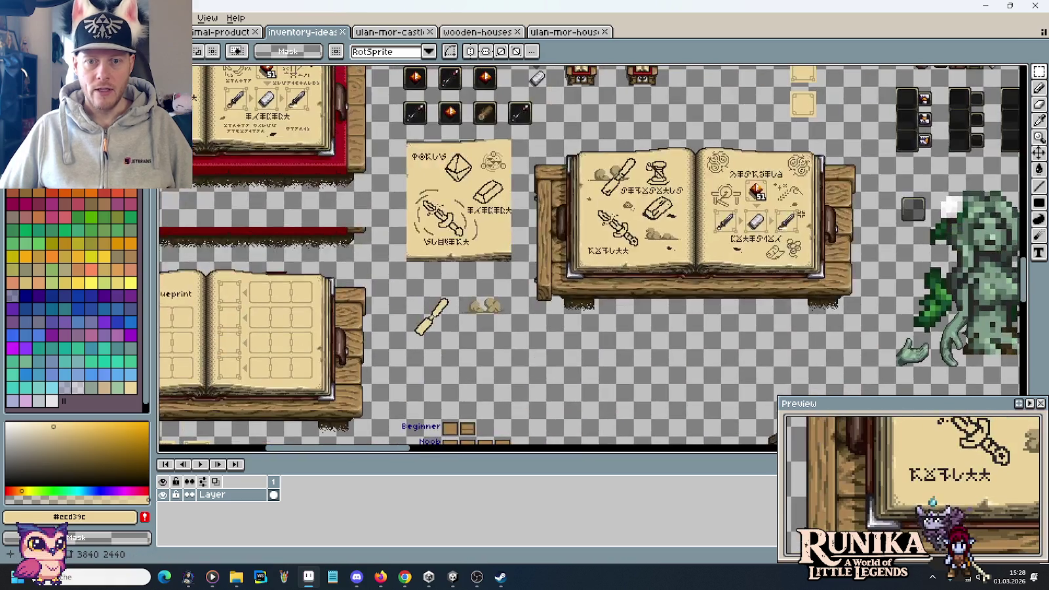
pyautogui.scroll(1, 786, 227)
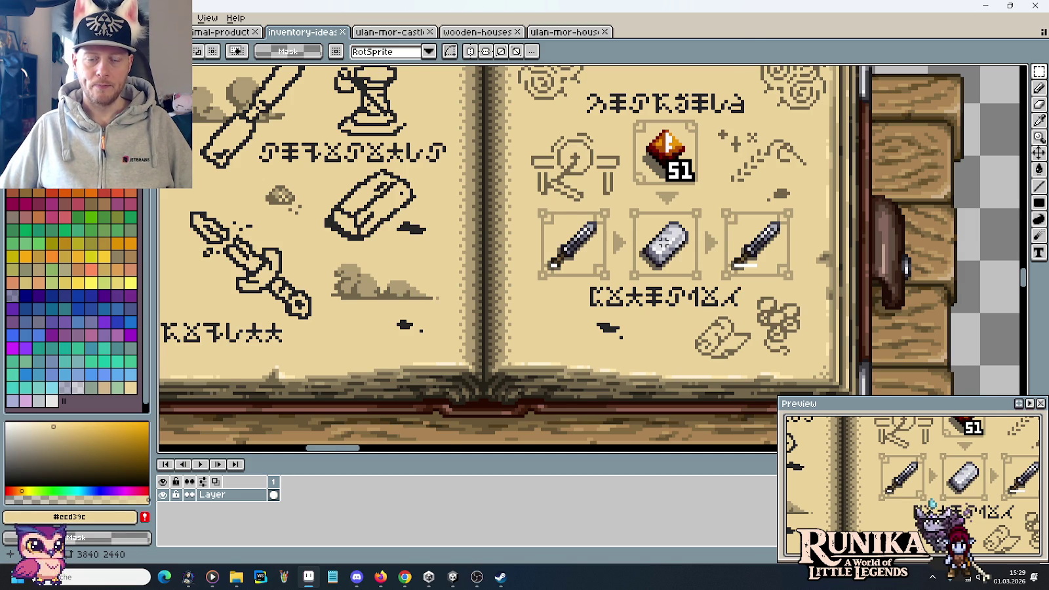
# Marquee-select the item icon showing 51, then clear the selection
pyautogui.scroll(-1, 664, 242)
pyautogui.scroll(-1, 664, 242)
pyautogui.scroll(2, 664, 242)
pyautogui.moveTo(570, 171); pyautogui.dragTo(673, 253)
pyautogui.hotkey('ctrl', 'd')
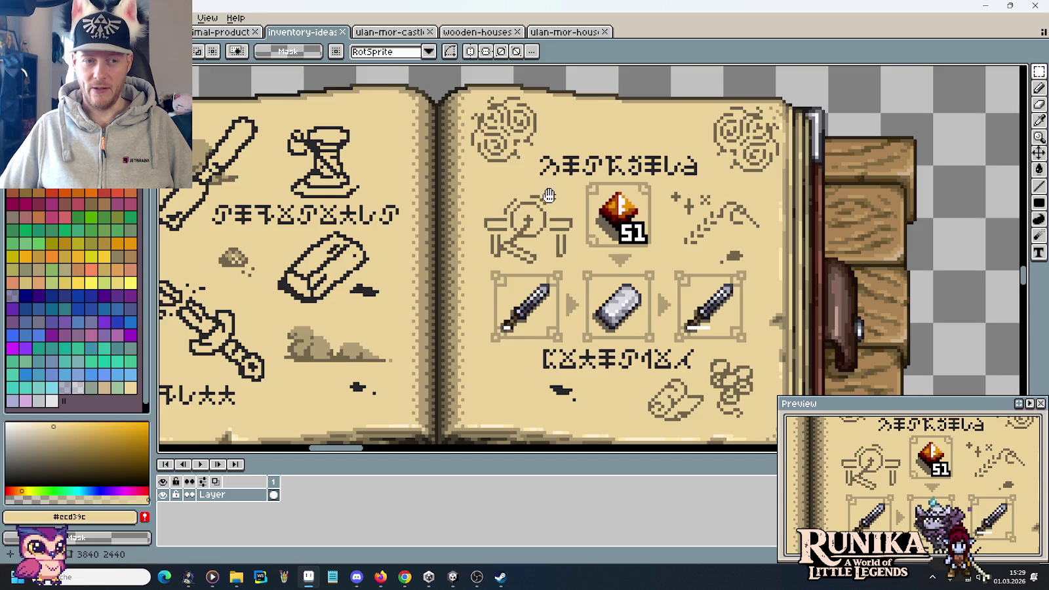
pyautogui.scroll(-1, 551, 197)
pyautogui.scroll(-1, 629, 198)
pyautogui.scroll(-1, 714, 200)
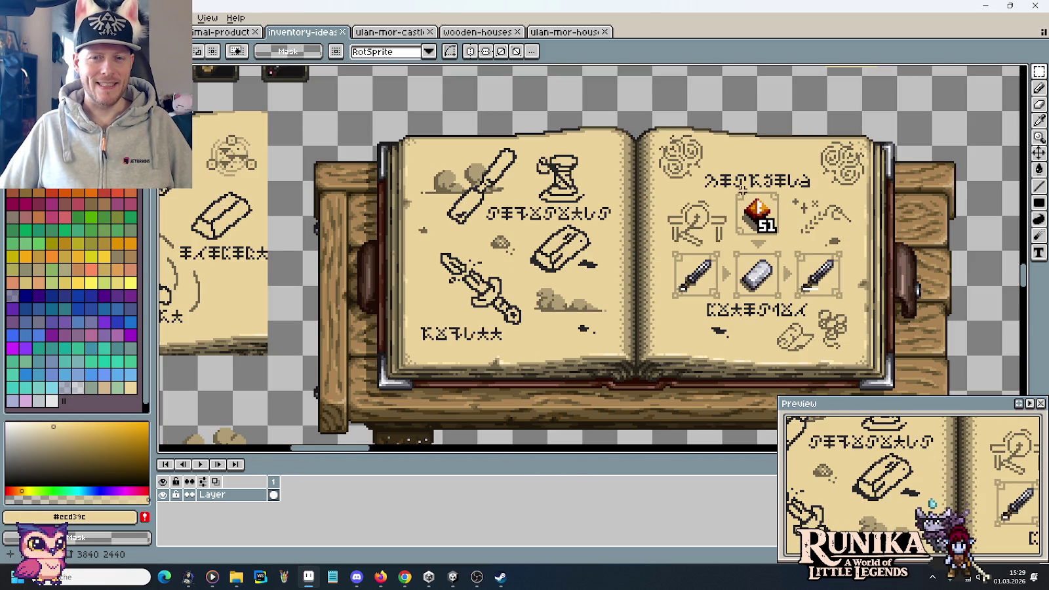
pyautogui.scroll(-2, 744, 192)
pyautogui.moveTo(552, 163); pyautogui.dragTo(684, 242)
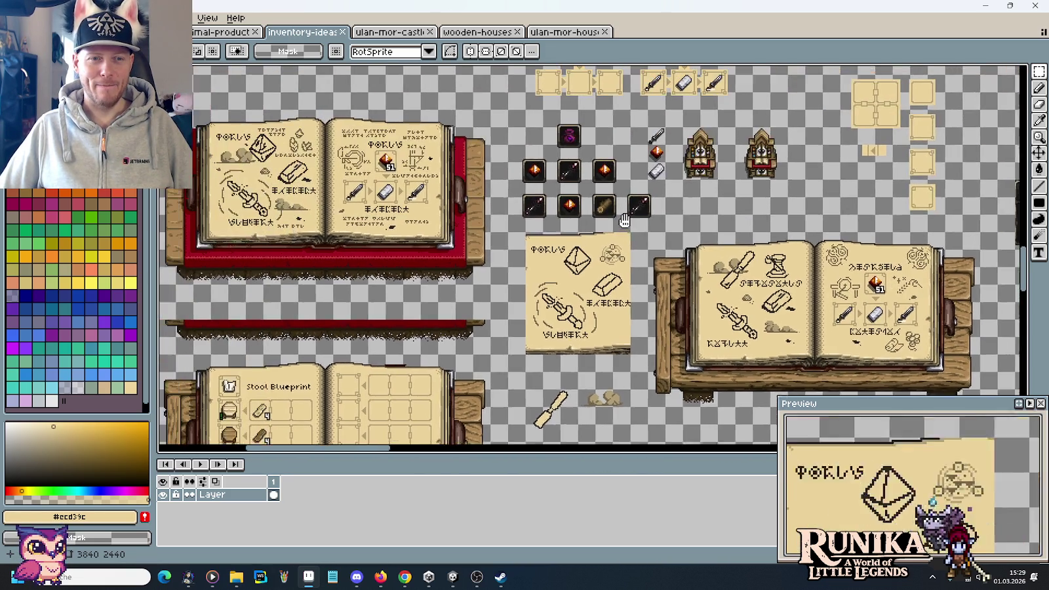
pyautogui.moveTo(378, 143); pyautogui.dragTo(450, 171)
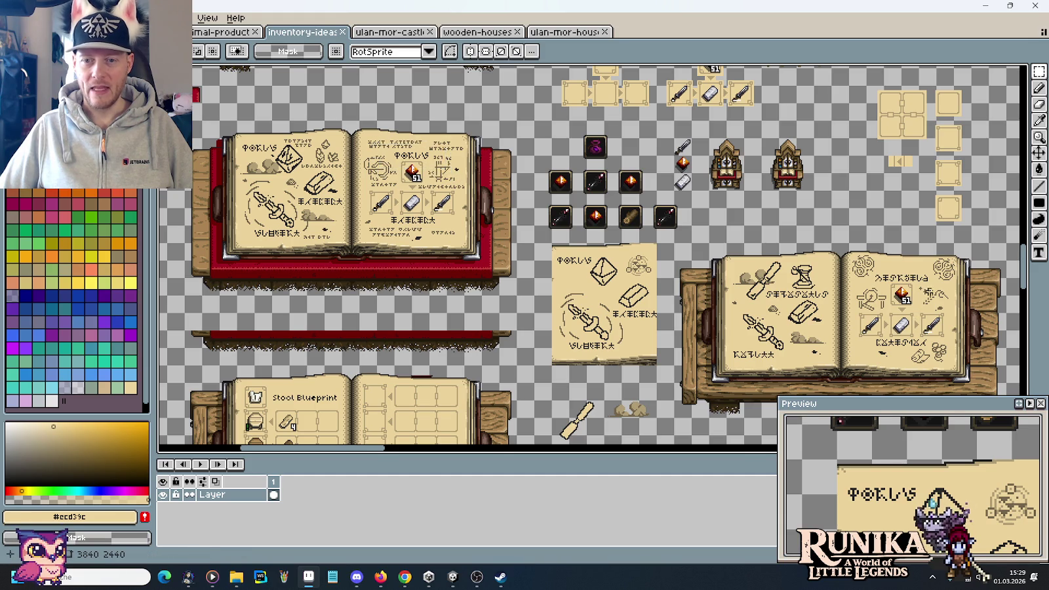
pyautogui.scroll(2, 928, 292)
pyautogui.moveTo(805, 250); pyautogui.dragTo(941, 290)
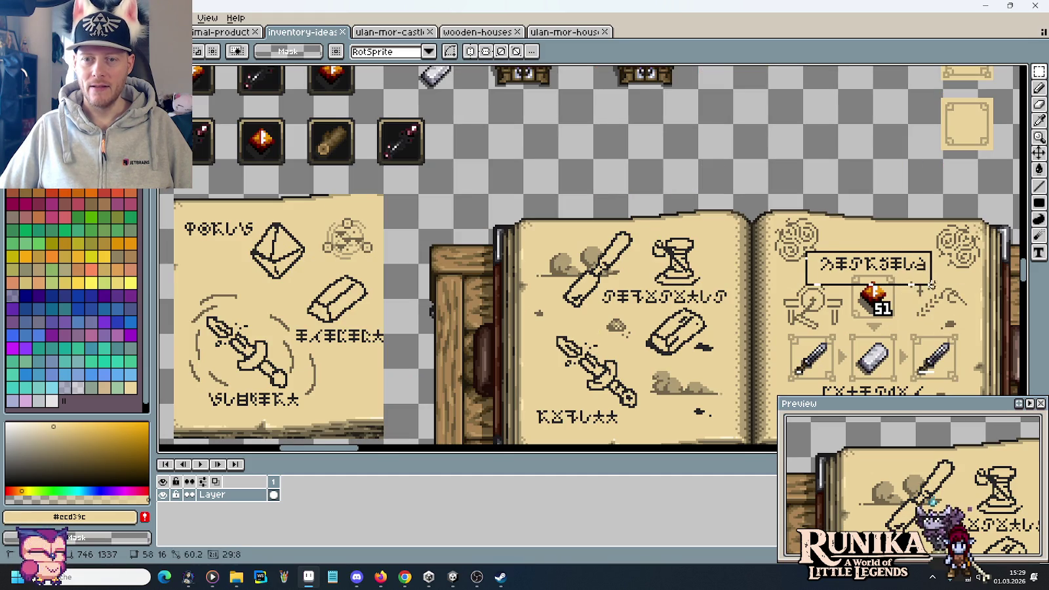
pyautogui.moveTo(849, 270); pyautogui.dragTo(903, 318)
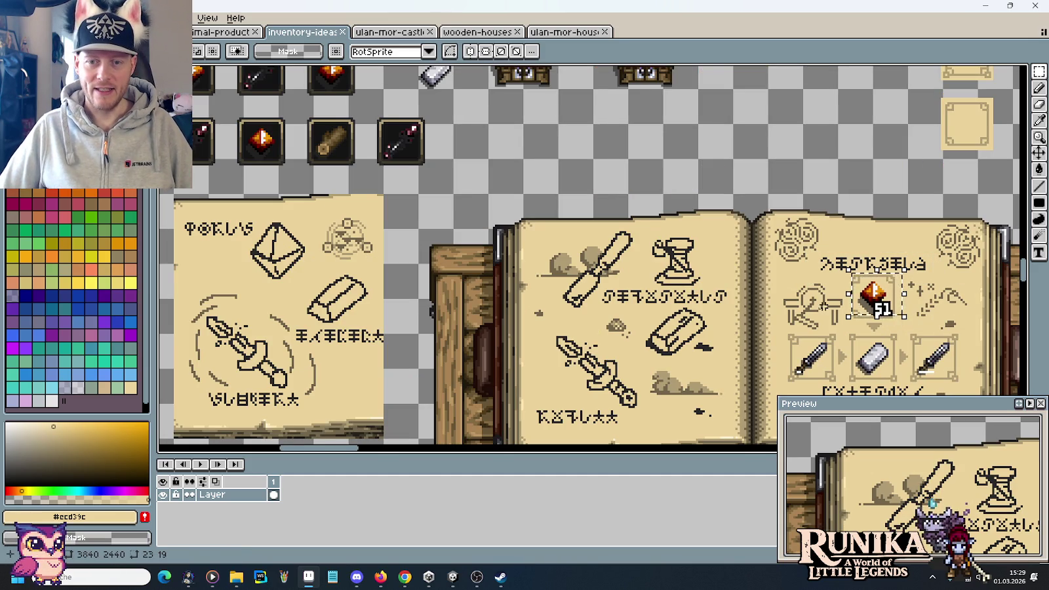
pyautogui.moveTo(905, 319); pyautogui.dragTo(1042, 419)
pyautogui.moveTo(459, 256); pyautogui.dragTo(718, 320)
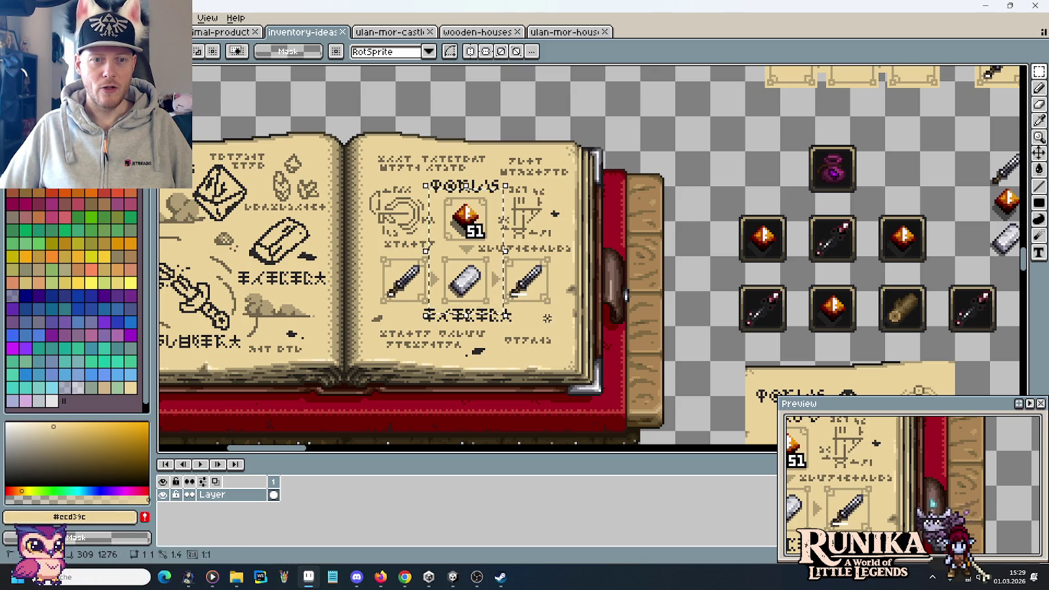
pyautogui.scroll(-2, 493, 293)
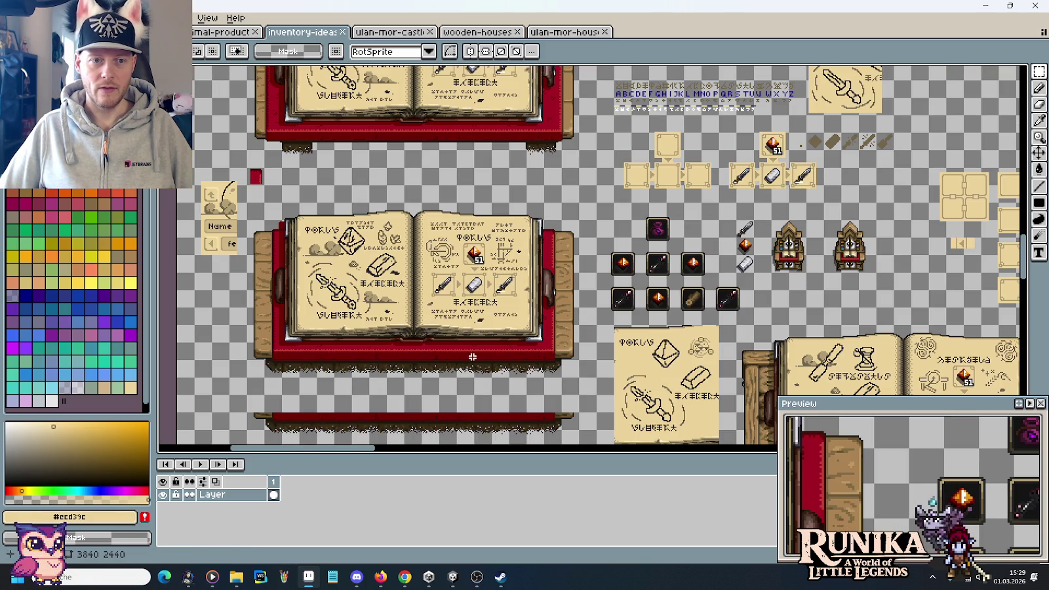
pyautogui.scroll(-2, 471, 364)
pyautogui.scroll(-2, 512, 362)
pyautogui.scroll(-2, 564, 359)
pyautogui.scroll(-2, 626, 354)
pyautogui.scroll(-2, 626, 354)
pyautogui.scroll(1, 640, 275)
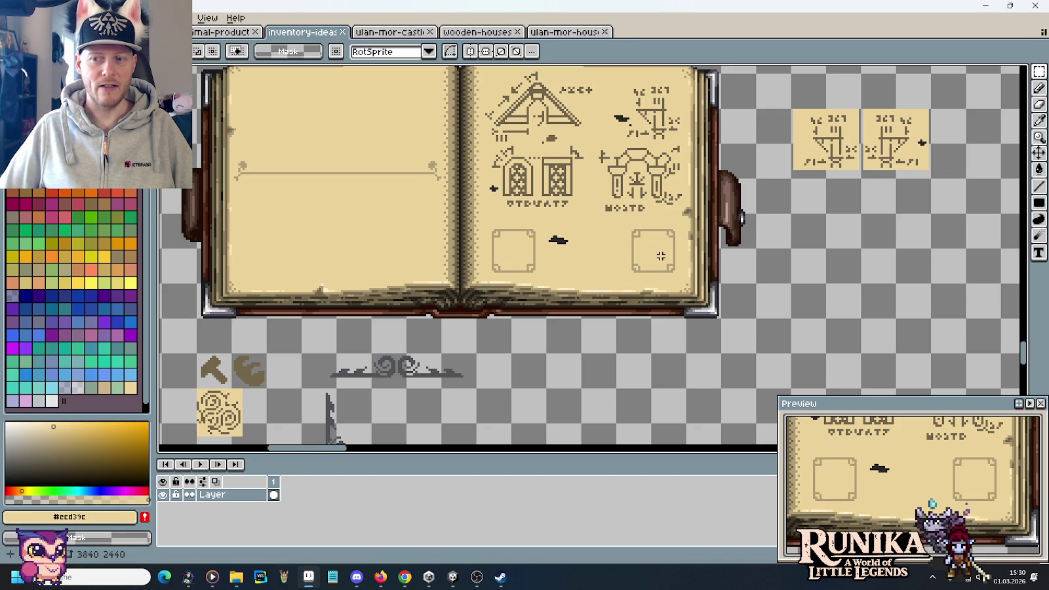
pyautogui.scroll(-1, 663, 258)
pyautogui.moveTo(419, 239); pyautogui.dragTo(589, 234)
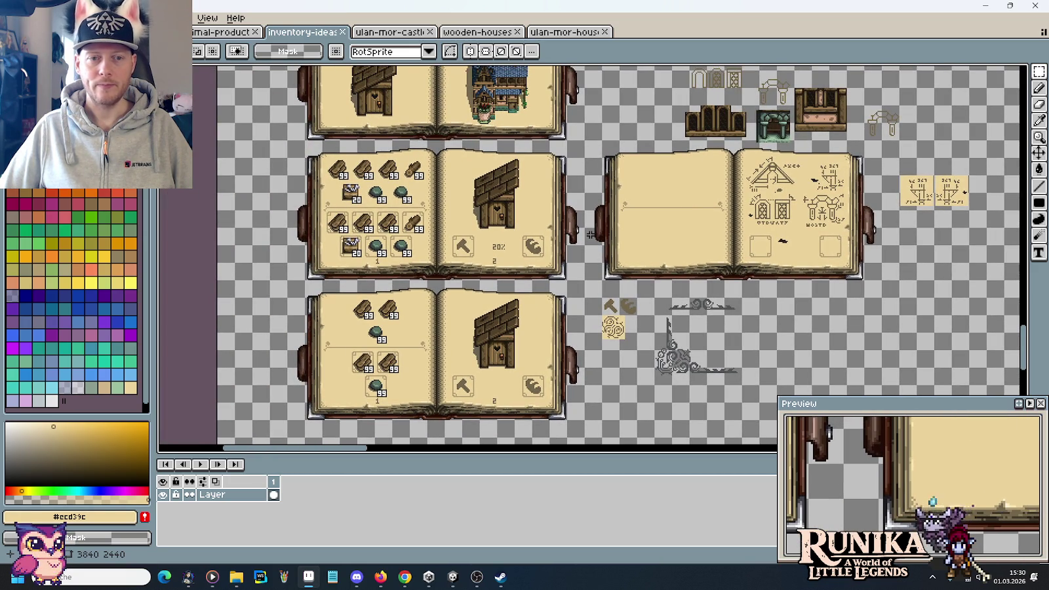
pyautogui.scroll(2, 546, 241)
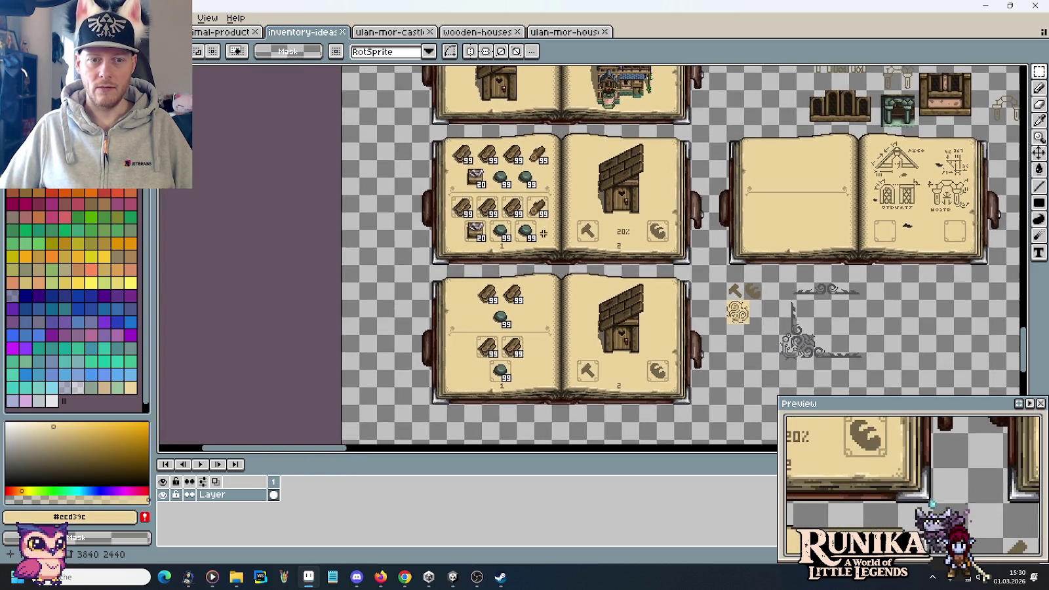
pyautogui.moveTo(342, 153); pyautogui.dragTo(561, 261)
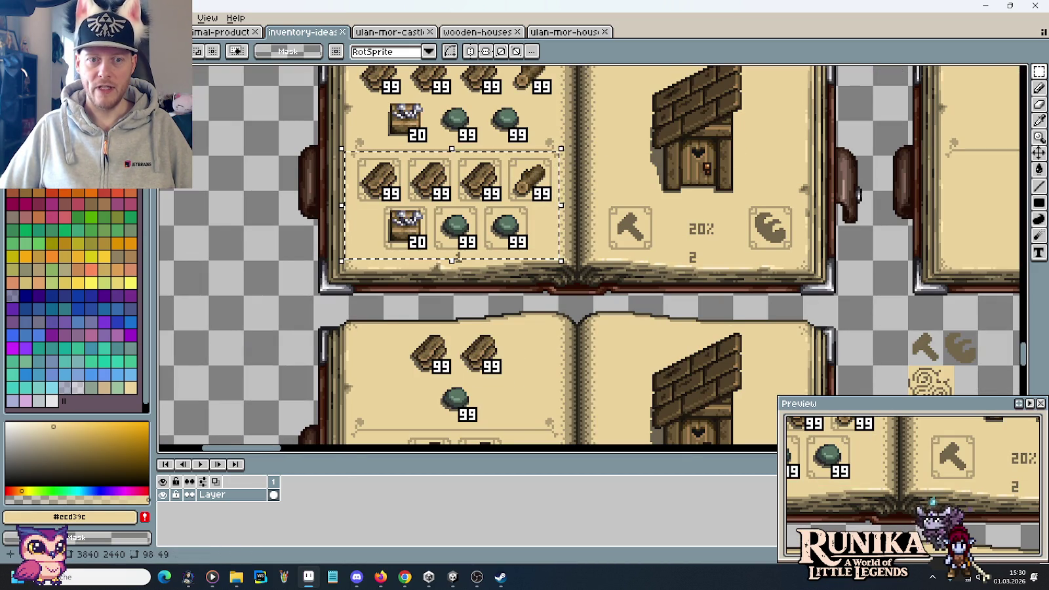
pyautogui.moveTo(601, 191); pyautogui.dragTo(797, 262)
pyautogui.hotkey('ctrl', 'd')
pyautogui.moveTo(899, 251); pyautogui.dragTo(479, 281)
pyautogui.scroll(-2, 728, 260)
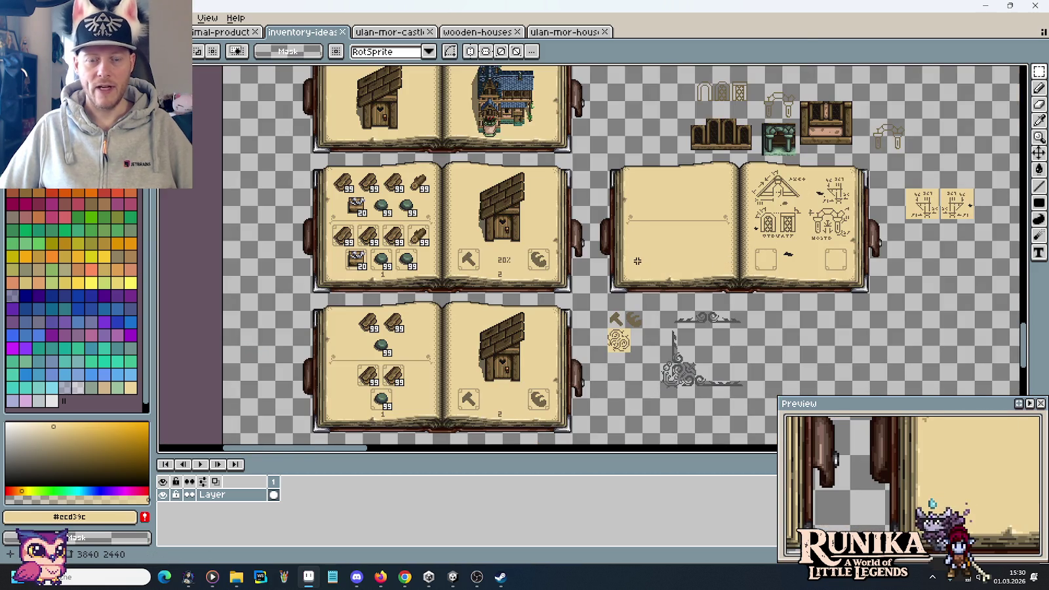
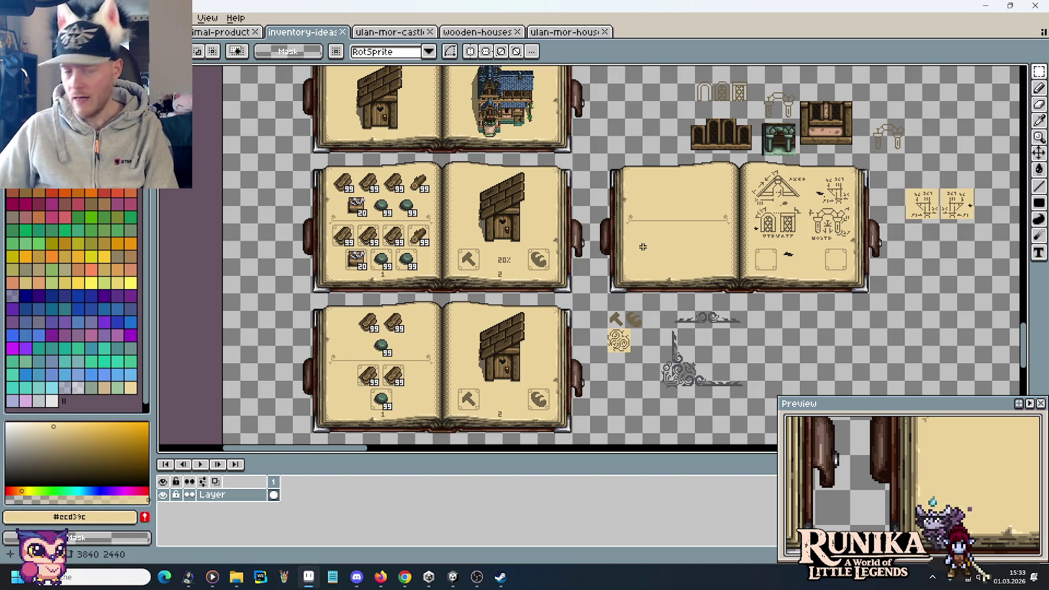
# Sample the book's dark outline colour and pencil a checkmark on the blank left page
pyautogui.scroll(4, 643, 247)
pyautogui.hscroll(4, 656, 222)
pyautogui.press('i')
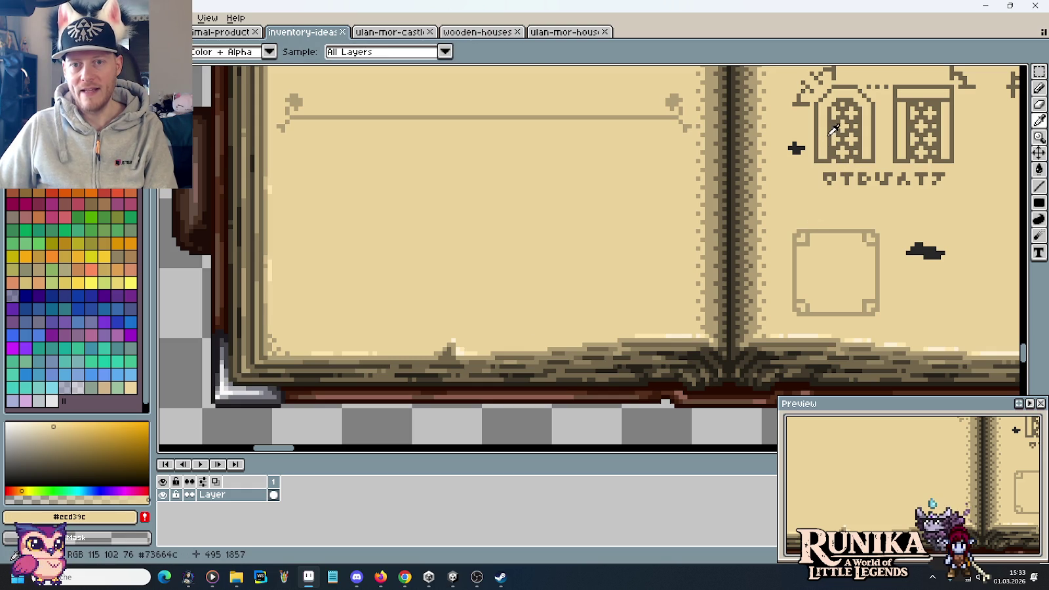
pyautogui.click(829, 136)
pyautogui.press('b')
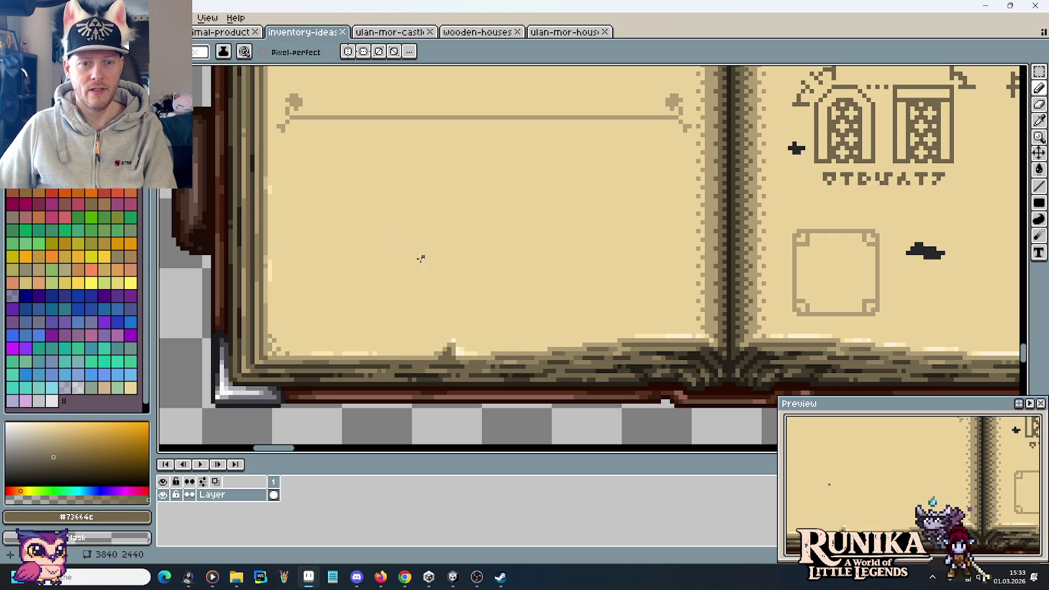
pyautogui.moveTo(417, 253)
pyautogui.mouseDown()
pyautogui.moveTo(474, 296)
pyautogui.moveTo(585, 175)
pyautogui.mouseUp()
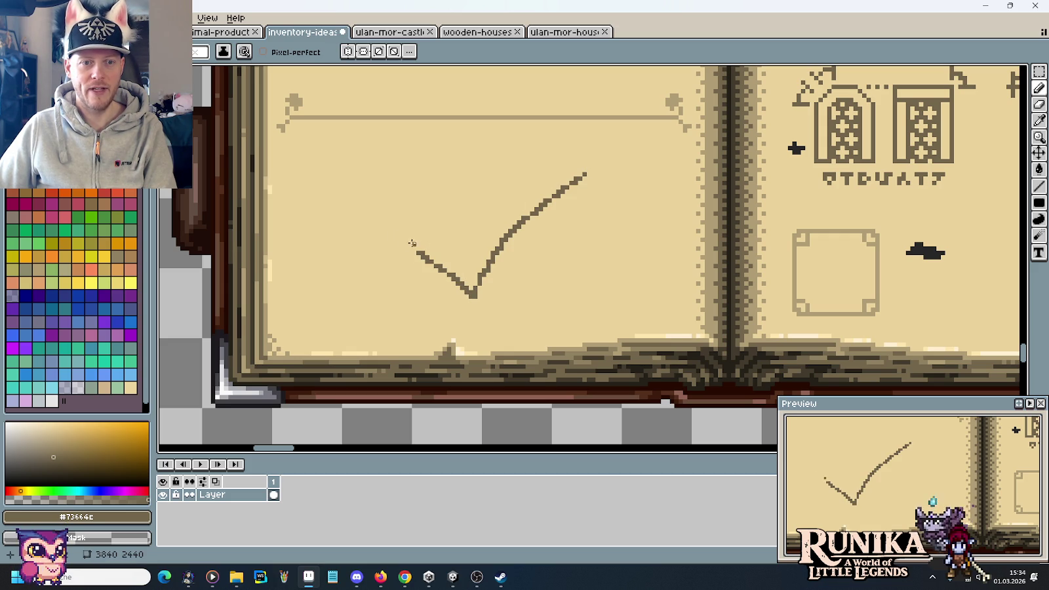
# Thicken the checkmark's left arm and fill it solid dark brown
pyautogui.moveTo(412, 248)
pyautogui.mouseDown()
pyautogui.moveTo(453, 222)
pyautogui.moveTo(487, 249)
pyautogui.moveTo(580, 177)
pyautogui.moveTo(471, 270)
pyautogui.mouseUp()
pyautogui.press('g')
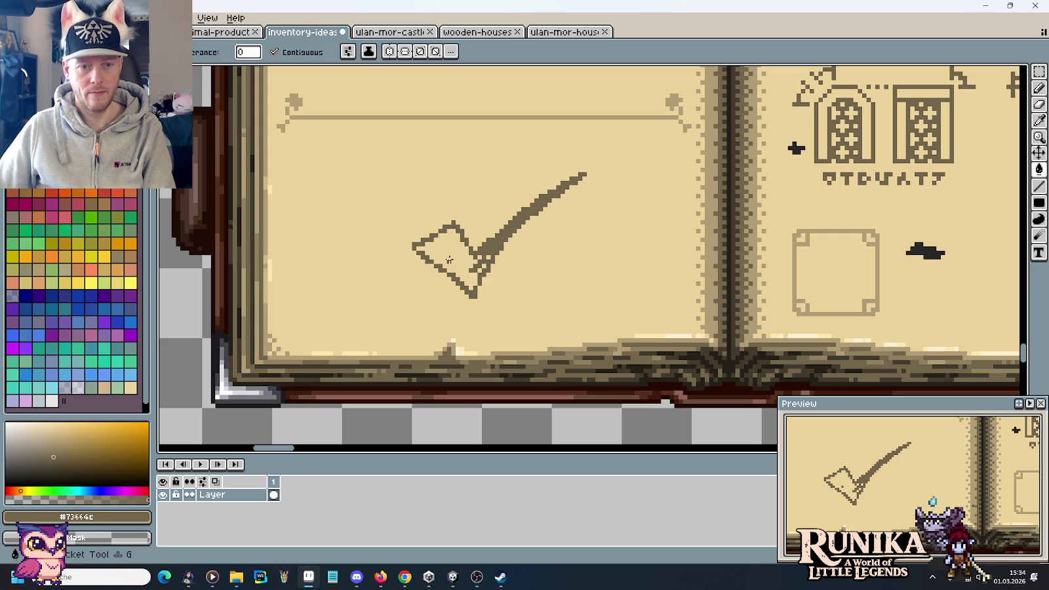
pyautogui.click(471, 270)
pyautogui.keyDown('alt'); pyautogui.click(486, 249); pyautogui.keyUp('alt')
pyautogui.press('b')
pyautogui.keyDown('alt'); pyautogui.click(491, 242); pyautogui.keyUp('alt')
pyautogui.moveTo(492, 244); pyautogui.dragTo(477, 274)
pyautogui.scroll(-4, 513, 259)
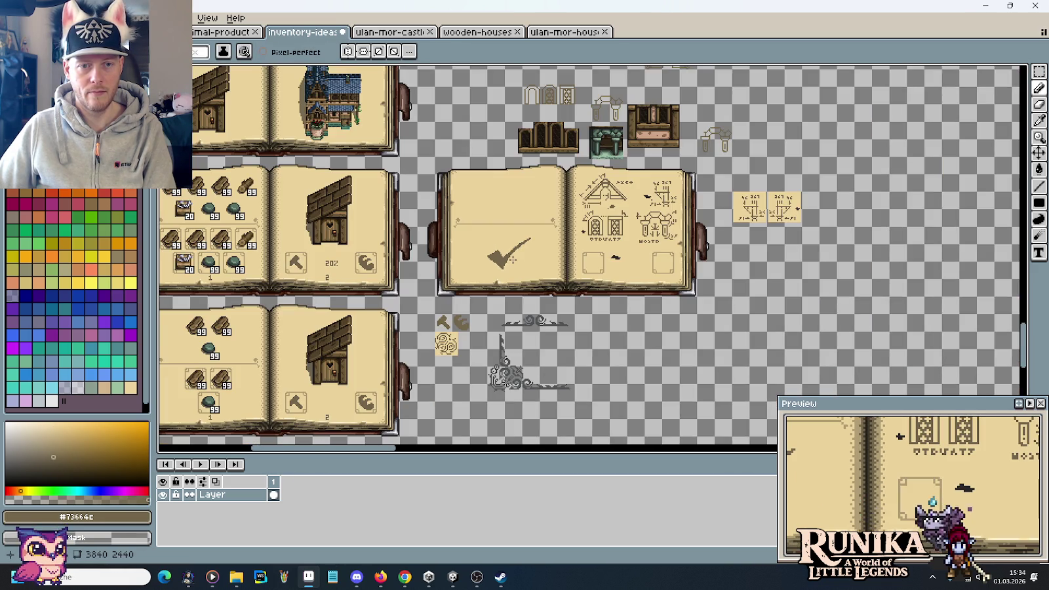
pyautogui.scroll(1, 572, 263)
pyautogui.hscroll(1, 572, 262)
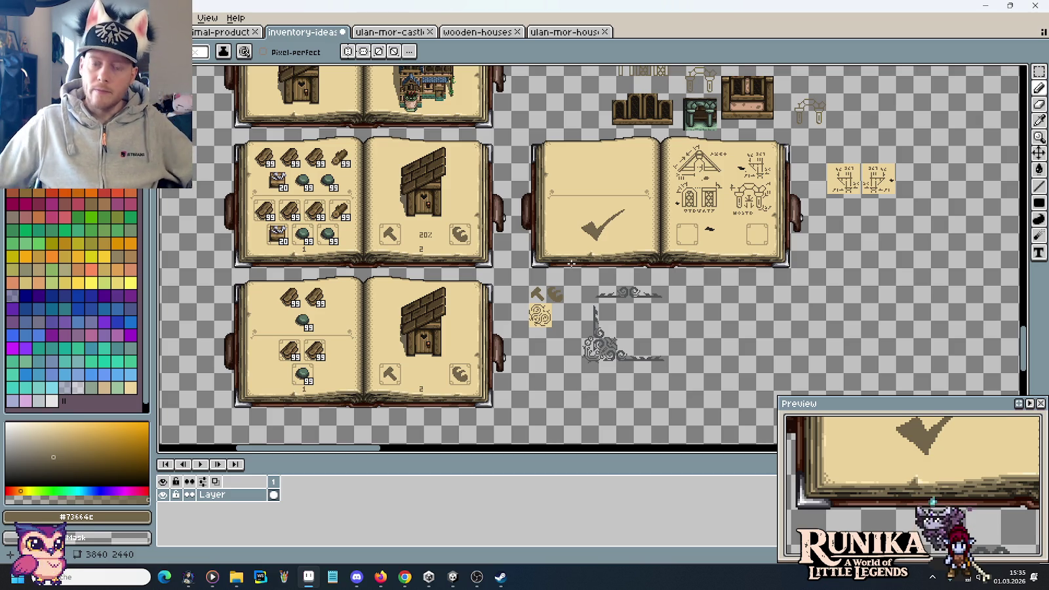
pyautogui.press('m')
pyautogui.scroll(5, 506, 175)
pyautogui.scroll(3, 506, 177)
pyautogui.scroll(3, 506, 184)
pyautogui.scroll(1, 508, 190)
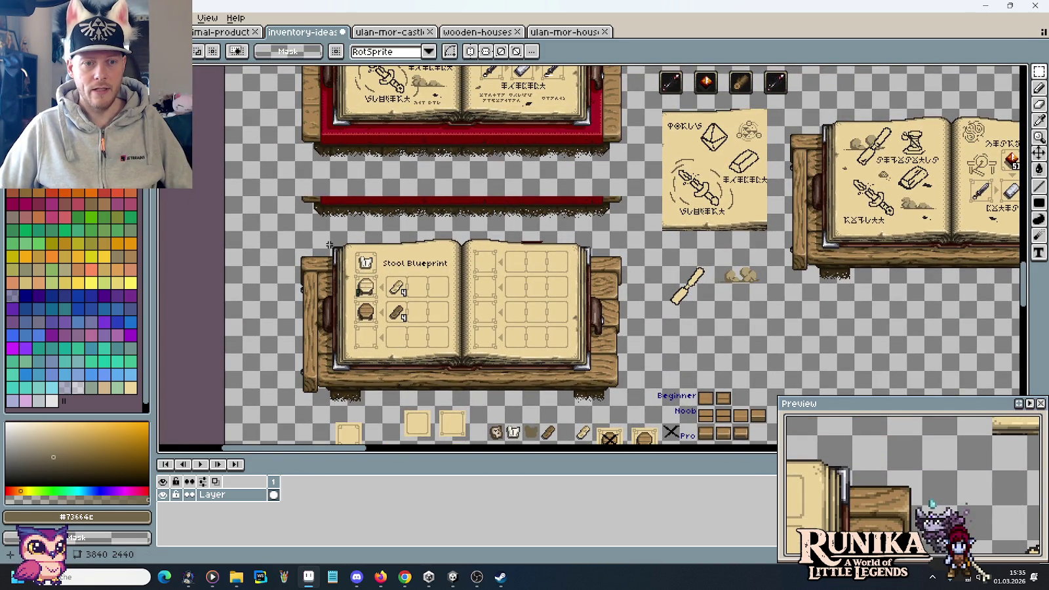
pyautogui.moveTo(327, 241); pyautogui.dragTo(446, 329)
pyautogui.click(525, 314)
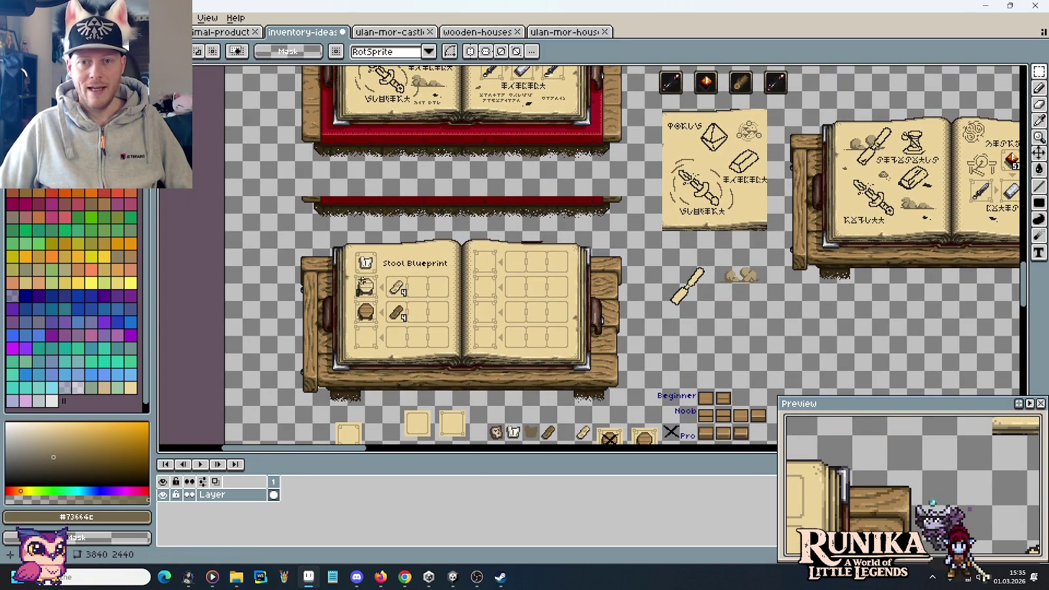
pyautogui.moveTo(382, 212); pyautogui.dragTo(645, 187)
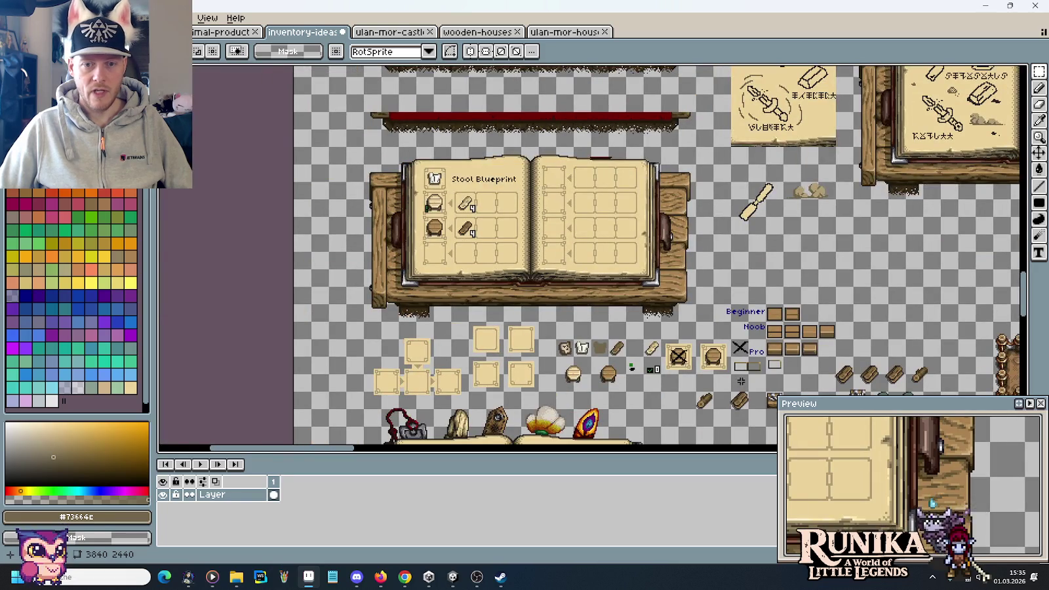
pyautogui.moveTo(742, 381); pyautogui.dragTo(616, 242)
pyautogui.scroll(3, 576, 232)
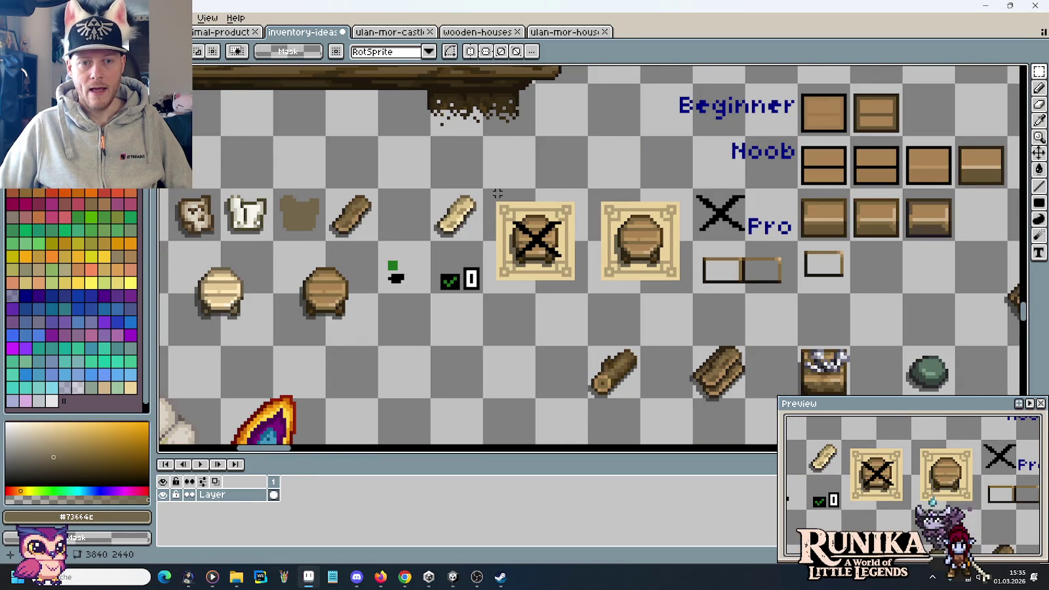
pyautogui.moveTo(485, 177); pyautogui.dragTo(577, 292)
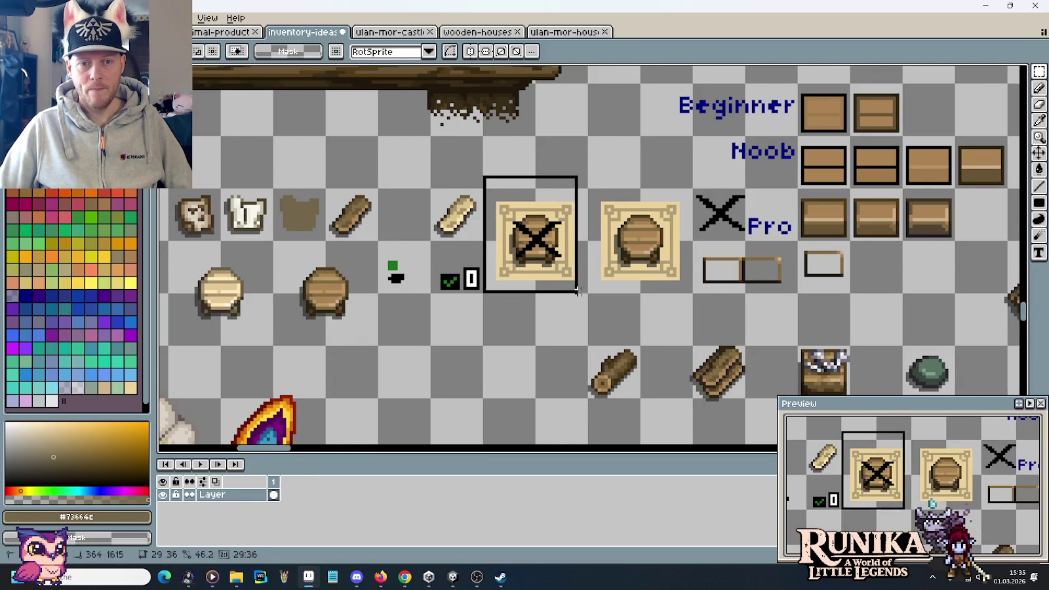
pyautogui.moveTo(486, 171); pyautogui.dragTo(573, 312)
pyautogui.click(626, 305)
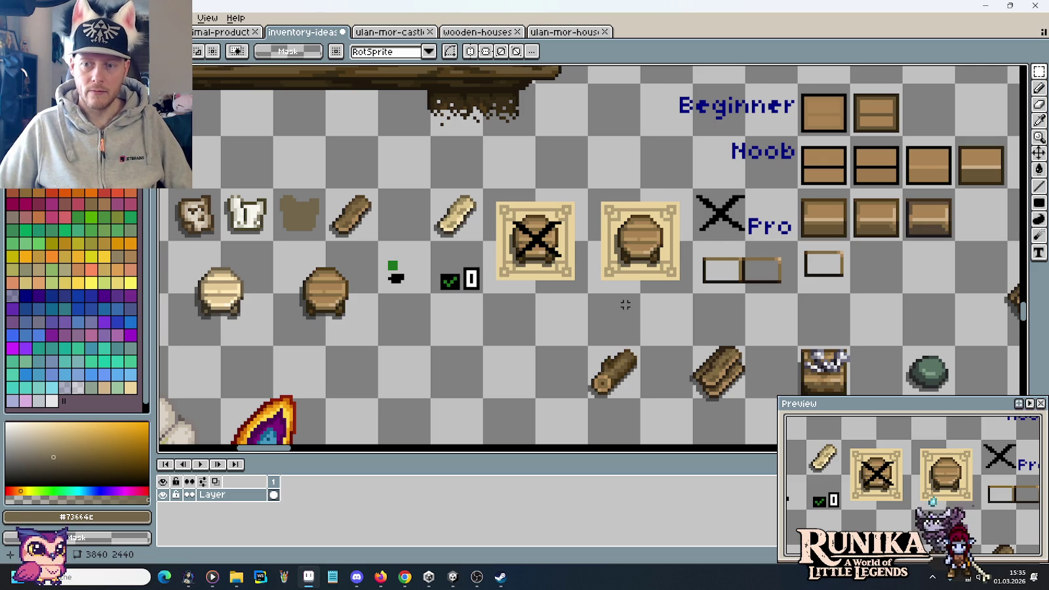
pyautogui.scroll(-1, 626, 305)
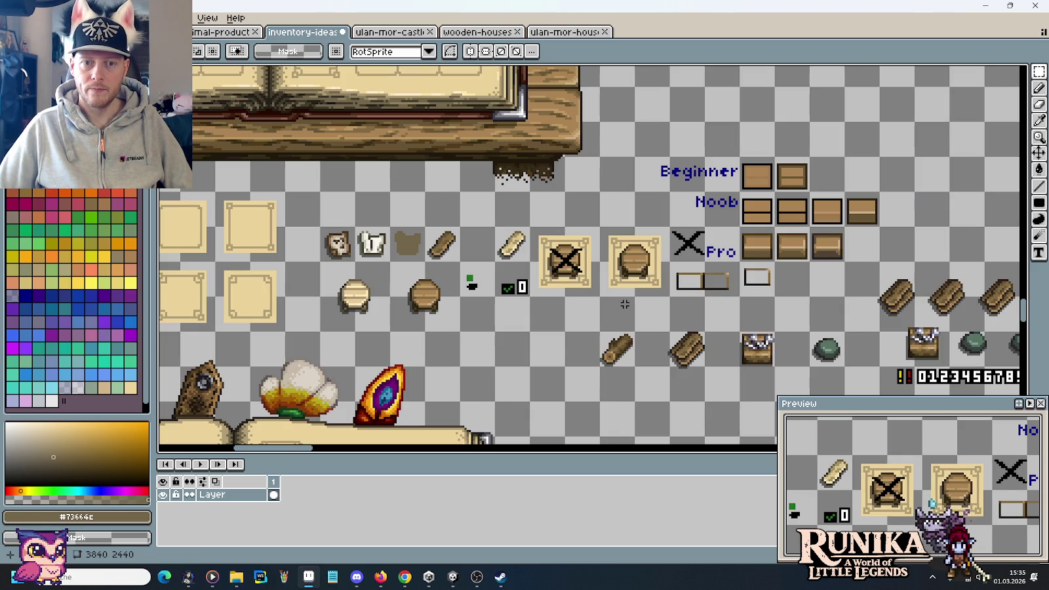
pyautogui.scroll(-1, 625, 305)
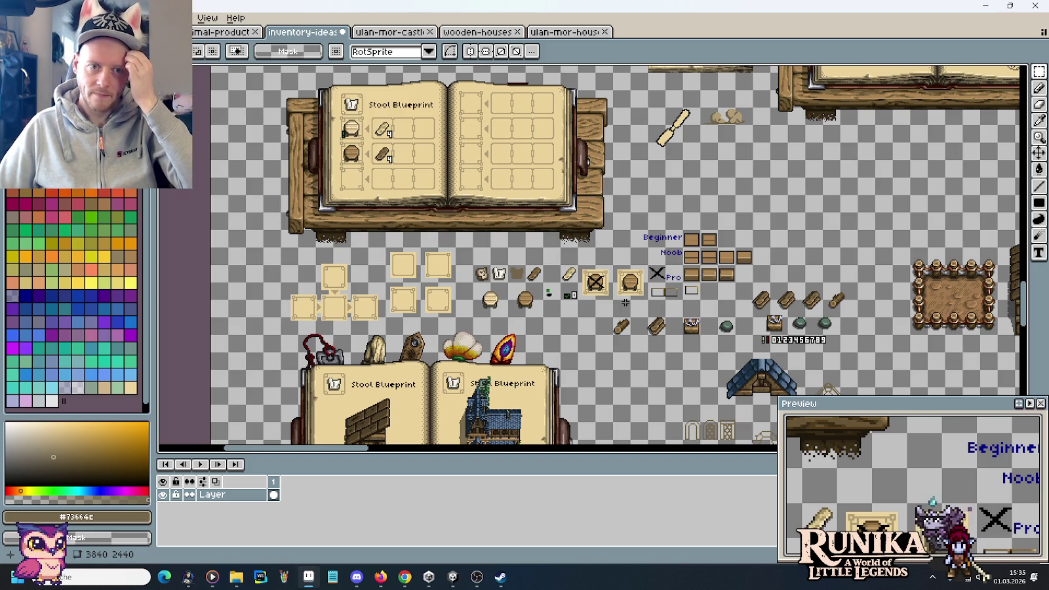
pyautogui.moveTo(636, 430); pyautogui.dragTo(621, 270)
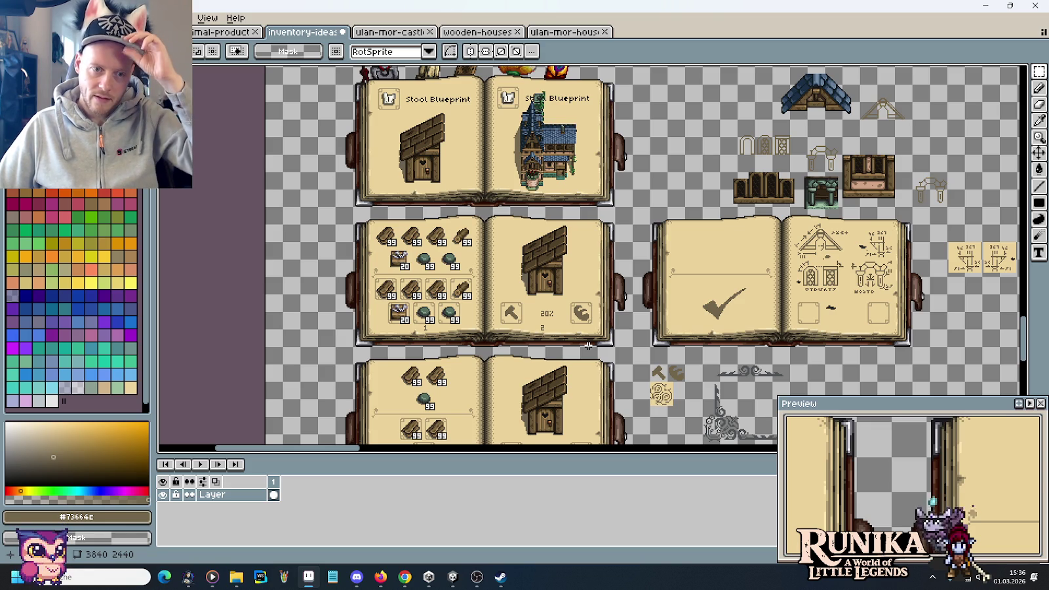
pyautogui.moveTo(542, 373); pyautogui.dragTo(575, 305)
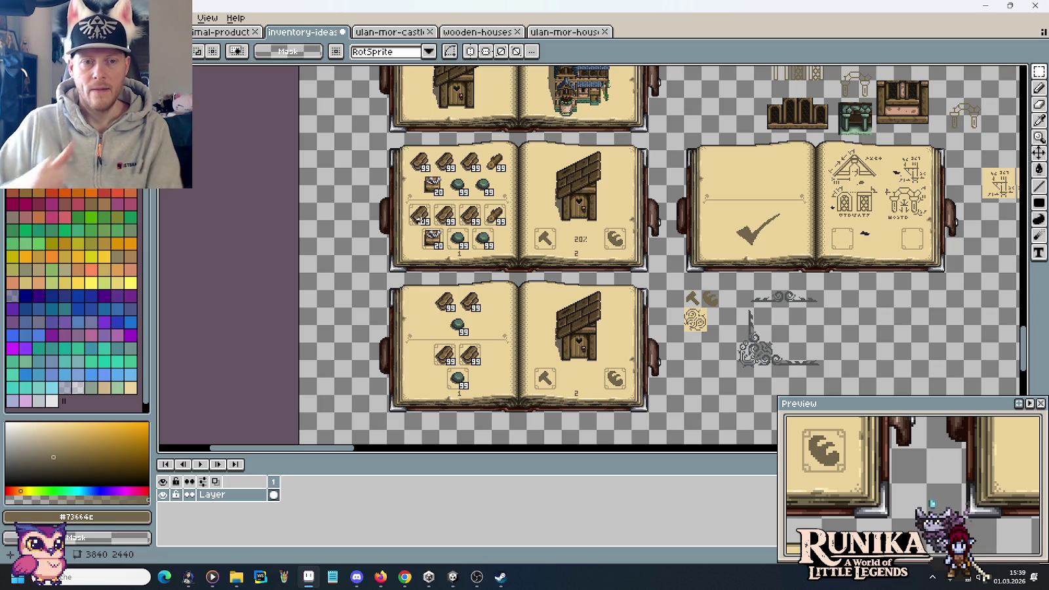
# Paste a copy of the item grid into the right-hand book, then delete those material icons from its left page
pyautogui.moveTo(510, 200); pyautogui.dragTo(402, 143)
pyautogui.hotkey('ctrl', 'c')
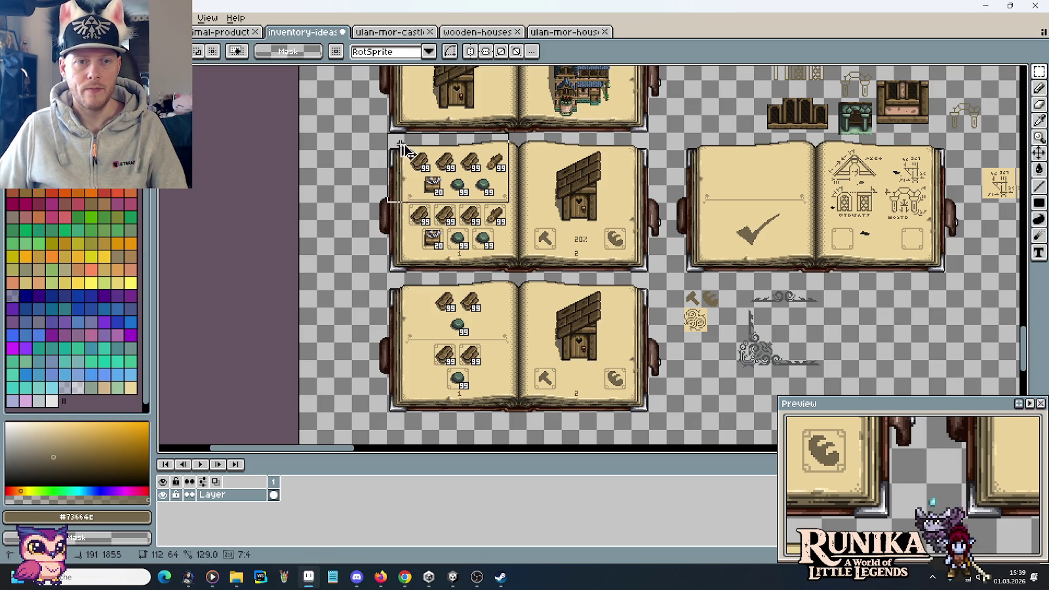
pyautogui.hotkey('ctrl', 'v')
pyautogui.moveTo(528, 161); pyautogui.dragTo(714, 164)
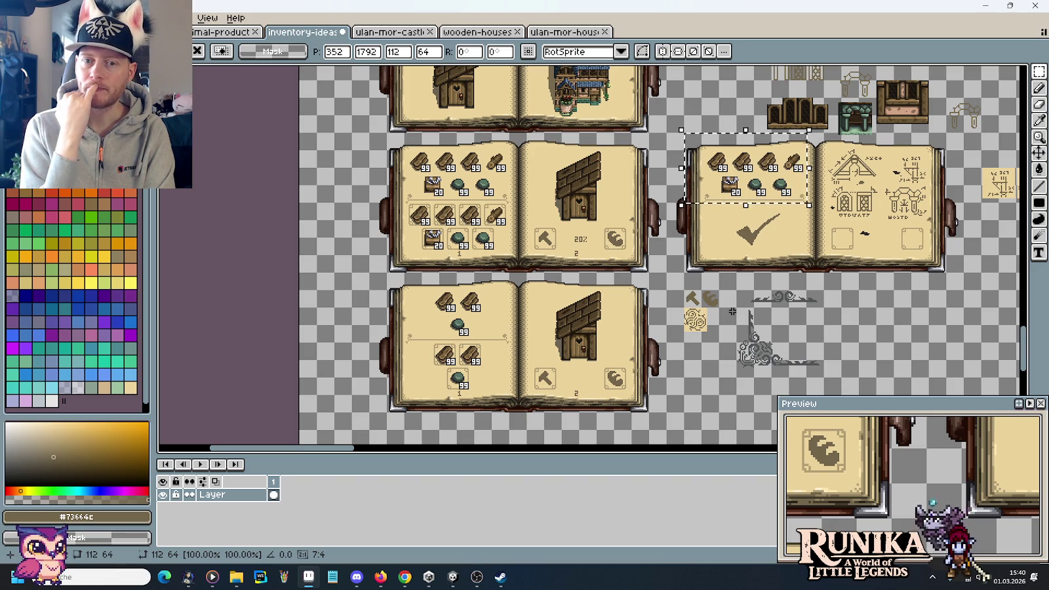
pyautogui.press('Delete')
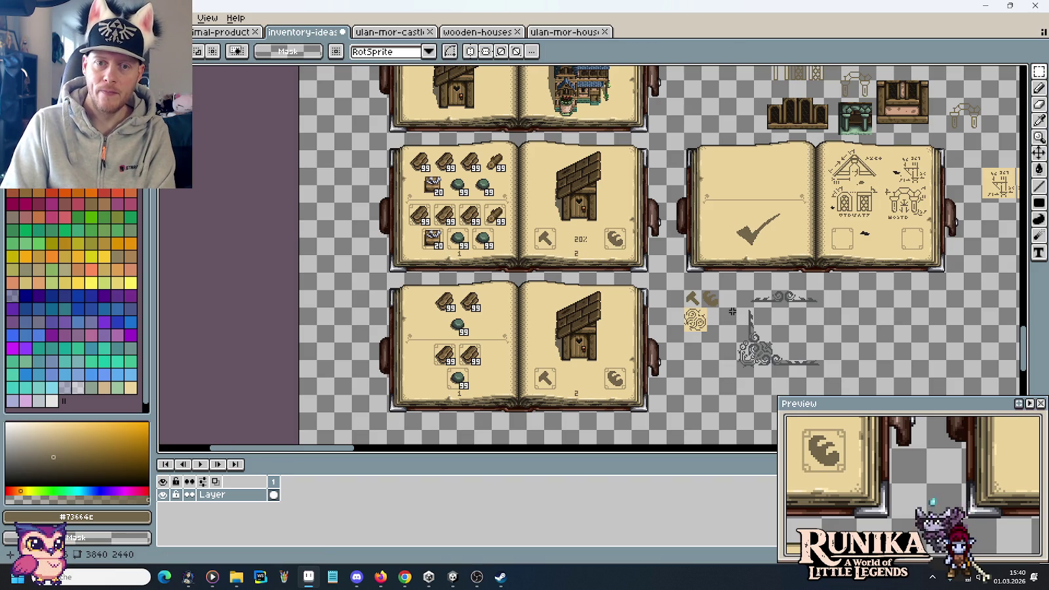
# Sample the near-black #282828 from the recipe text
pyautogui.scroll(5, 733, 311)
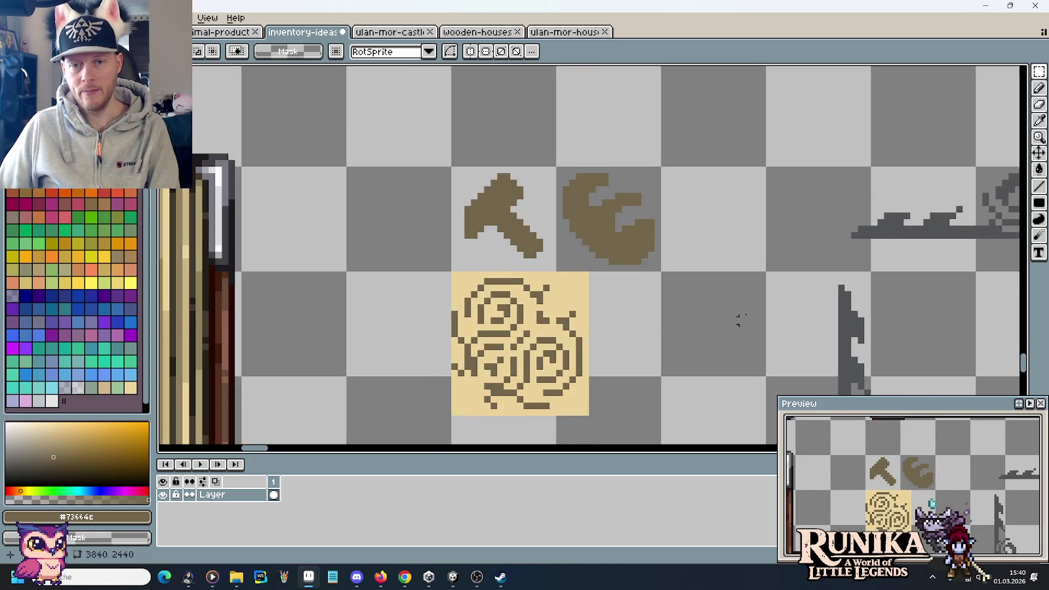
pyautogui.scroll(3, 702, 348)
pyautogui.scroll(2, 676, 301)
pyautogui.scroll(-2, 685, 226)
pyautogui.scroll(2, 719, 177)
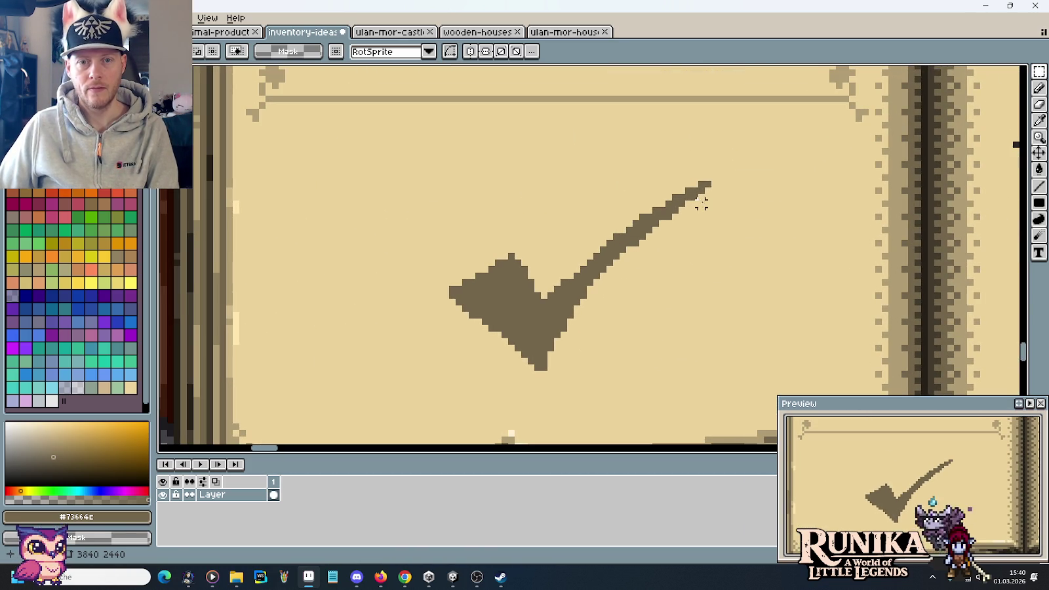
pyautogui.press('b')
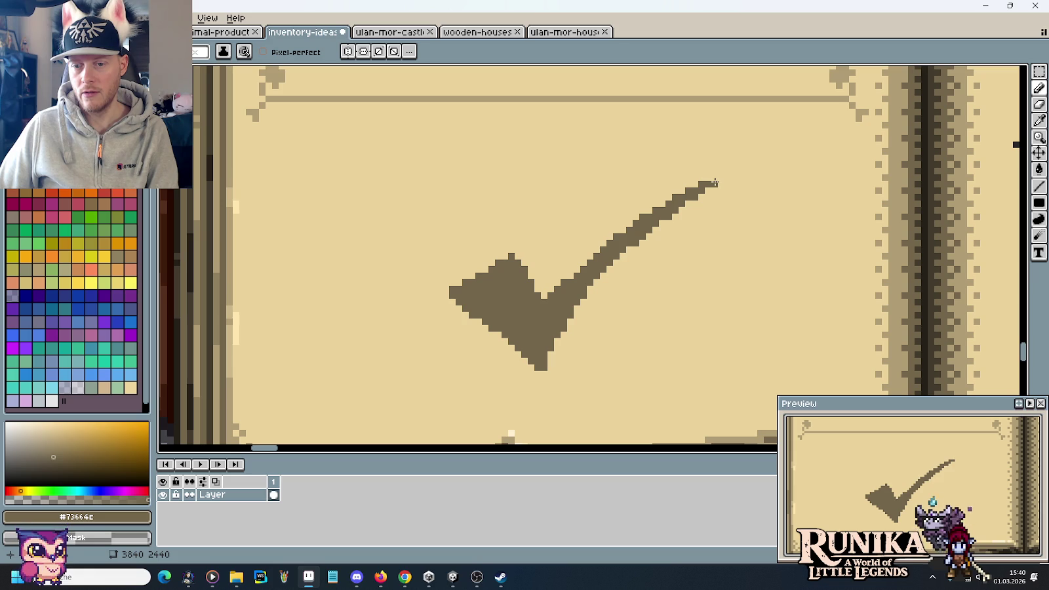
pyautogui.scroll(-3, 774, 208)
pyautogui.scroll(-1, 774, 208)
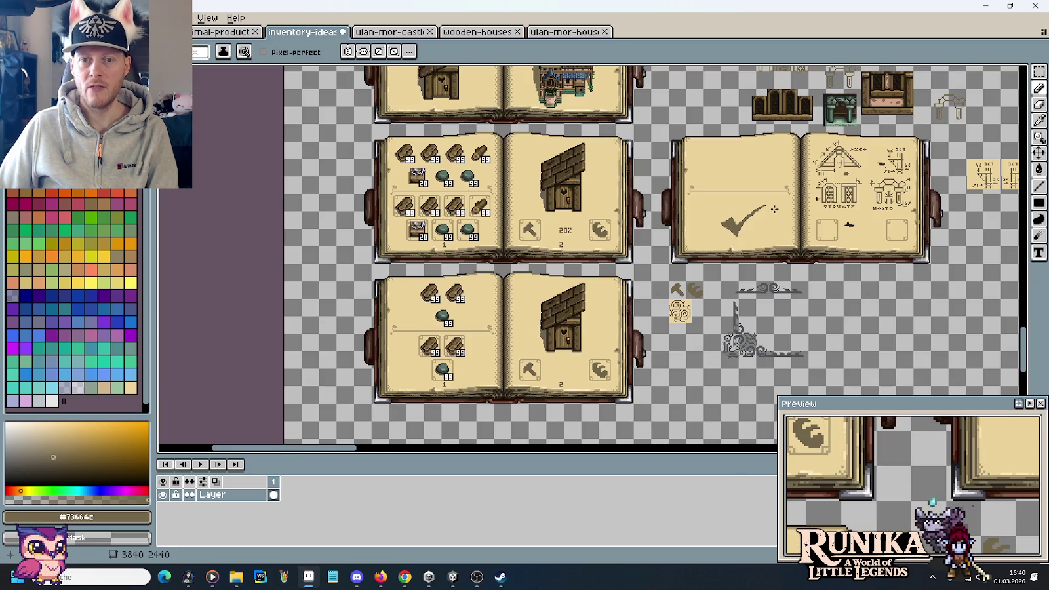
pyautogui.scroll(3, 794, 222)
pyautogui.scroll(3, 794, 221)
pyautogui.scroll(2, 794, 222)
pyautogui.scroll(2, 794, 222)
pyautogui.scroll(5, 610, 173)
pyautogui.press('i')
pyautogui.click(587, 263)
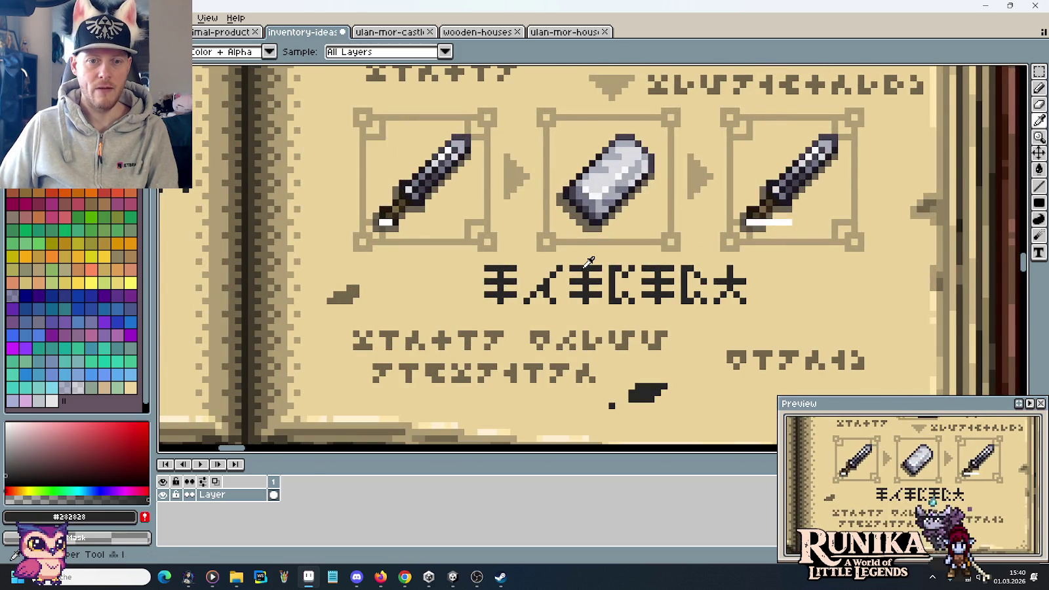
# Flood-fill the checkmark on the blank blueprint page with that near-black colour
pyautogui.scroll(-3, 589, 260)
pyautogui.scroll(-2, 589, 261)
pyautogui.scroll(-3, 623, 269)
pyautogui.scroll(-3, 642, 275)
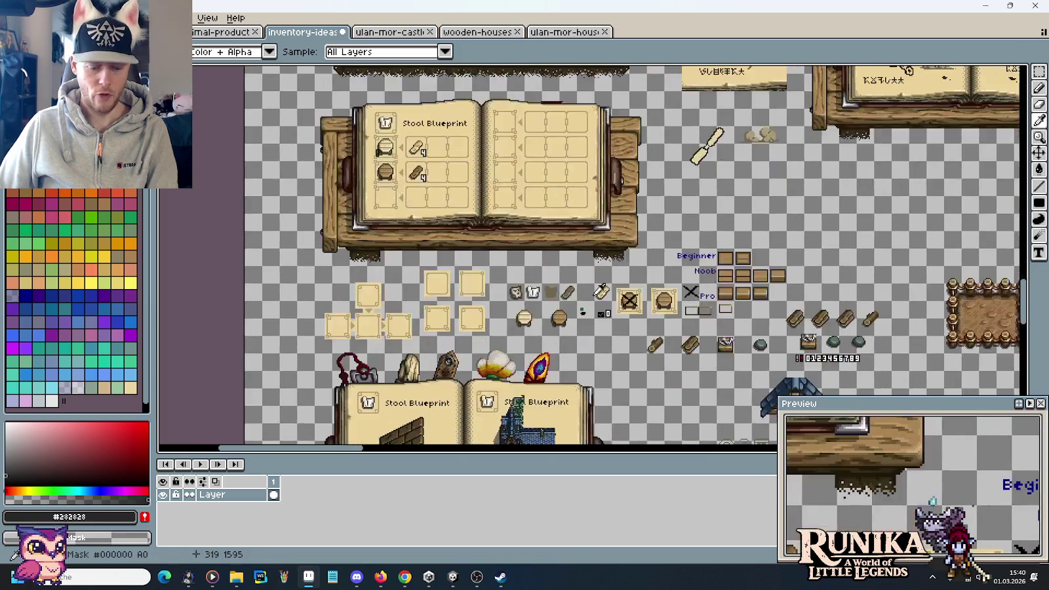
pyautogui.scroll(-3, 654, 281)
pyautogui.scroll(-3, 654, 280)
pyautogui.scroll(2, 679, 317)
pyautogui.press('g')
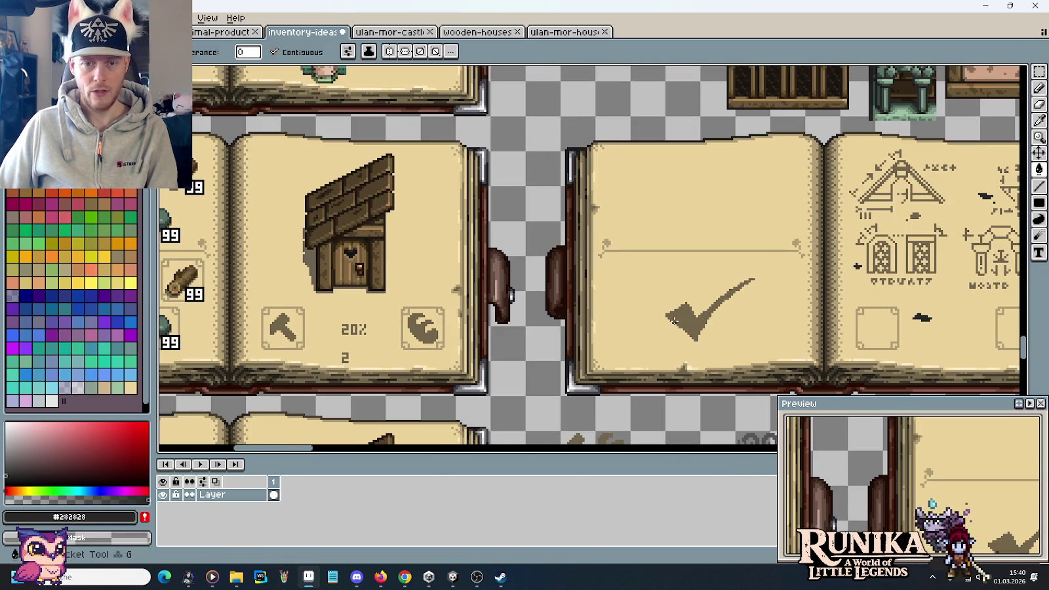
pyautogui.click(679, 317)
pyautogui.scroll(-3, 688, 295)
pyautogui.scroll(3, 699, 274)
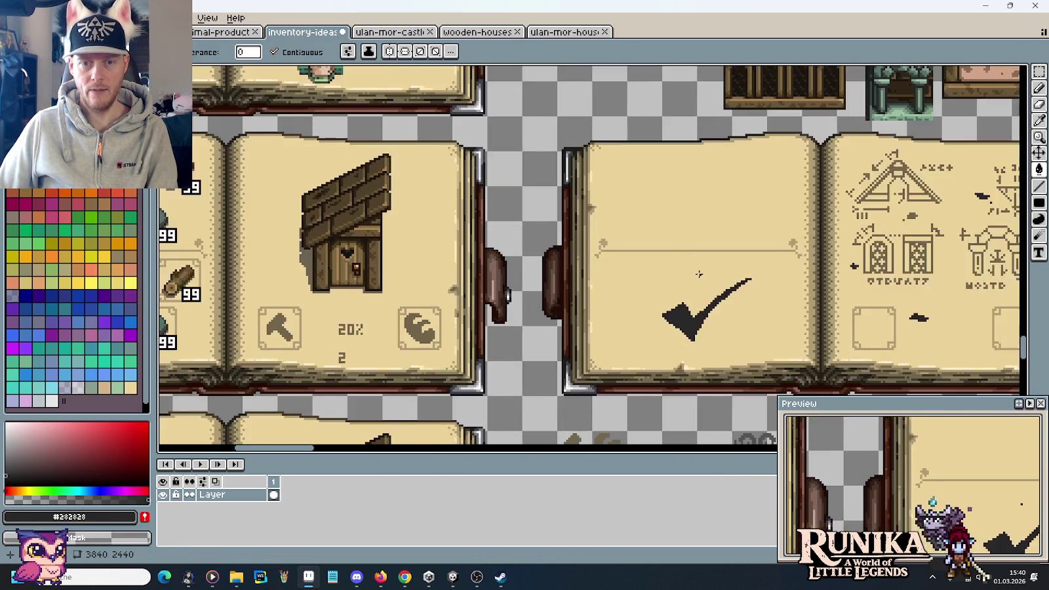
pyautogui.scroll(-3, 631, 197)
pyautogui.scroll(1, 699, 257)
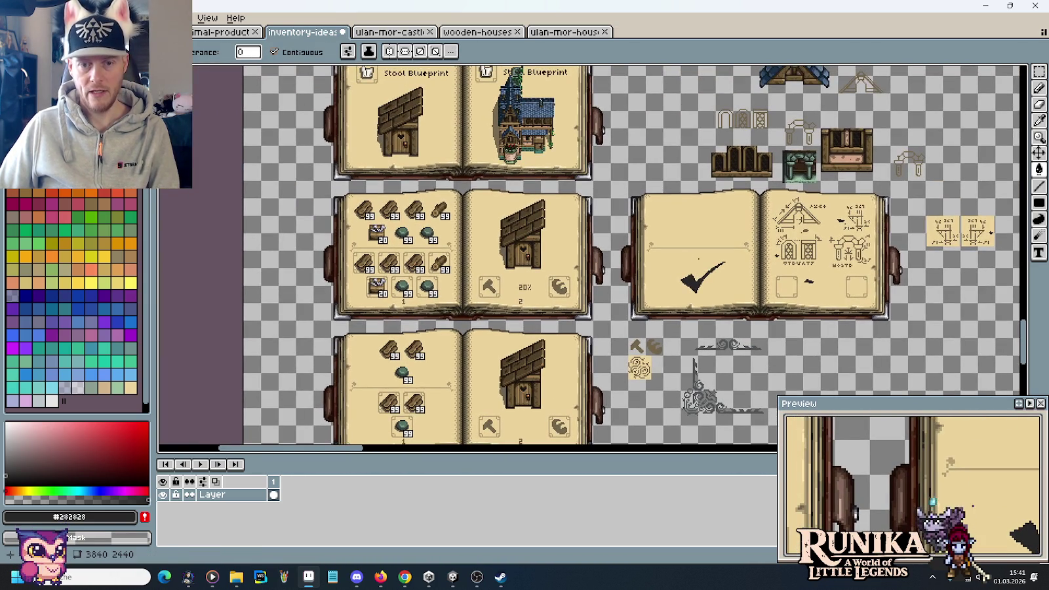
pyautogui.press('m')
pyautogui.moveTo(453, 250)
pyautogui.mouseDown()
pyautogui.moveTo(367, 200)
pyautogui.moveTo(664, 220)
pyautogui.mouseUp()
pyautogui.hotkey('ctrl', 'c')
pyautogui.hotkey('ctrl', 'v')
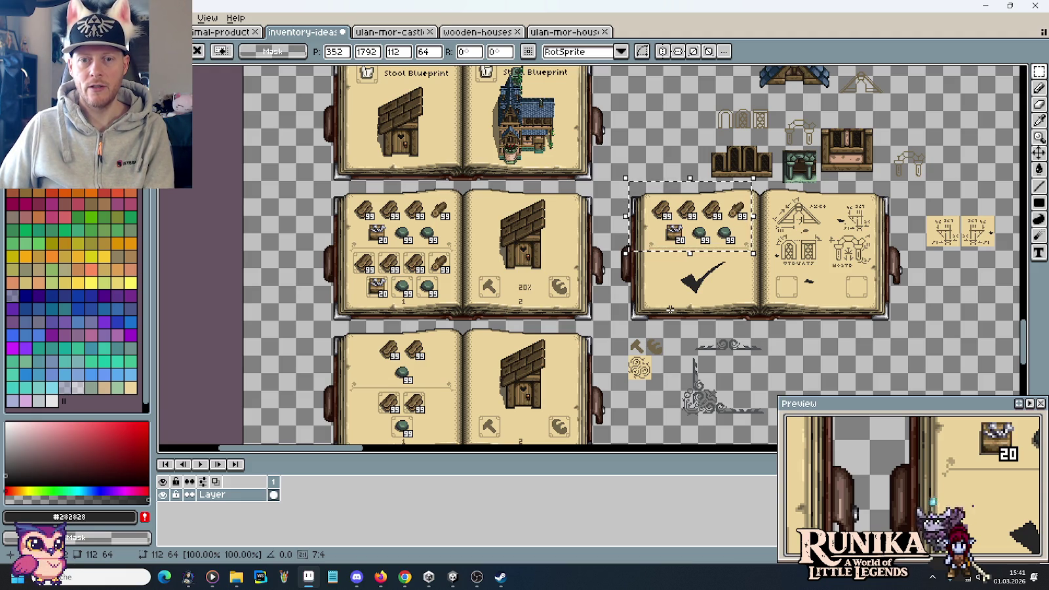
pyautogui.press('Escape')
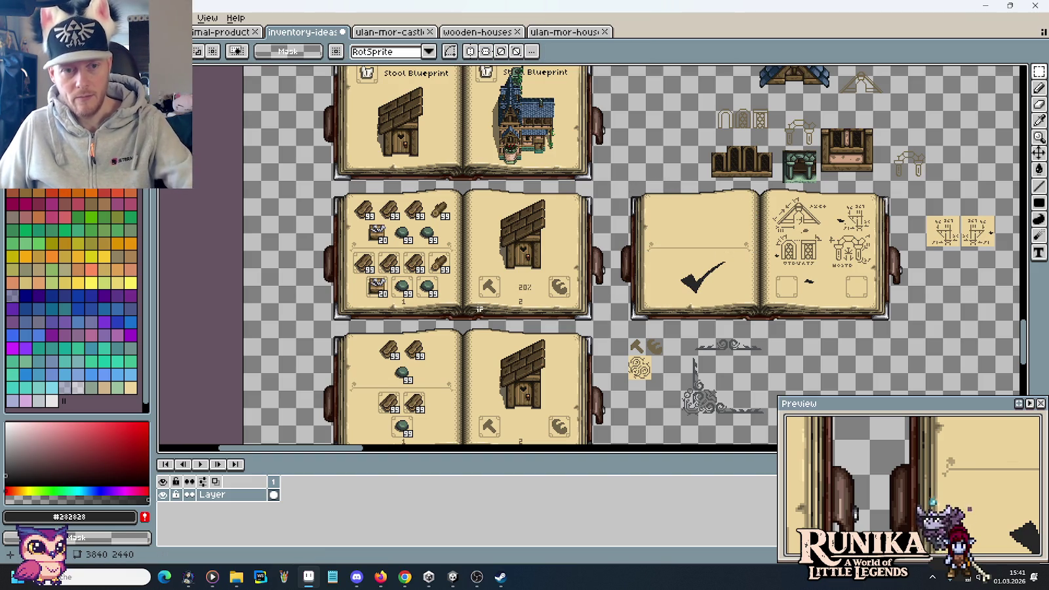
pyautogui.moveTo(346, 251)
pyautogui.mouseDown()
pyautogui.moveTo(430, 279)
pyautogui.moveTo(460, 309)
pyautogui.mouseUp()
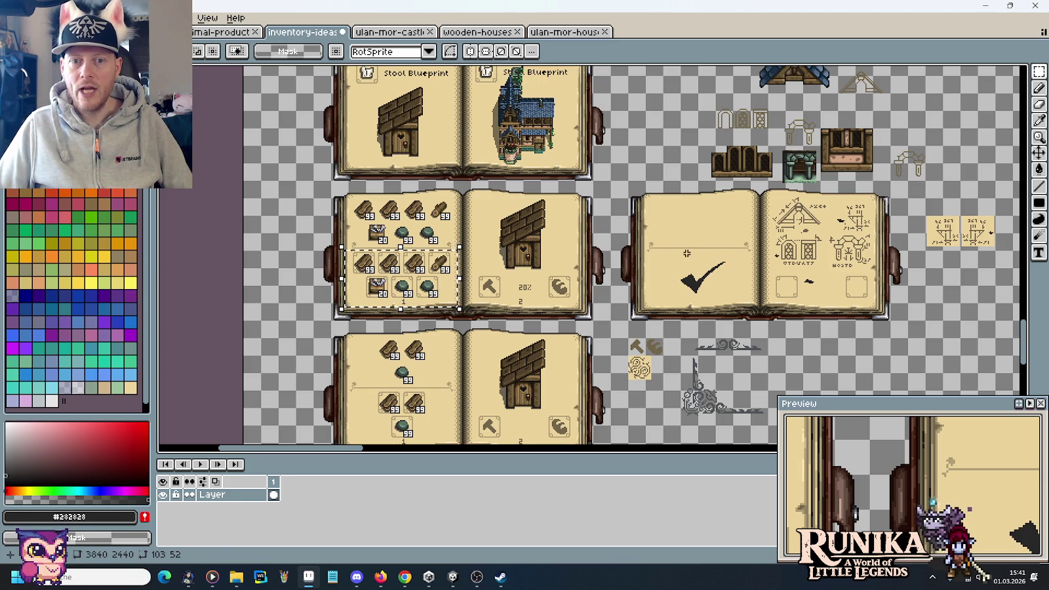
pyautogui.moveTo(664, 248); pyautogui.dragTo(739, 305)
pyautogui.click(763, 300)
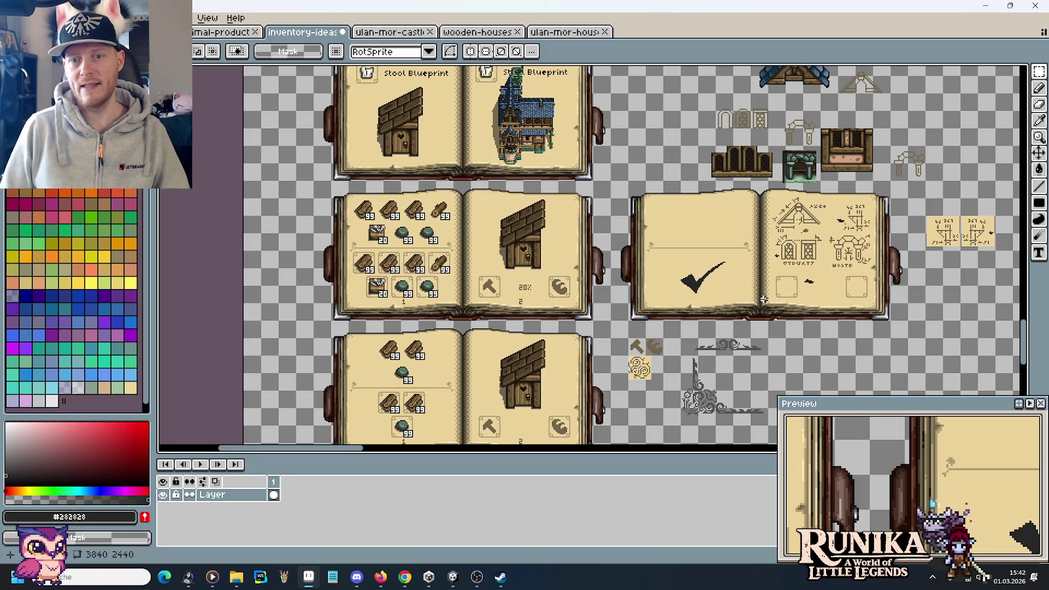
pyautogui.scroll(-1, 760, 254)
# Save the sheet and delete the loose corner ornament and the spiral icon
pyautogui.hotkey('ctrl', 's')
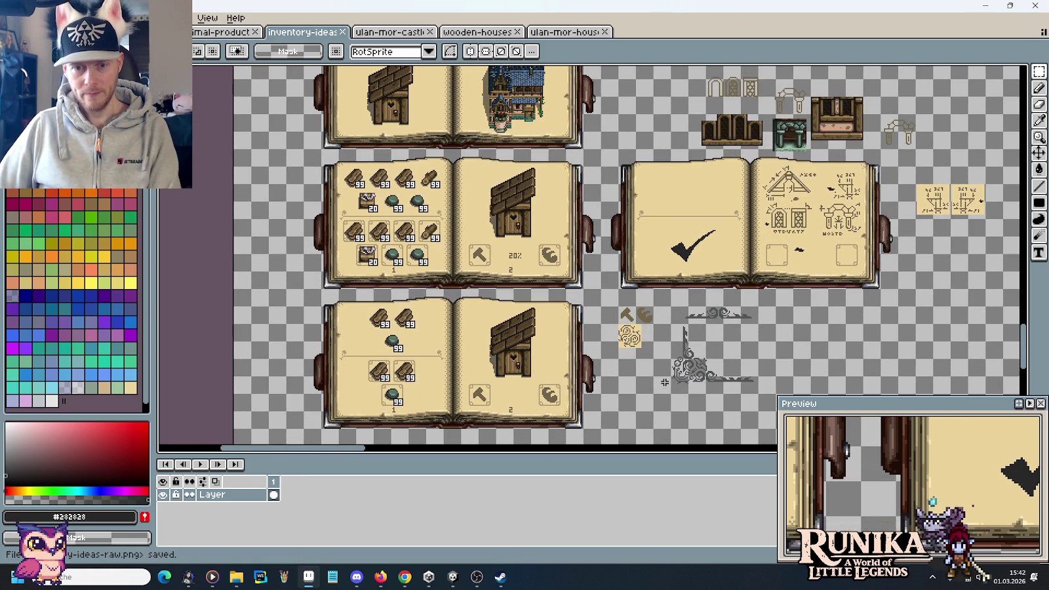
pyautogui.moveTo(681, 386); pyautogui.dragTo(779, 320)
pyautogui.press('Delete')
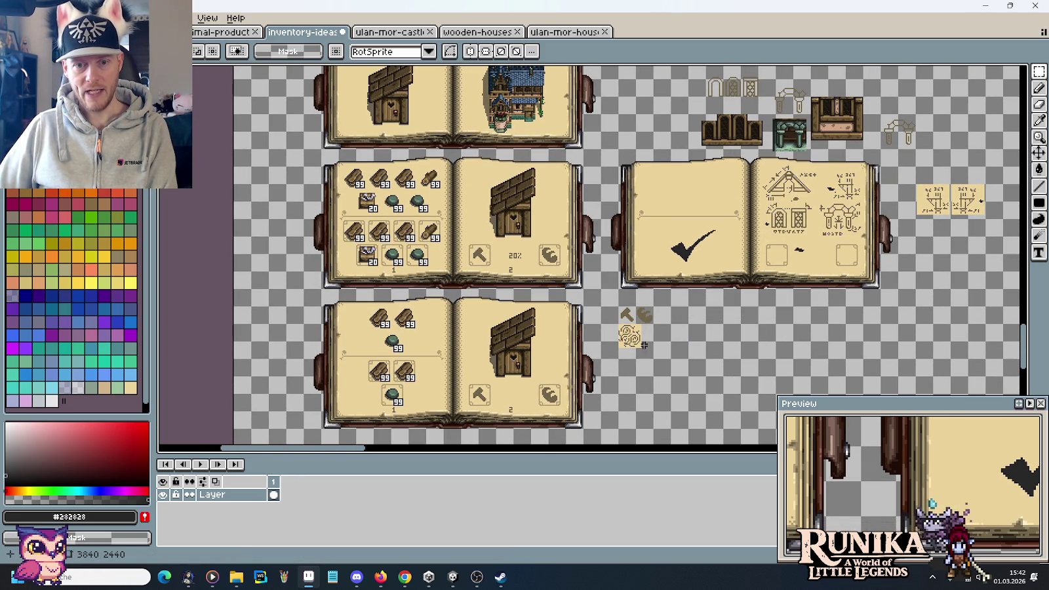
pyautogui.press('Delete')
# Delete the small sketch tiles at right and reposition a 48x48 sketch
pyautogui.moveTo(916, 168); pyautogui.dragTo(988, 225)
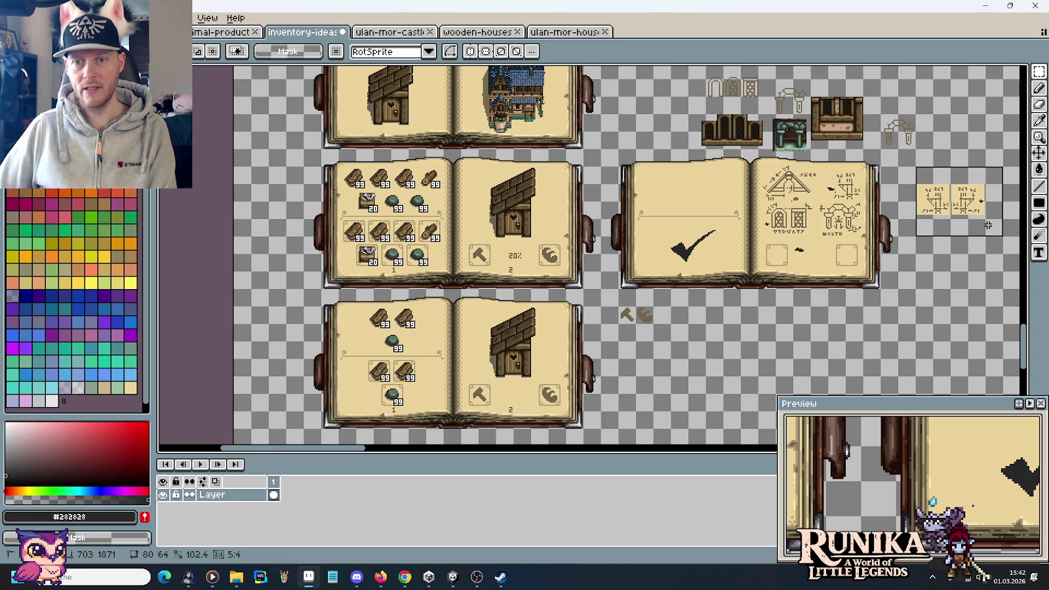
pyautogui.press('Delete')
pyautogui.scroll(3, 897, 143)
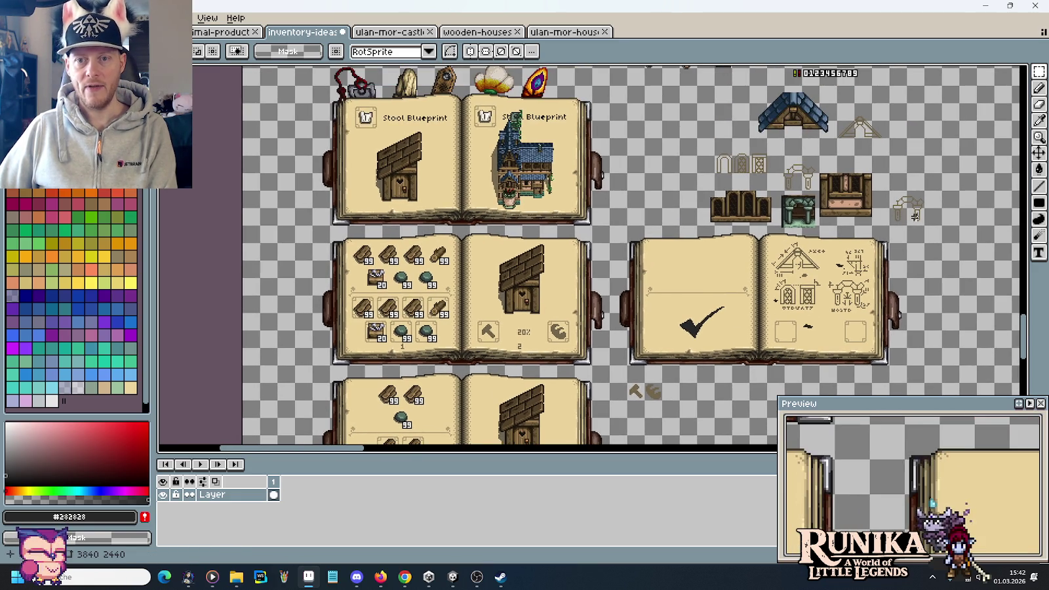
pyautogui.moveTo(731, 172)
pyautogui.mouseDown()
pyautogui.moveTo(787, 230)
pyautogui.moveTo(641, 210)
pyautogui.mouseUp()
pyautogui.scroll(2, 795, 175)
pyautogui.hotkey('ctrl', 'd')
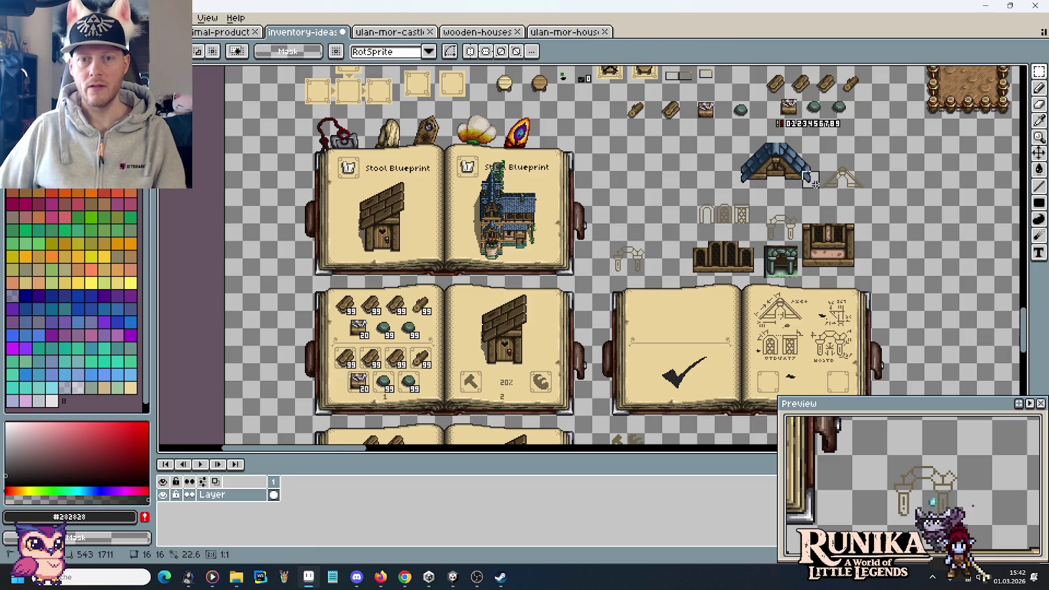
# Delete the wooden bench, green arch tile and wooden shelf sprites
pyautogui.scroll(1, 708, 243)
pyautogui.hscroll(3, 708, 243)
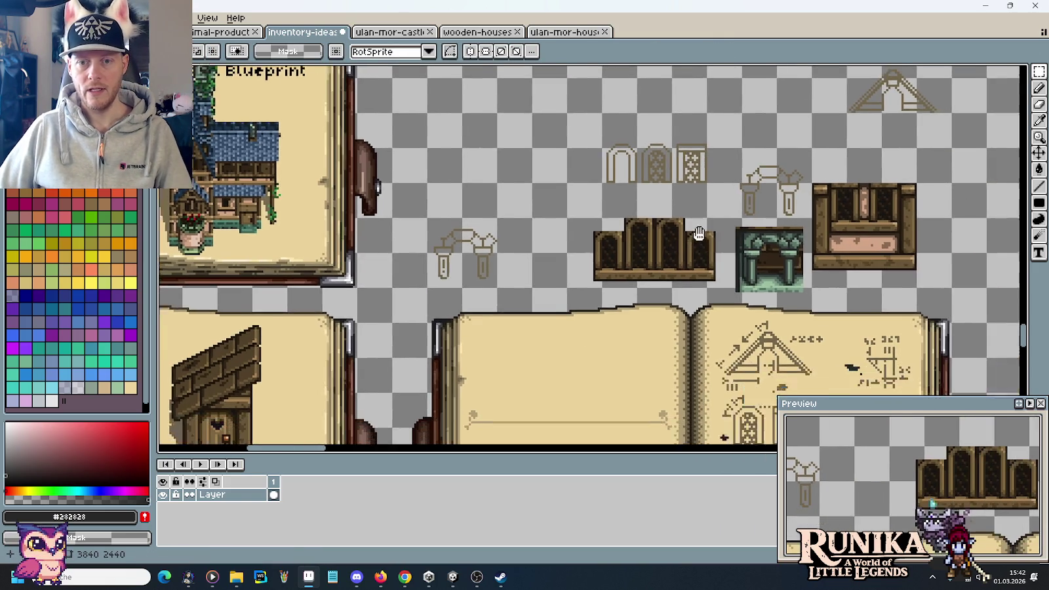
pyautogui.moveTo(798, 180); pyautogui.dragTo(905, 247)
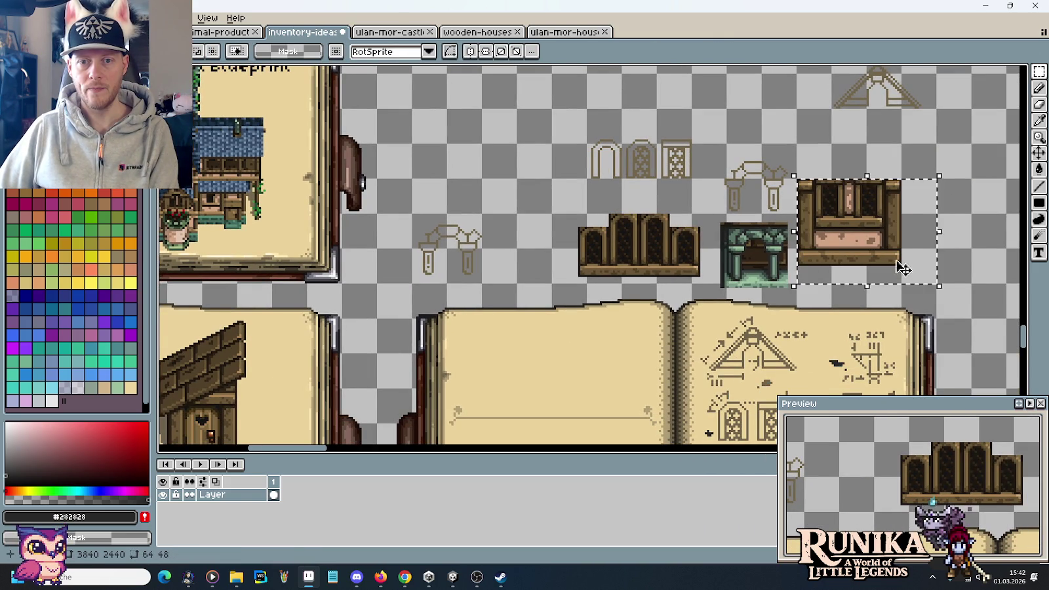
pyautogui.press('Delete')
pyautogui.moveTo(793, 290); pyautogui.dragTo(728, 216)
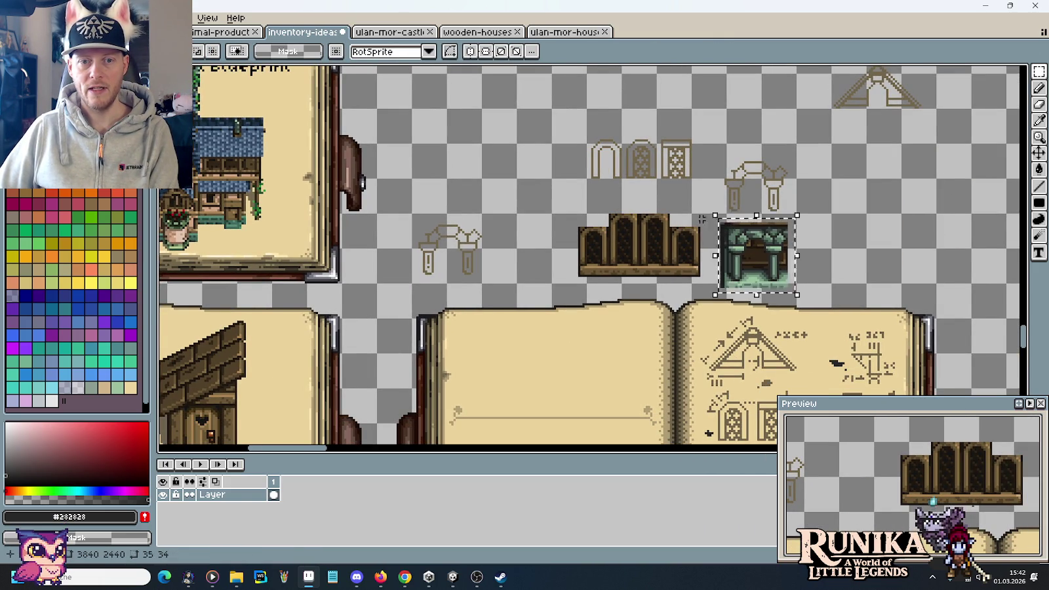
pyautogui.press('Delete')
pyautogui.moveTo(553, 215); pyautogui.dragTo(726, 283)
pyautogui.press('Delete')
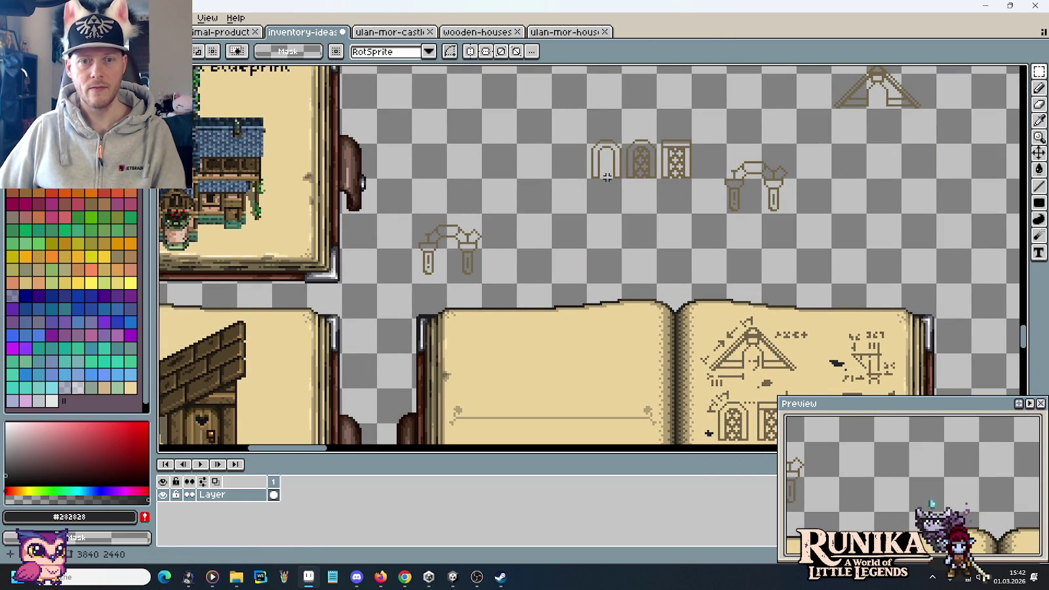
# Move the three window tiles and the arch sketch together, nudging the windows into alignment
pyautogui.moveTo(584, 181); pyautogui.dragTo(729, 106)
pyautogui.moveTo(689, 144)
pyautogui.mouseDown()
pyautogui.moveTo(606, 249)
pyautogui.moveTo(588, 249)
pyautogui.moveTo(596, 219)
pyautogui.moveTo(600, 257)
pyautogui.mouseUp()
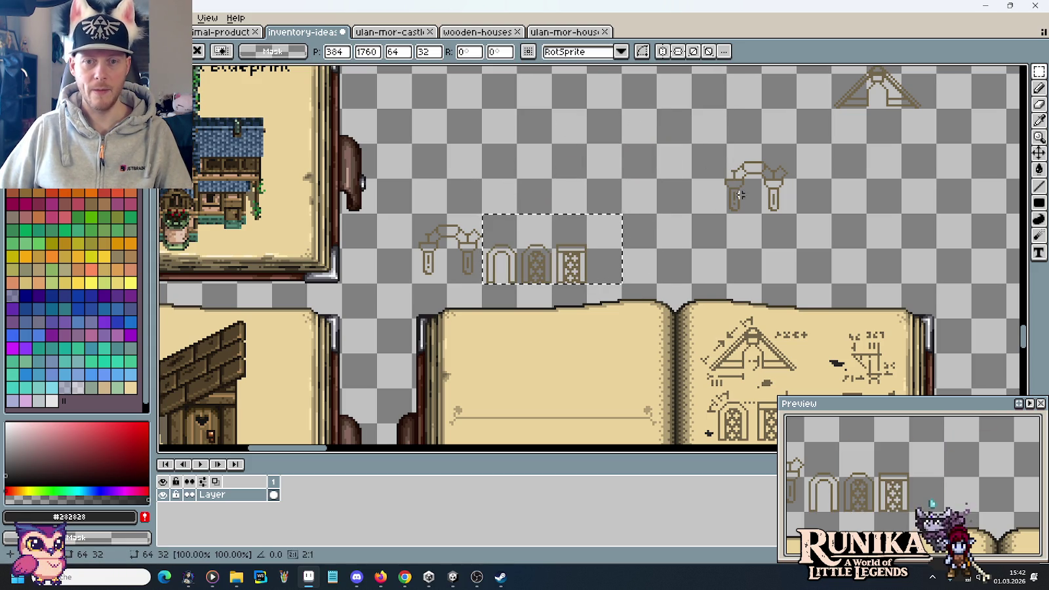
pyautogui.moveTo(689, 141); pyautogui.dragTo(798, 216)
pyautogui.moveTo(780, 181); pyautogui.dragTo(646, 247)
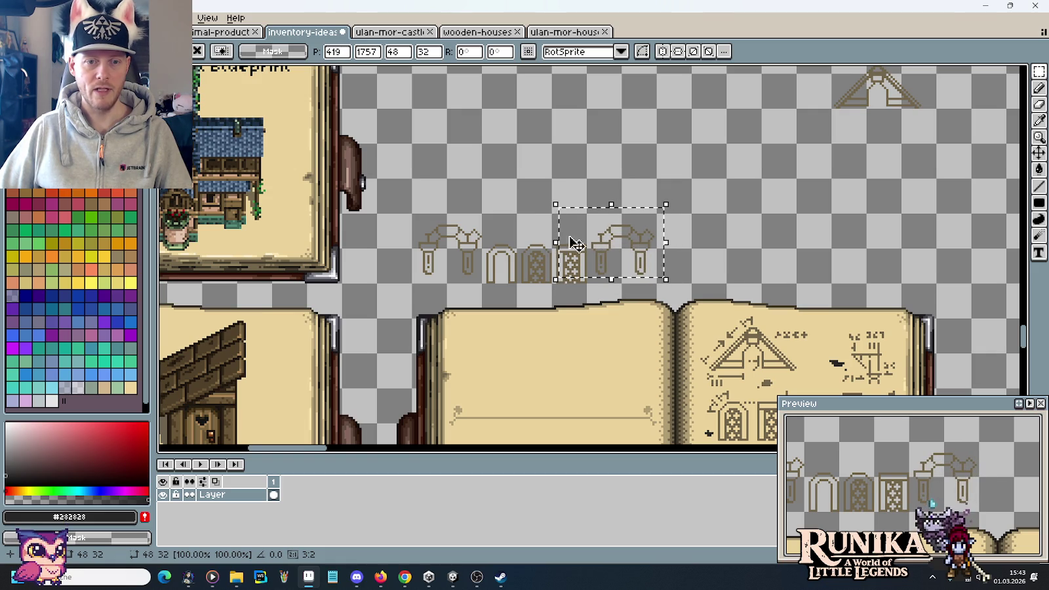
pyautogui.moveTo(481, 210); pyautogui.dragTo(588, 283)
pyautogui.press('Up')
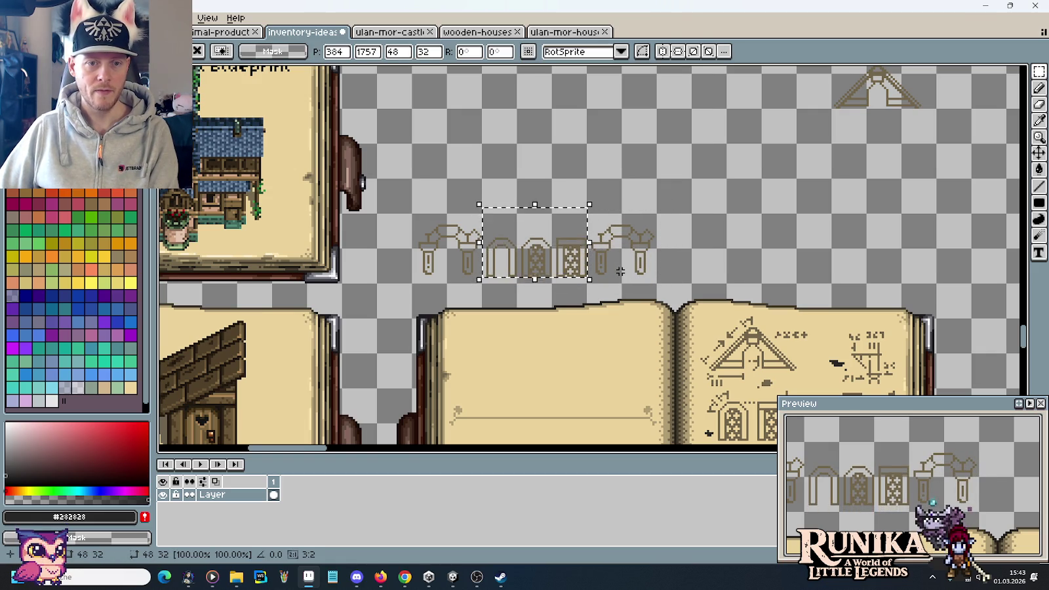
pyautogui.press('Up')
pyautogui.press('Up')
pyautogui.press('Left')
pyautogui.press('Up')
pyautogui.press('Up')
pyautogui.press('Up')
pyautogui.press('Up')
pyautogui.click(714, 272)
# Move the roof sketch down beside the arches and save the sheet
pyautogui.scroll(2, 820, 140)
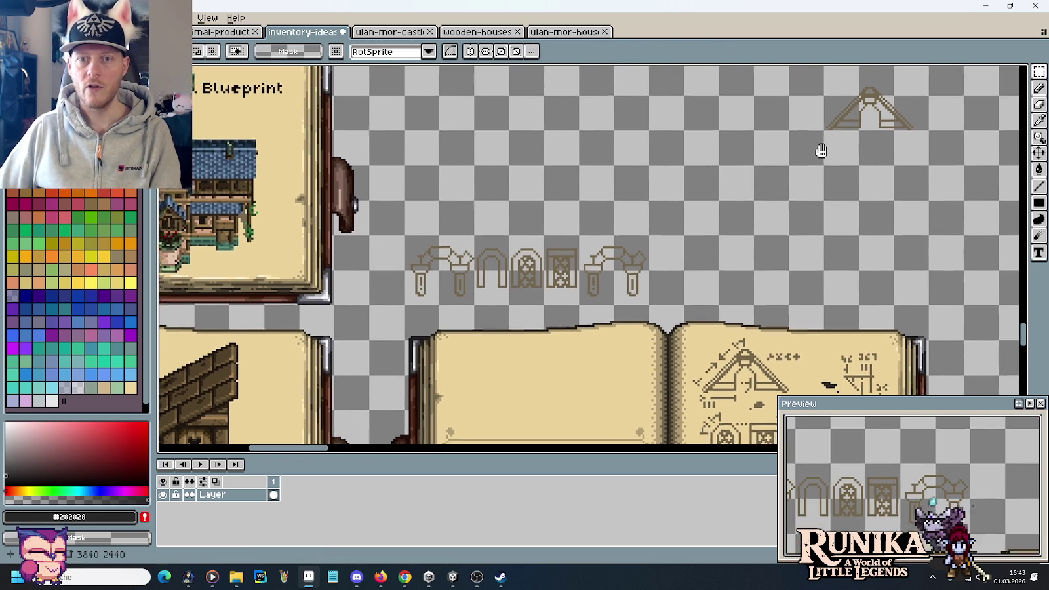
pyautogui.moveTo(818, 142); pyautogui.dragTo(926, 69)
pyautogui.moveTo(913, 107); pyautogui.dragTo(745, 267)
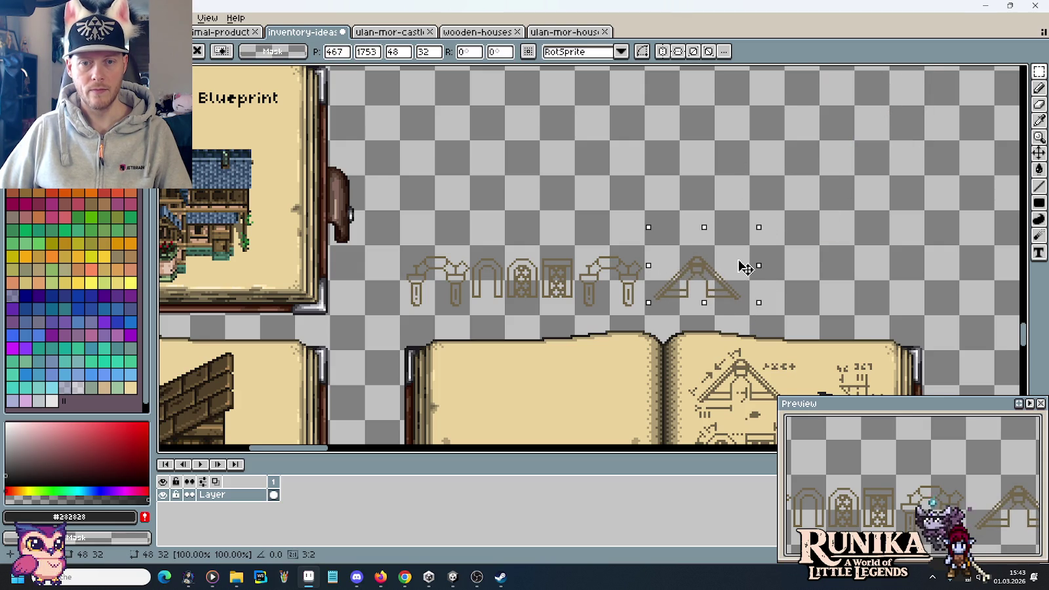
pyautogui.hotkey('ctrl', 's')
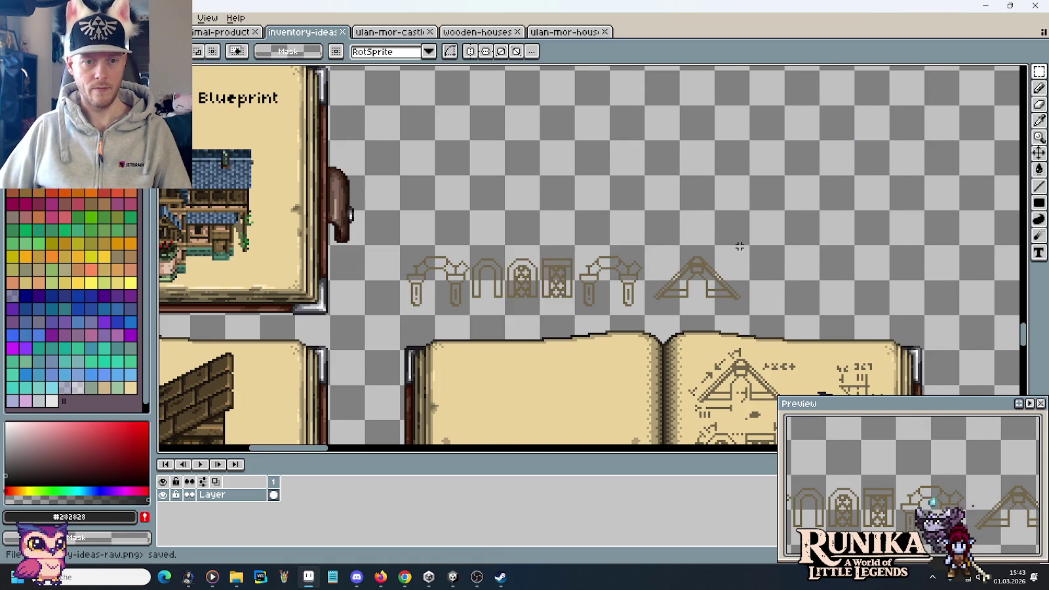
pyautogui.scroll(-1, 717, 286)
pyautogui.moveTo(716, 286); pyautogui.dragTo(659, 212)
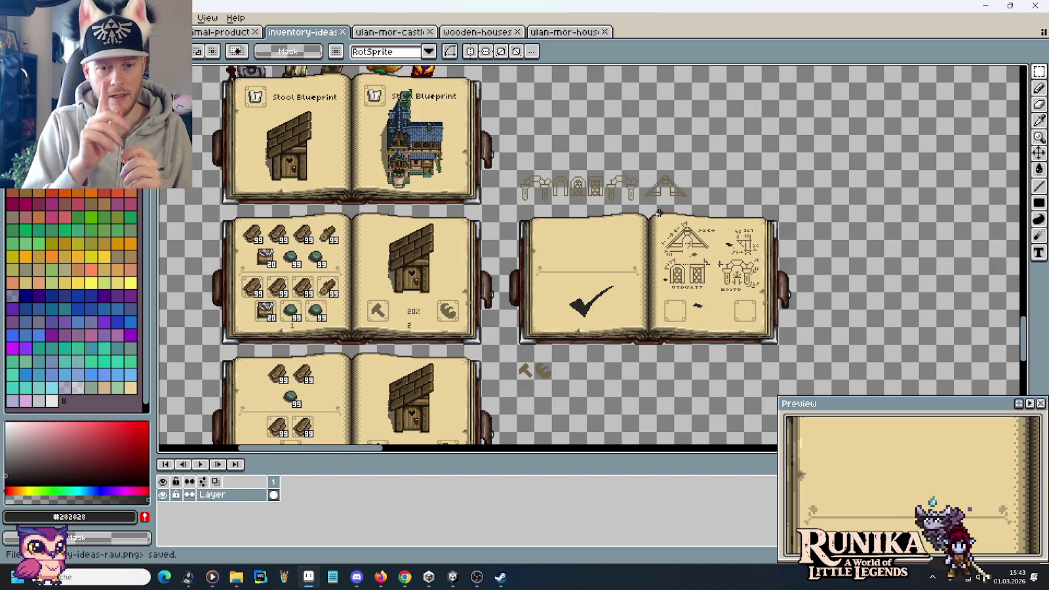
# Drag the blueprint sketch row below the open checkmark book and deselect it
pyautogui.moveTo(695, 209)
pyautogui.mouseDown()
pyautogui.moveTo(516, 168)
pyautogui.moveTo(602, 377)
pyautogui.mouseUp()
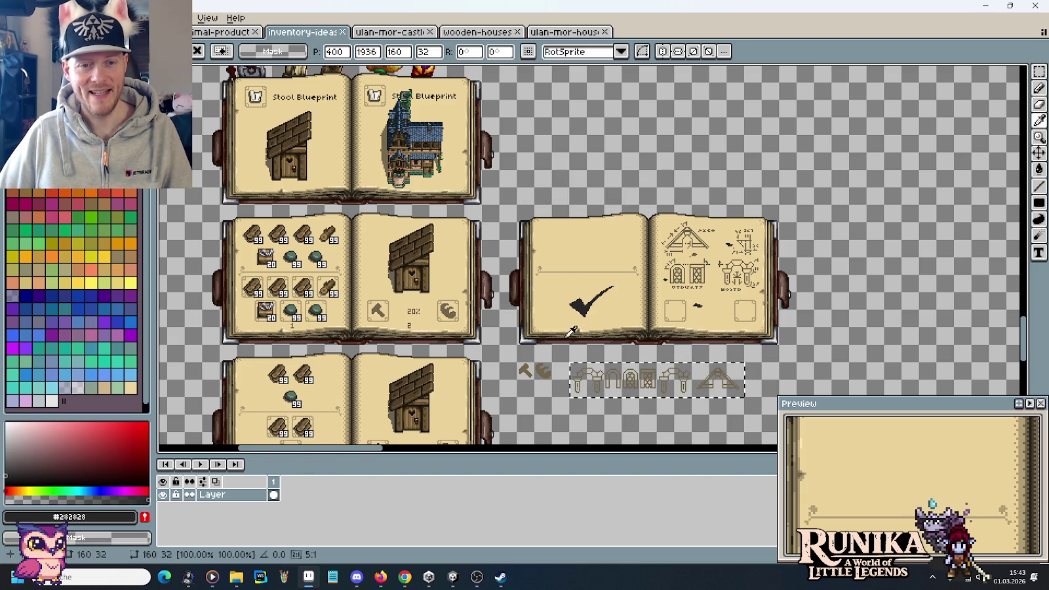
pyautogui.hotkey('ctrl', 'd')
pyautogui.moveTo(606, 127); pyautogui.dragTo(617, 202)
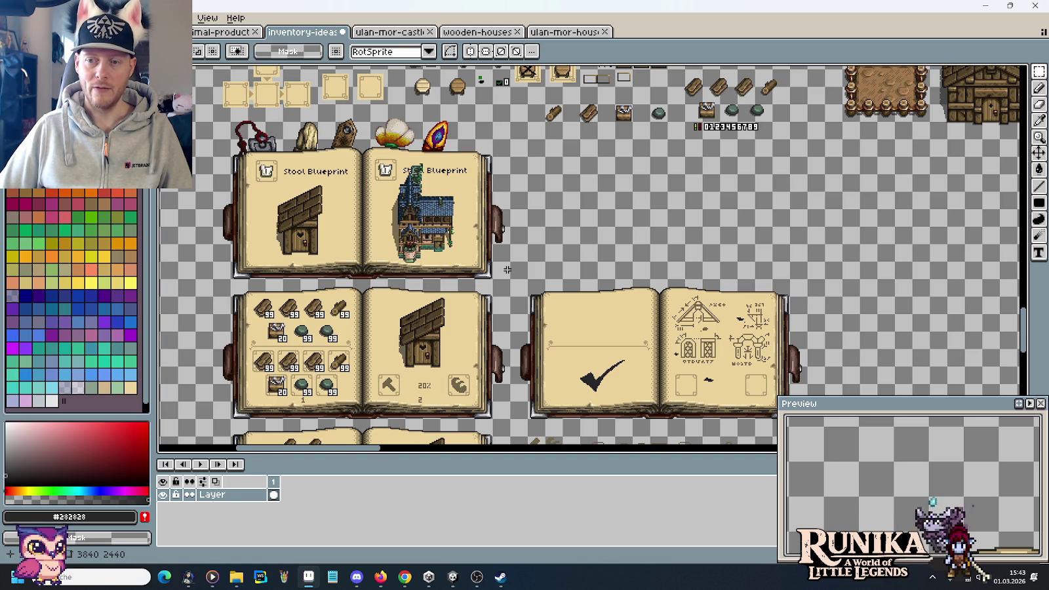
# Duplicate the top-left Stool Blueprint book to the right, above the checkmark book
pyautogui.moveTo(507, 270); pyautogui.dragTo(244, 170)
pyautogui.moveTo(293, 211); pyautogui.dragTo(590, 211)
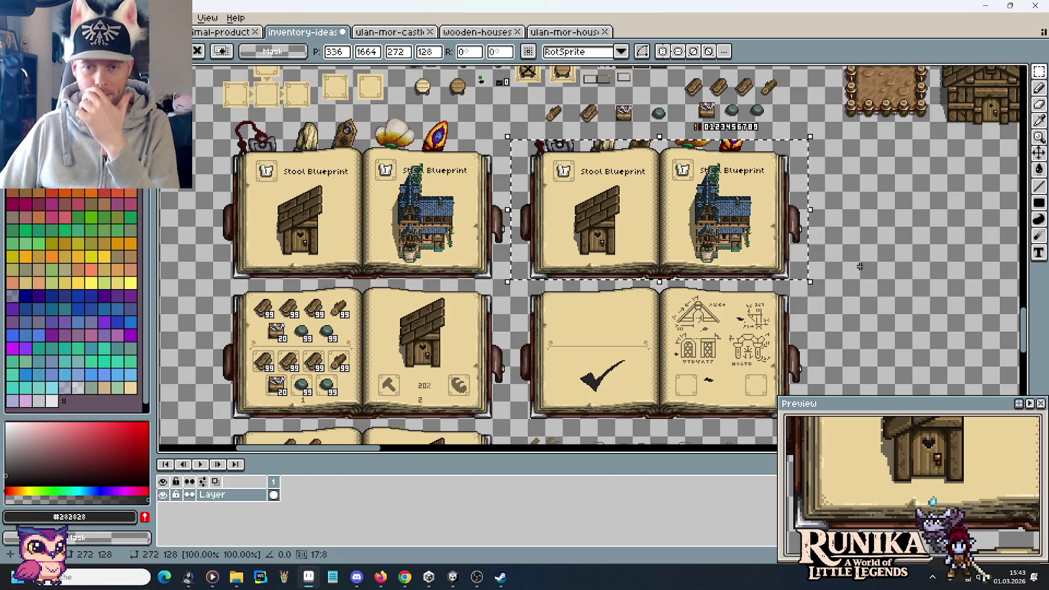
pyautogui.press('Return')
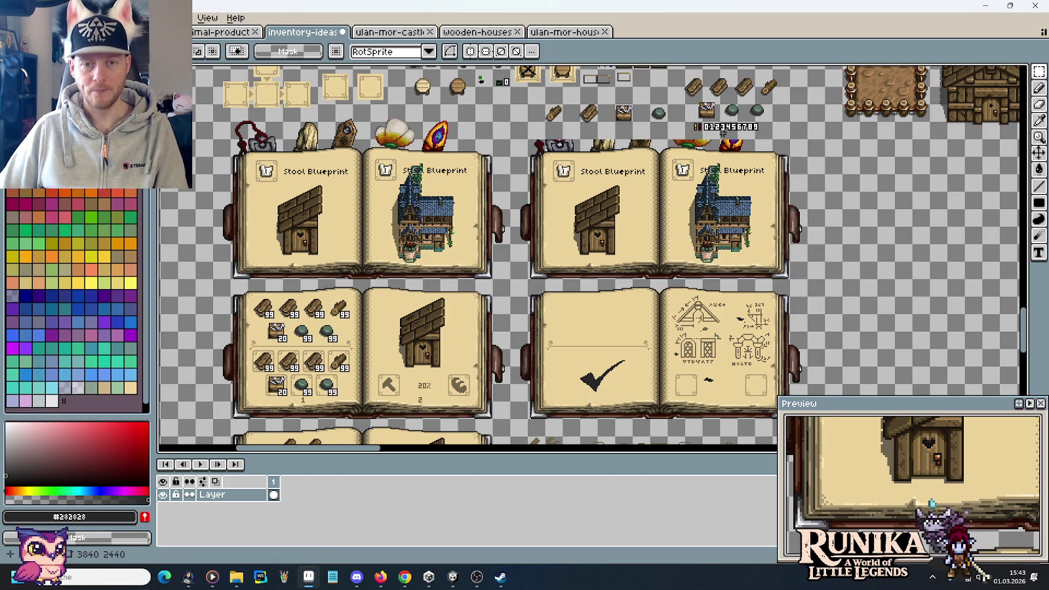
pyautogui.scroll(4, 726, 150)
pyautogui.moveTo(720, 225); pyautogui.dragTo(836, 165)
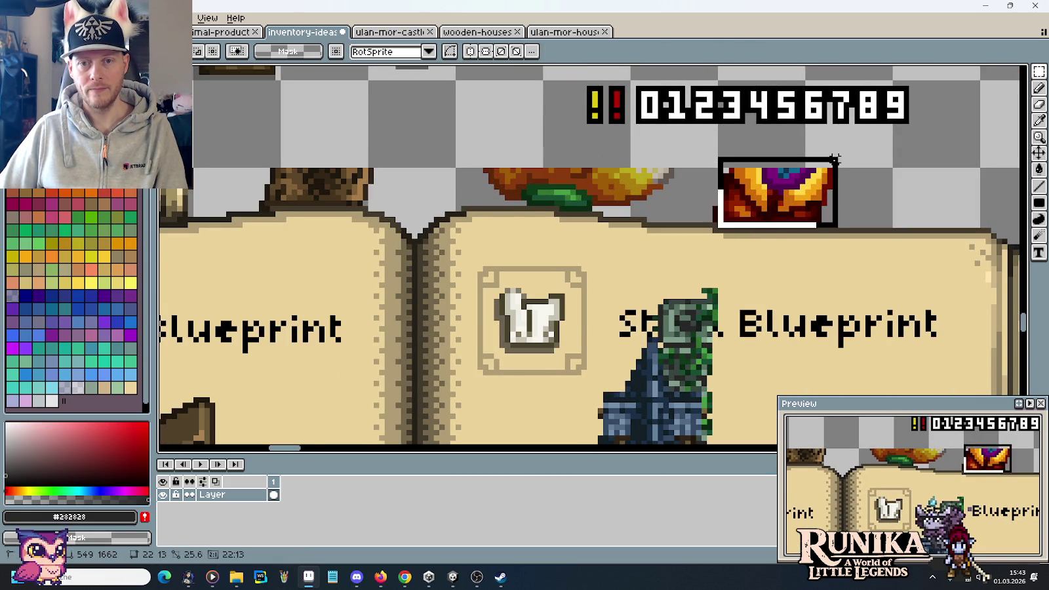
# Delete the red-gold emblem, leaf emblem, wooden plank and another stray sprite above the copied book
pyautogui.press('Delete')
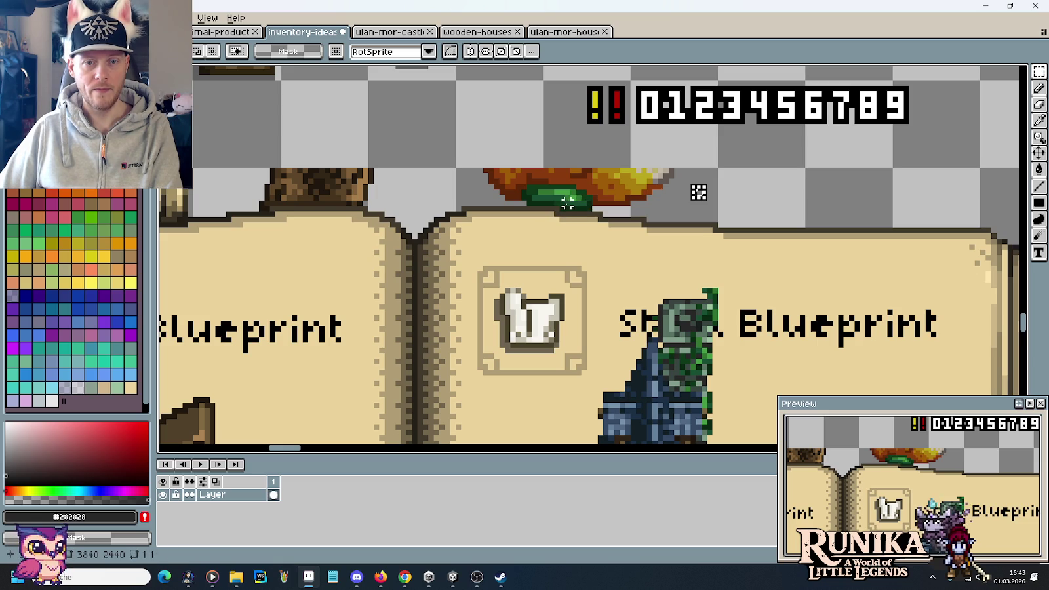
pyautogui.moveTo(562, 209); pyautogui.dragTo(698, 155)
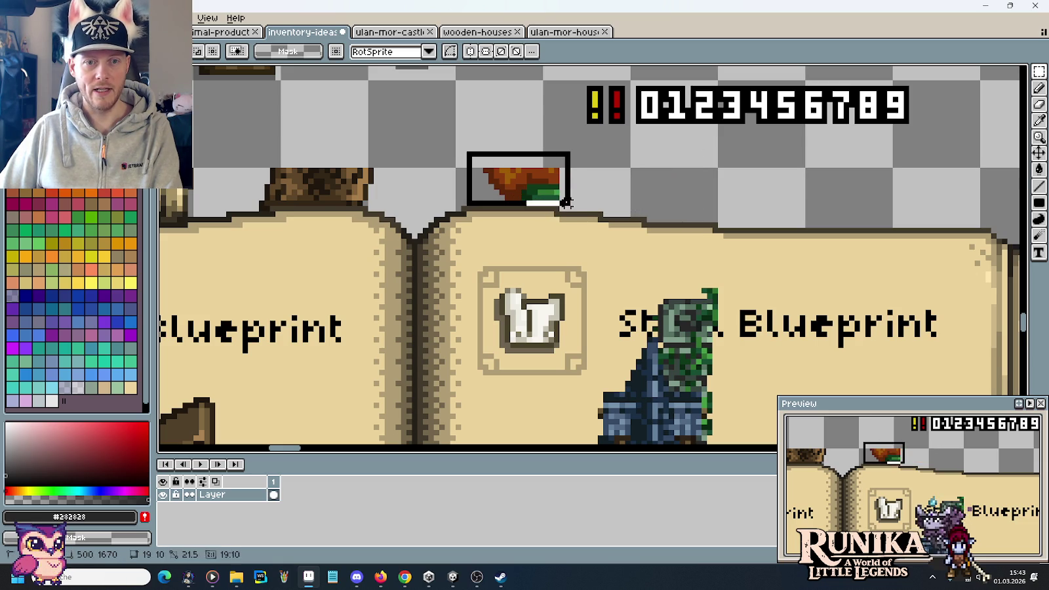
pyautogui.press('Delete')
pyautogui.hscroll(-5, 452, 203)
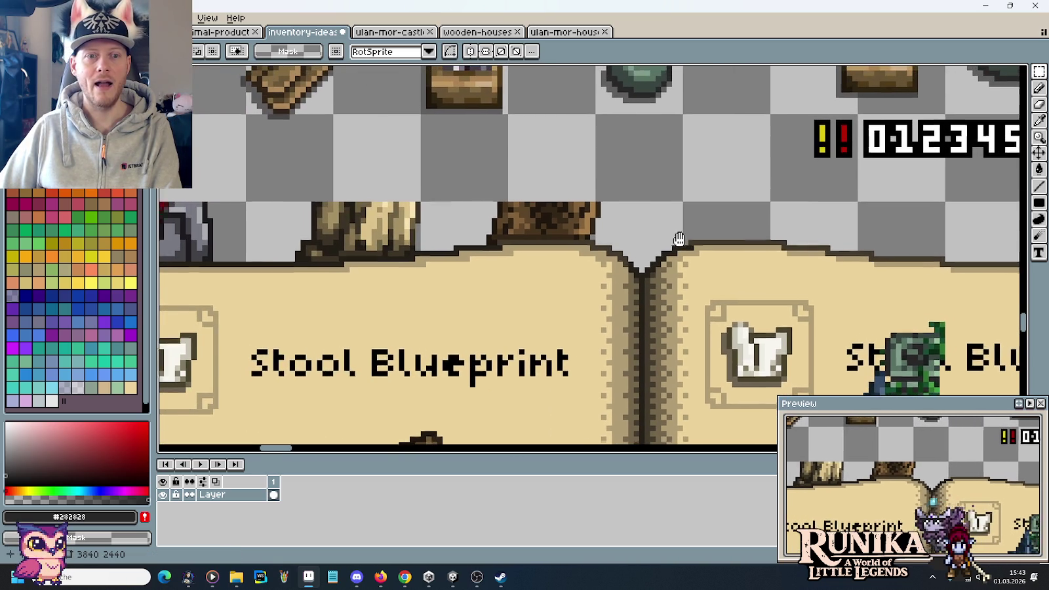
pyautogui.moveTo(609, 238); pyautogui.dragTo(478, 194)
pyautogui.press('Delete')
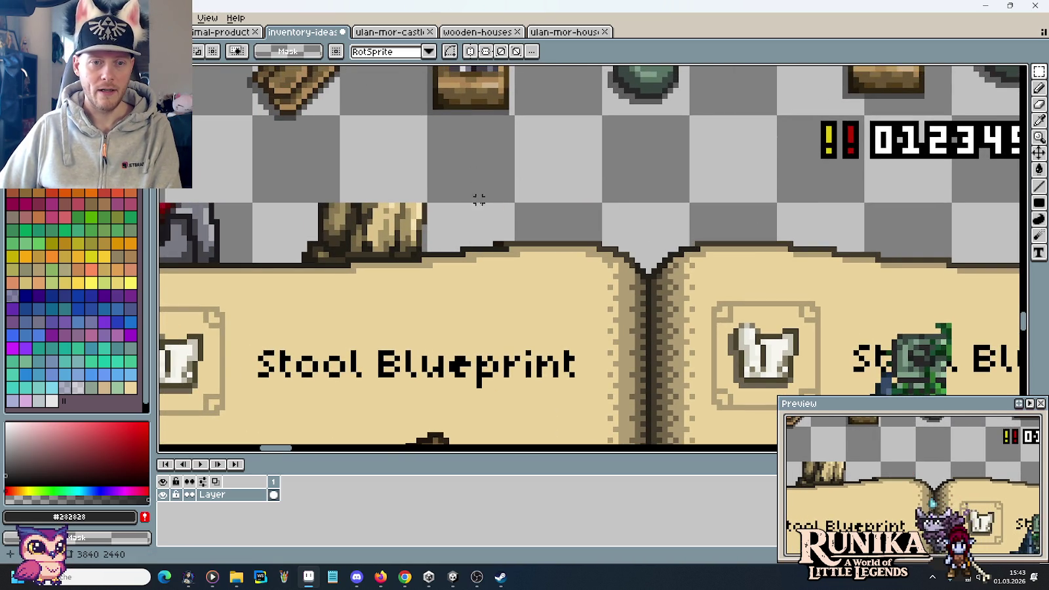
pyautogui.scroll(3, 483, 211)
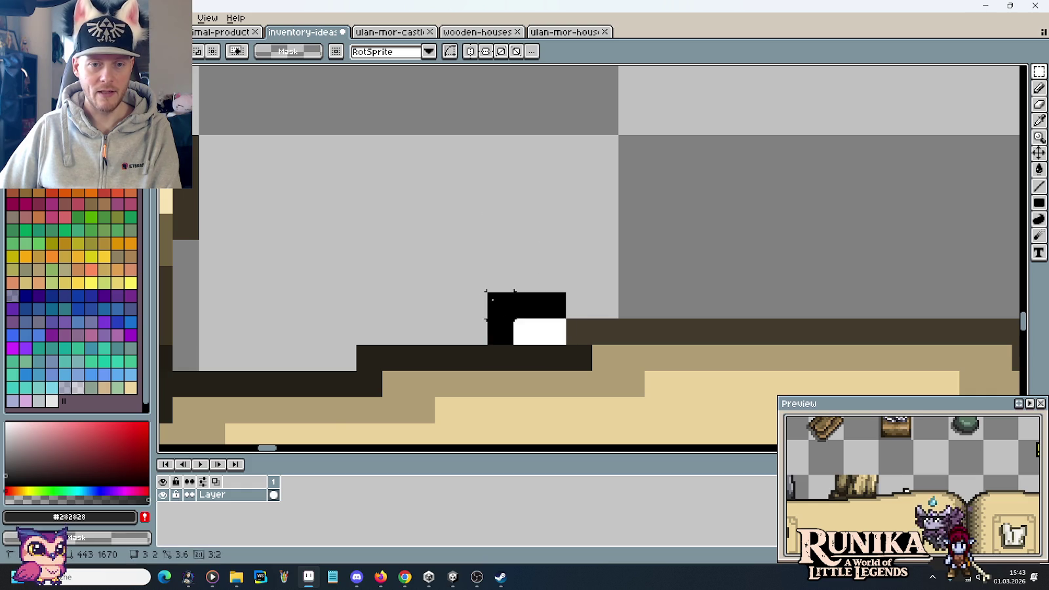
pyautogui.scroll(-1, 554, 222)
pyautogui.scroll(-1, 554, 222)
pyautogui.scroll(-2, 609, 228)
pyautogui.scroll(1, 609, 228)
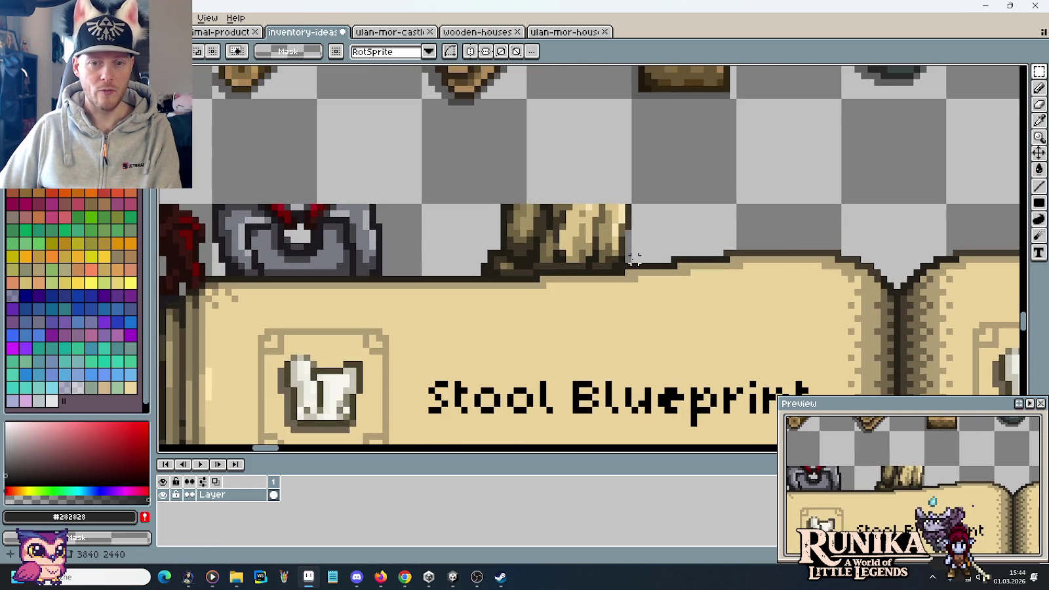
pyautogui.moveTo(633, 266); pyautogui.dragTo(446, 169)
pyautogui.press('Delete')
pyautogui.scroll(2, 575, 232)
# Erase leftover dark pixels along the copied book's edge and remove one more stray sprite
pyautogui.moveTo(653, 299); pyautogui.dragTo(387, 227)
pyautogui.press('Delete')
pyautogui.moveTo(484, 313); pyautogui.dragTo(357, 262)
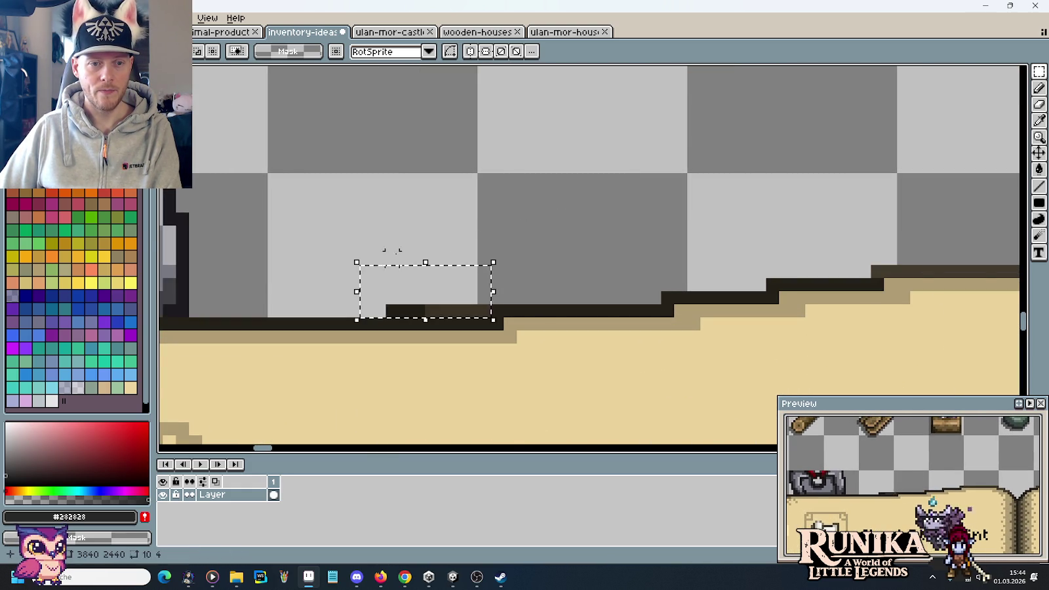
pyautogui.hotkey('ctrl', 'z')
pyautogui.hotkey('ctrl', 'z')
pyautogui.hotkey('ctrl', 'z')
pyautogui.scroll(-3, 483, 228)
pyautogui.scroll(1, 587, 256)
pyautogui.scroll(1, 587, 255)
pyautogui.scroll(-1, 587, 256)
pyautogui.moveTo(663, 302); pyautogui.dragTo(307, 182)
pyautogui.press('Delete')
# Erase the remaining dark corner pixels on the copied book's top page edge
pyautogui.scroll(2, 298, 244)
pyautogui.scroll(1, 298, 244)
pyautogui.scroll(1, 368, 274)
pyautogui.moveTo(583, 334); pyautogui.dragTo(386, 190)
pyautogui.press('Delete')
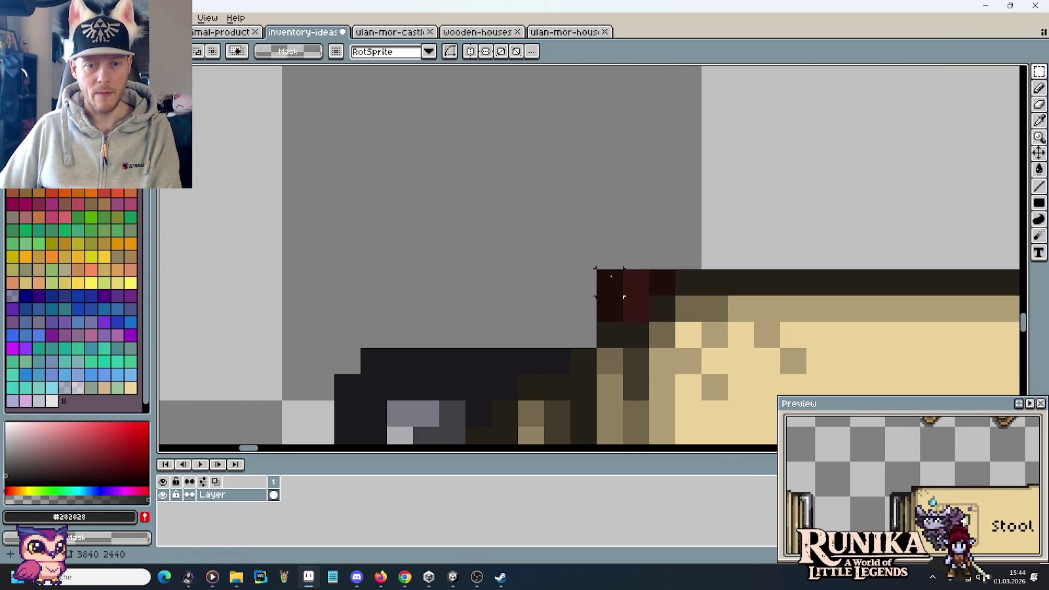
pyautogui.moveTo(636, 308); pyautogui.dragTo(586, 243)
pyautogui.press('Delete')
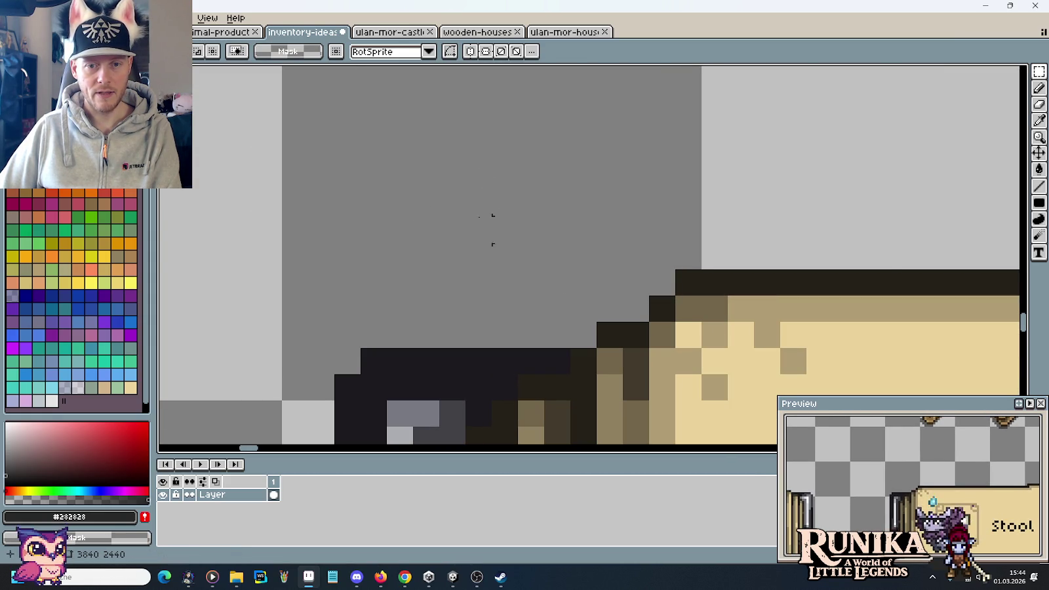
pyautogui.scroll(-2, 439, 205)
pyautogui.scroll(-1, 438, 206)
pyautogui.scroll(-2, 439, 215)
pyautogui.moveTo(327, 211)
pyautogui.mouseDown()
pyautogui.moveTo(690, 225)
pyautogui.moveTo(405, 76)
pyautogui.mouseUp()
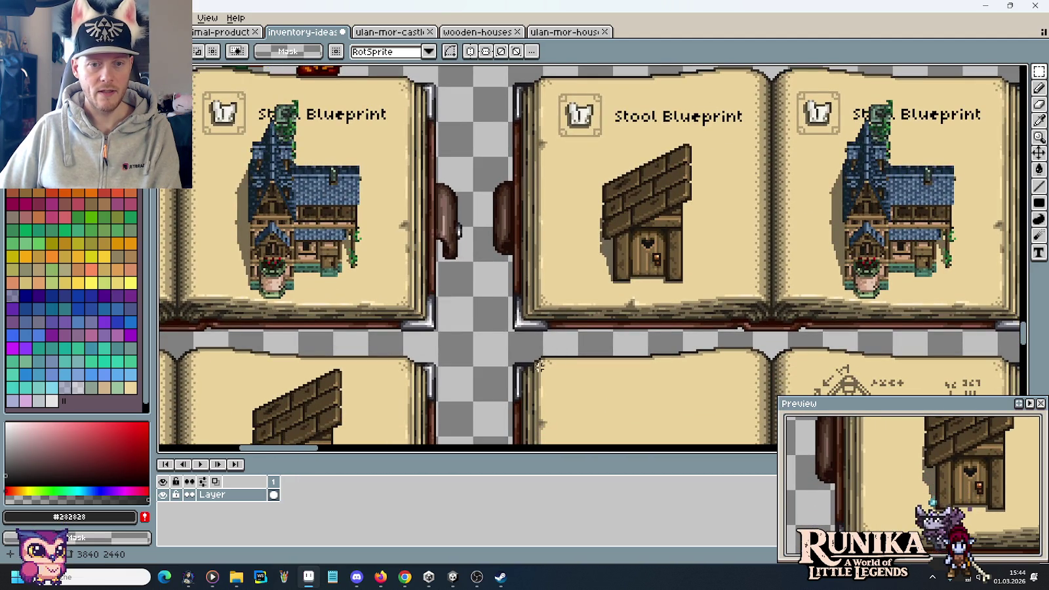
pyautogui.scroll(-1, 646, 136)
pyautogui.scroll(-1, 568, 181)
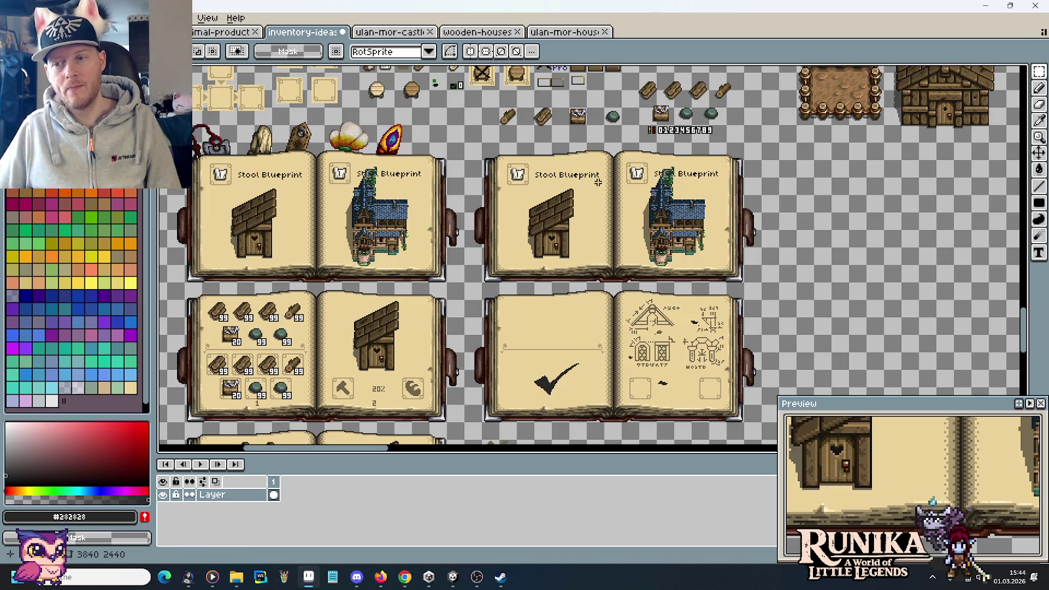
pyautogui.scroll(3, 597, 183)
pyautogui.scroll(-1, 583, 185)
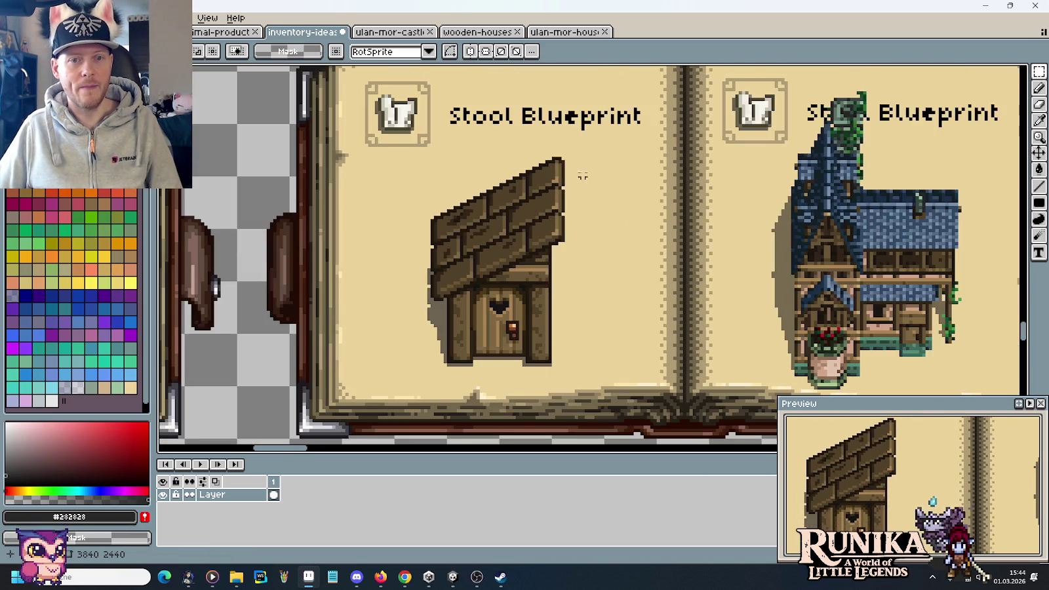